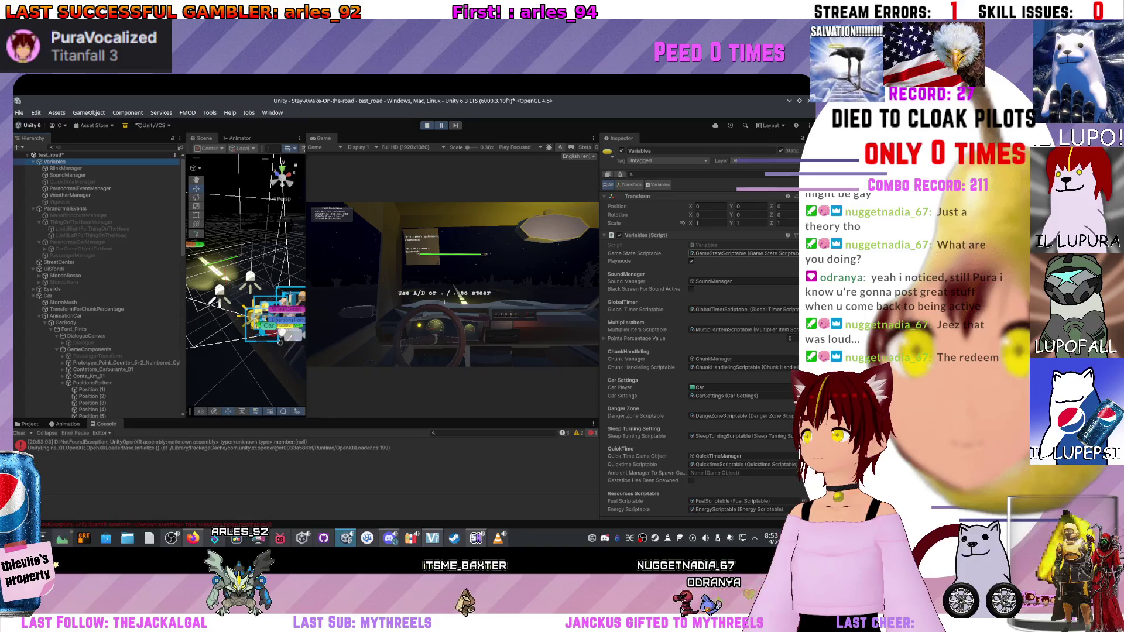
# Switch the Game State Scriptable to Stop Rest, bringing the shop to the Energy Drink.
pyautogui.click(726, 187)
pyautogui.click(720, 208)
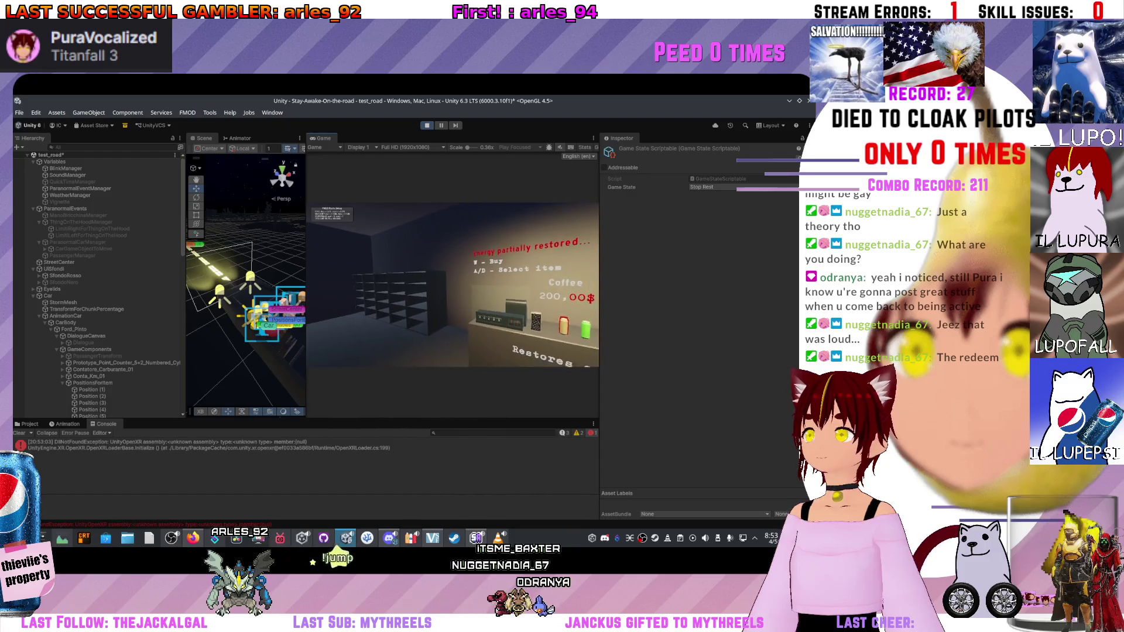
pyautogui.press('d')
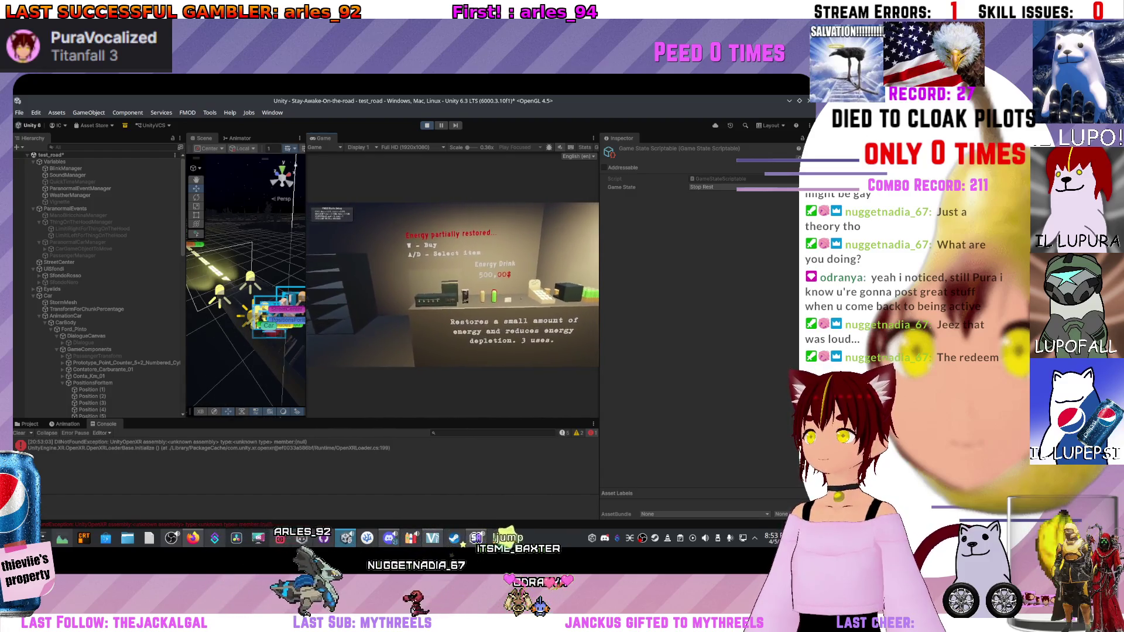
# Cycle the shop through Cassette, Coffee and Energy Drink back to Coffee, then select Variables.
pyautogui.press('d')
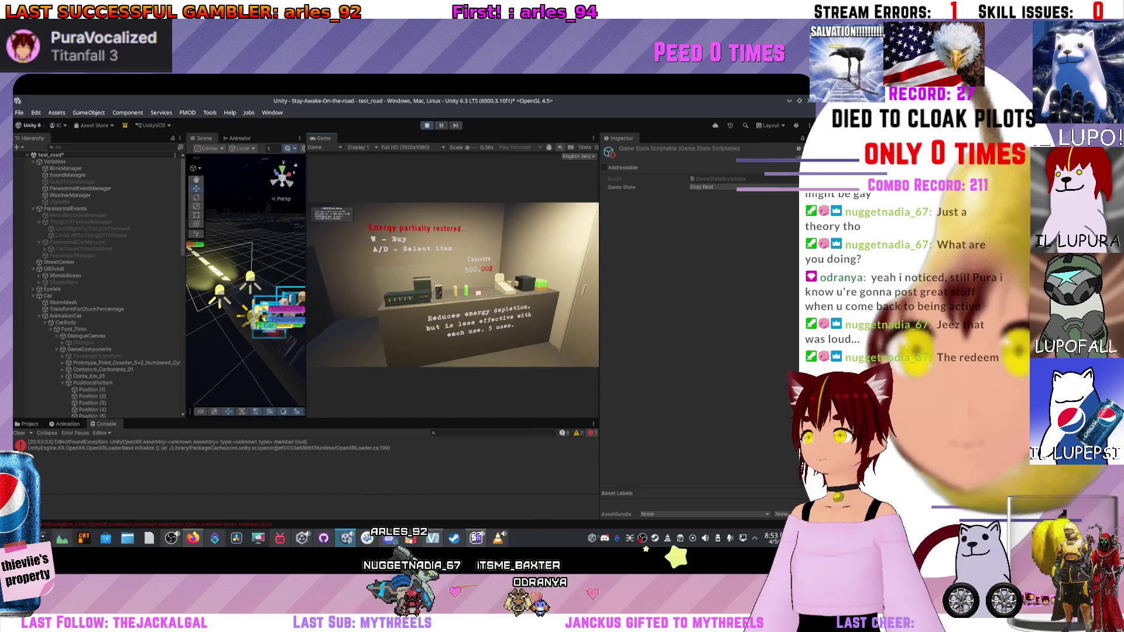
pyautogui.press('d')
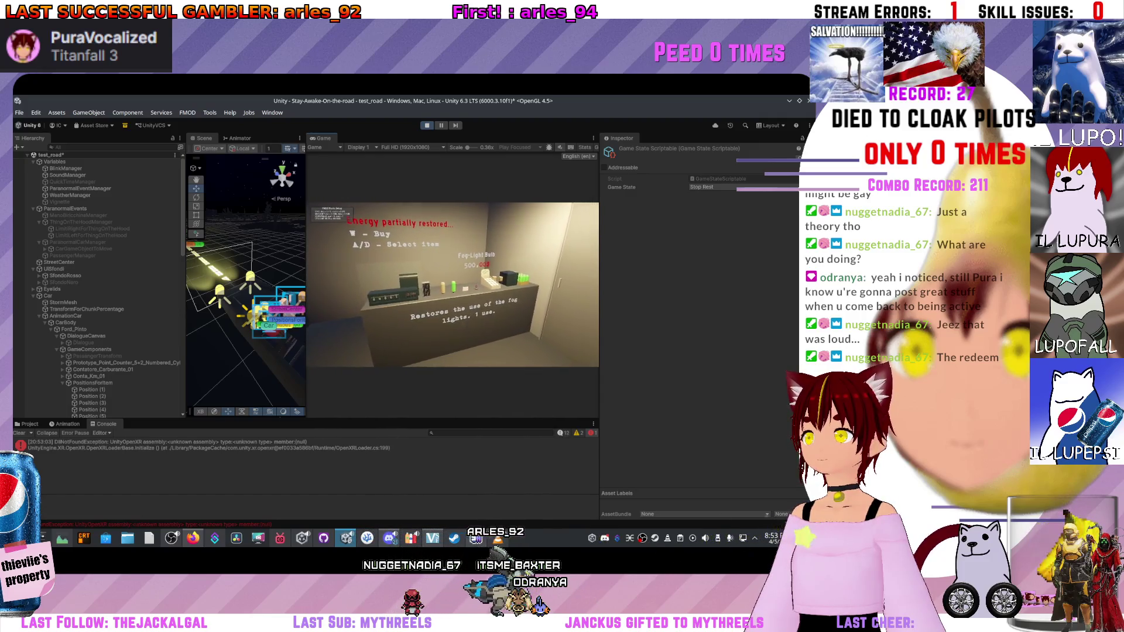
pyautogui.press('d')
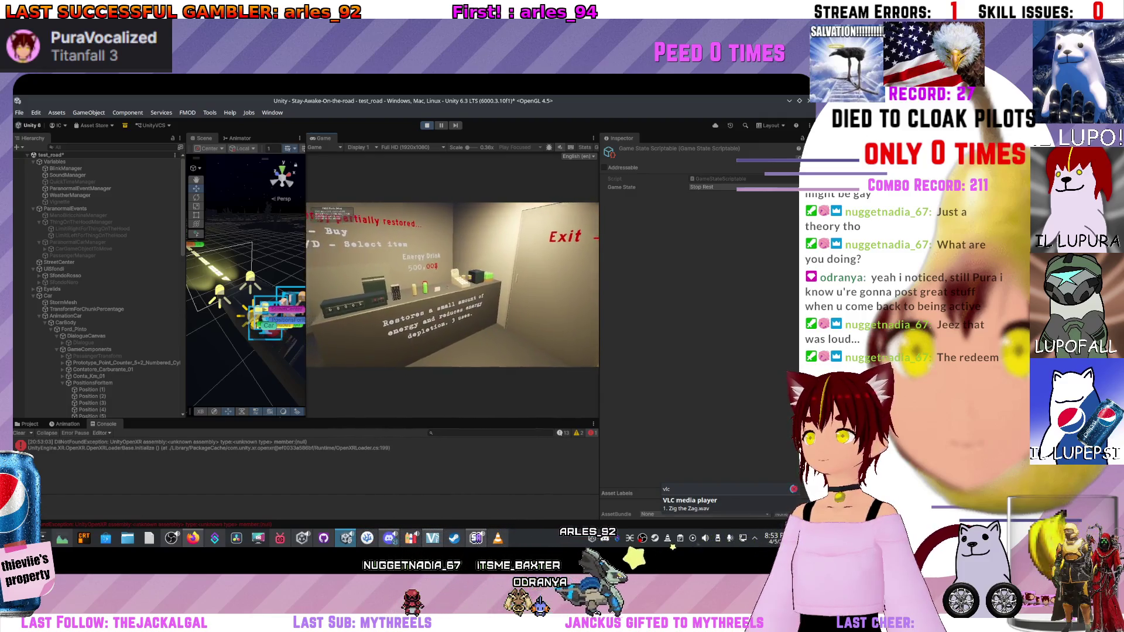
pyautogui.press('d')
pyautogui.press('d')
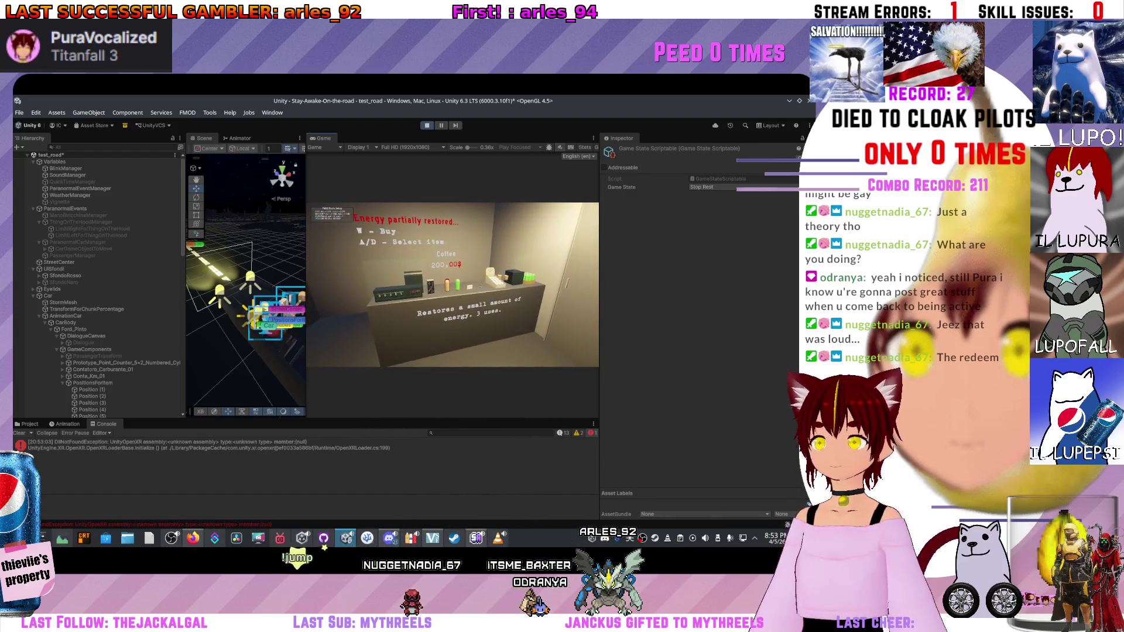
pyautogui.click(55, 162)
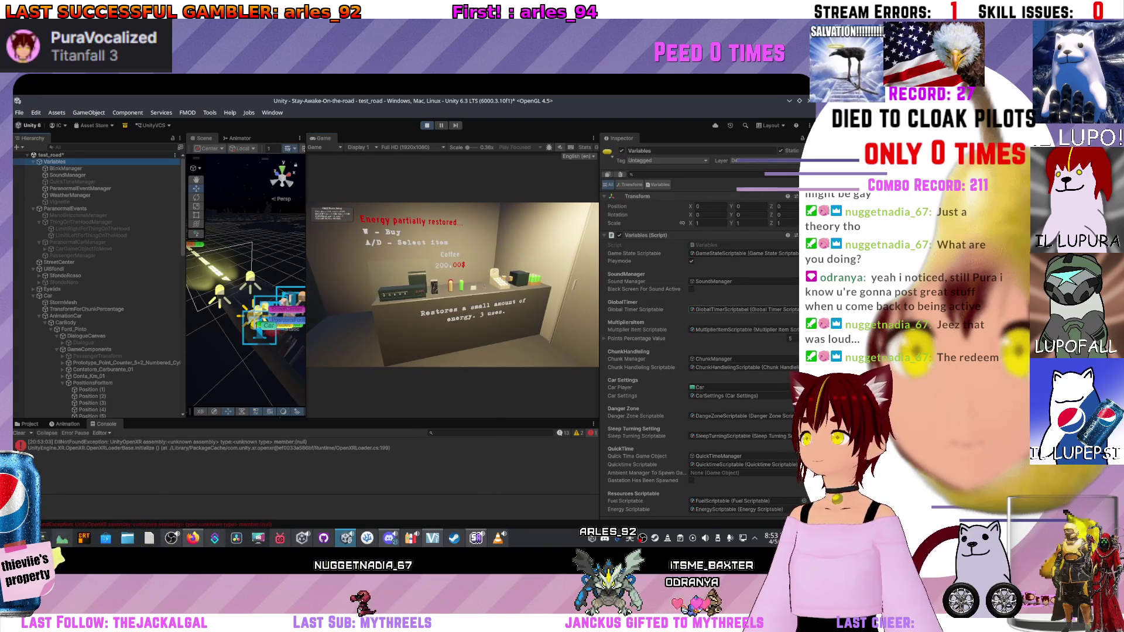
# Open the Global Timer and Chunk Handling Scriptable assets from the Variables Inspector.
pyautogui.doubleClick(743, 309)
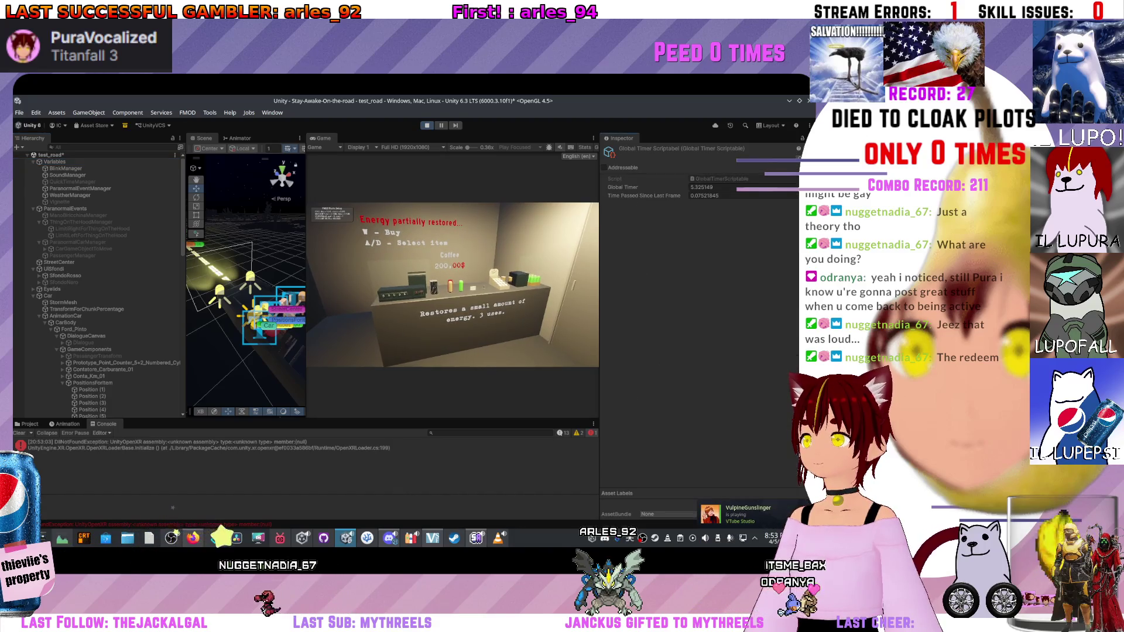
pyautogui.click(55, 162)
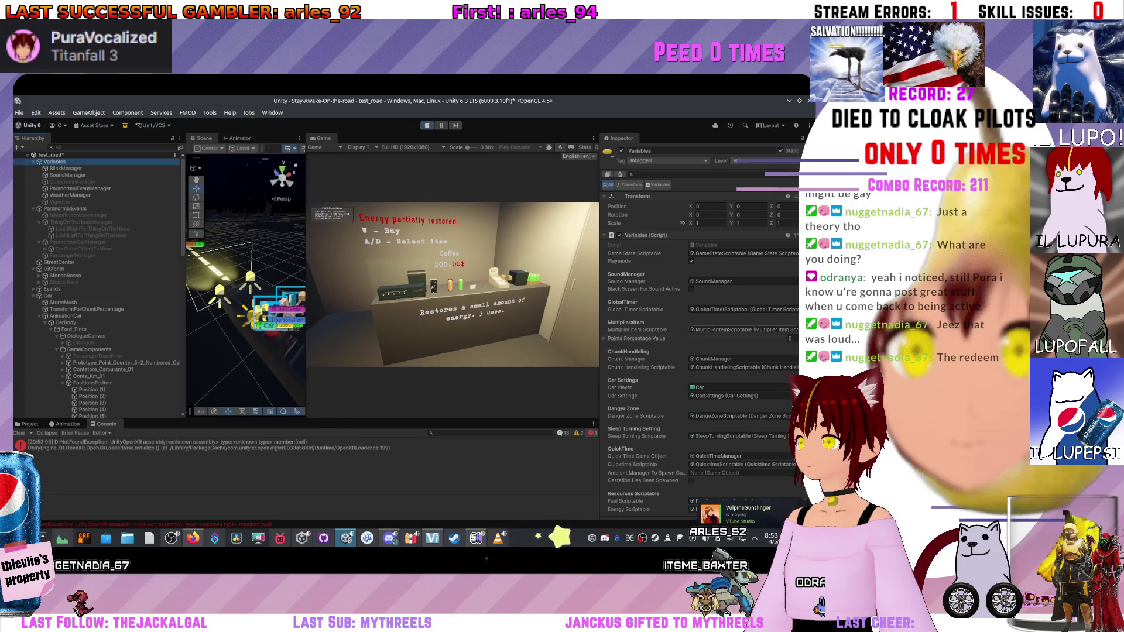
pyautogui.doubleClick(742, 368)
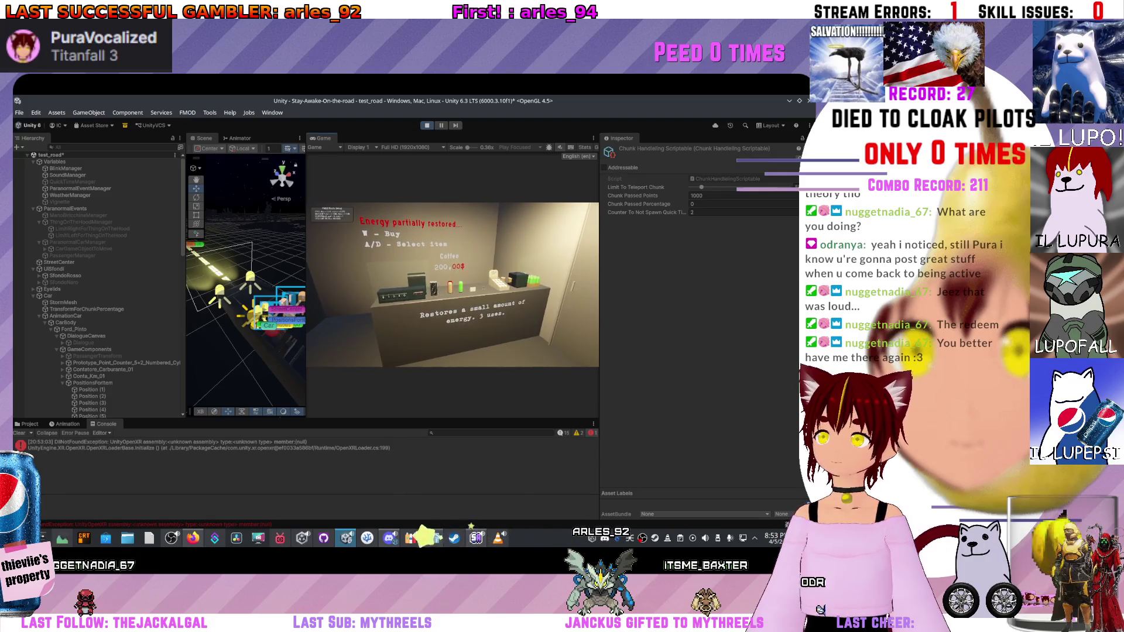
# Browse the shop from the Fog-Light Bulb back to Coffee, stop Play mode, and select Dialogue.
pyautogui.press('d')
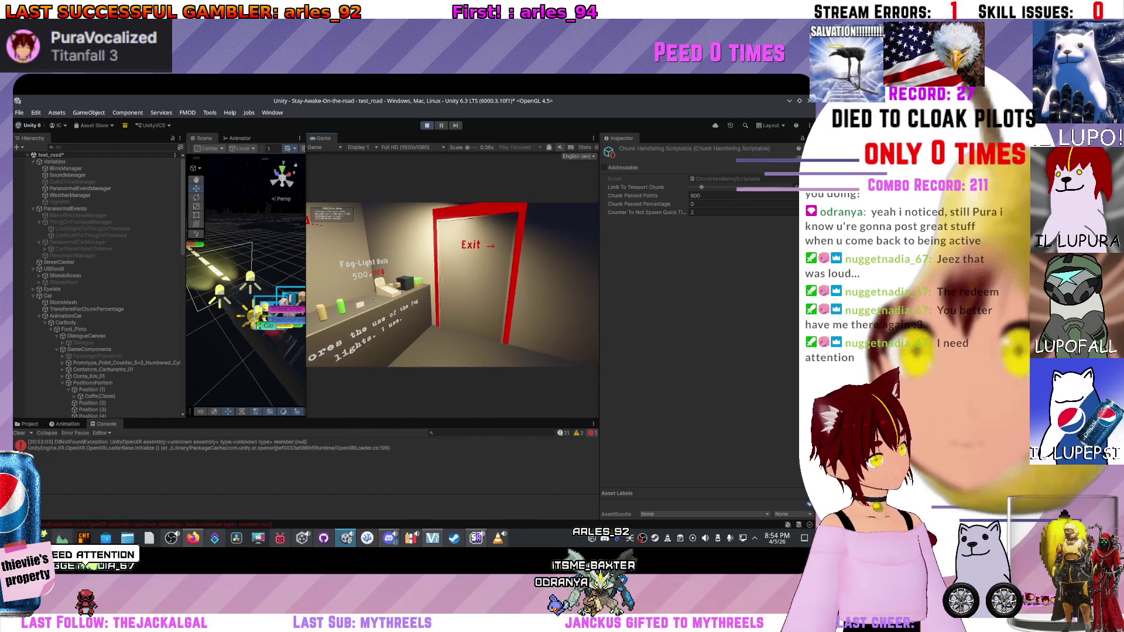
pyautogui.press('a')
pyautogui.press('w')
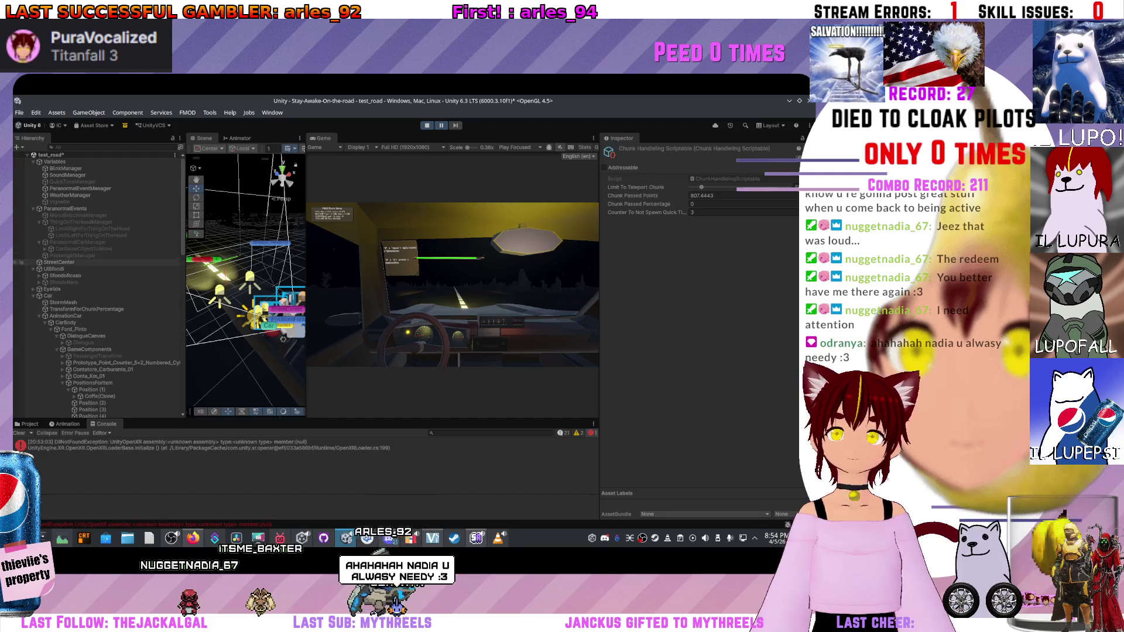
pyautogui.scroll(-2, 96, 284)
pyautogui.hotkey('ctrl', 'p')
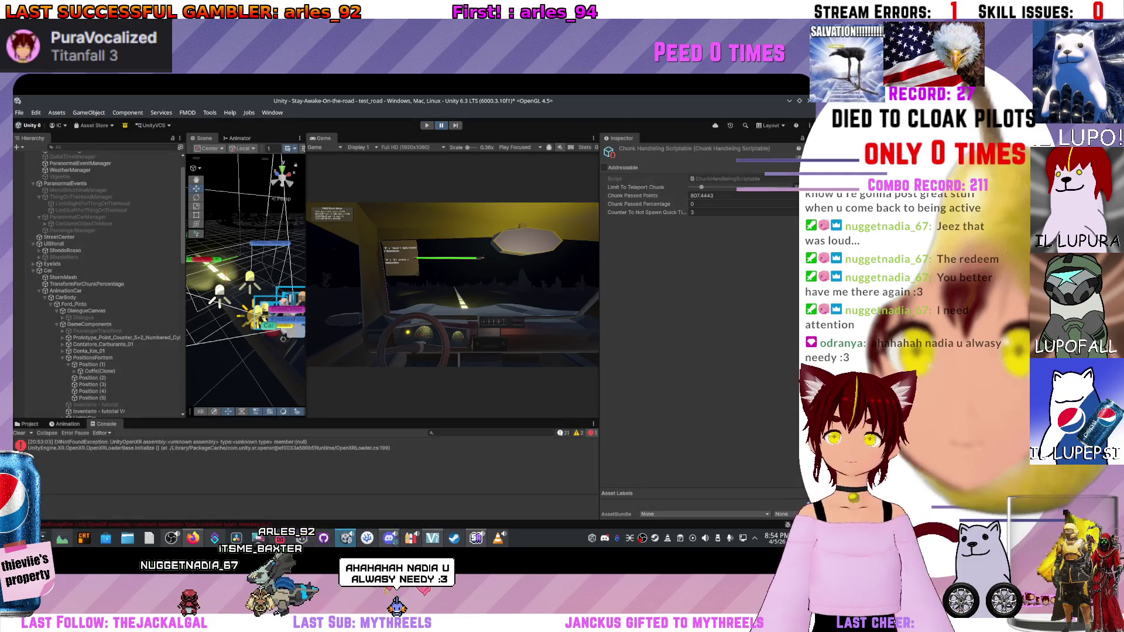
pyautogui.click(83, 317)
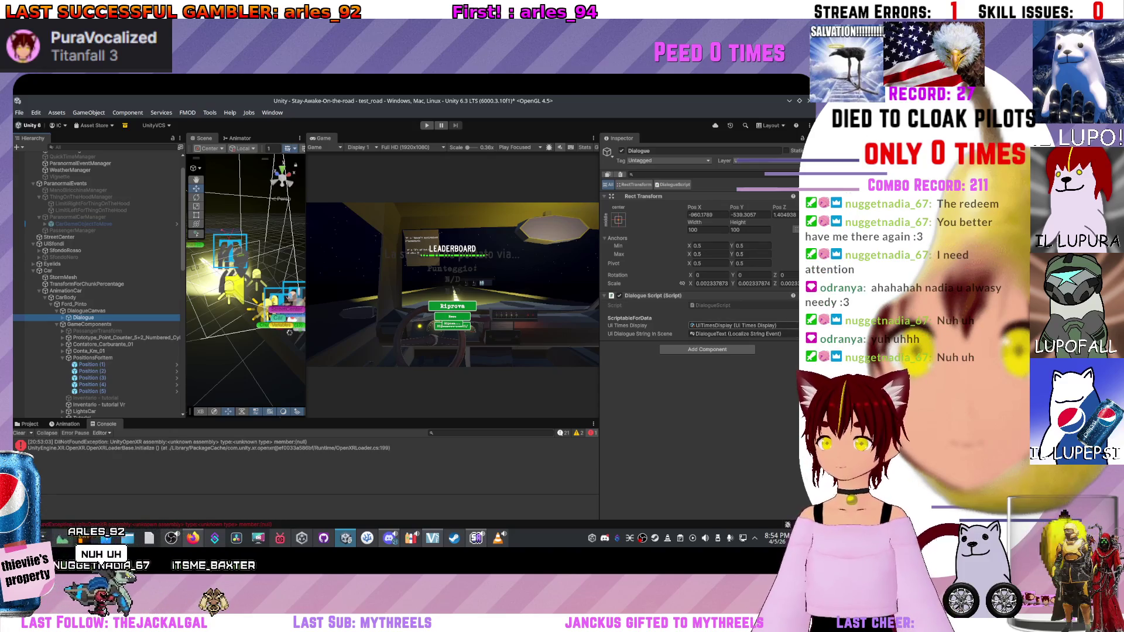
# Select Dialogue under DialogueCanvas and widen the Scene view at the Game view's expense.
pyautogui.click(83, 317)
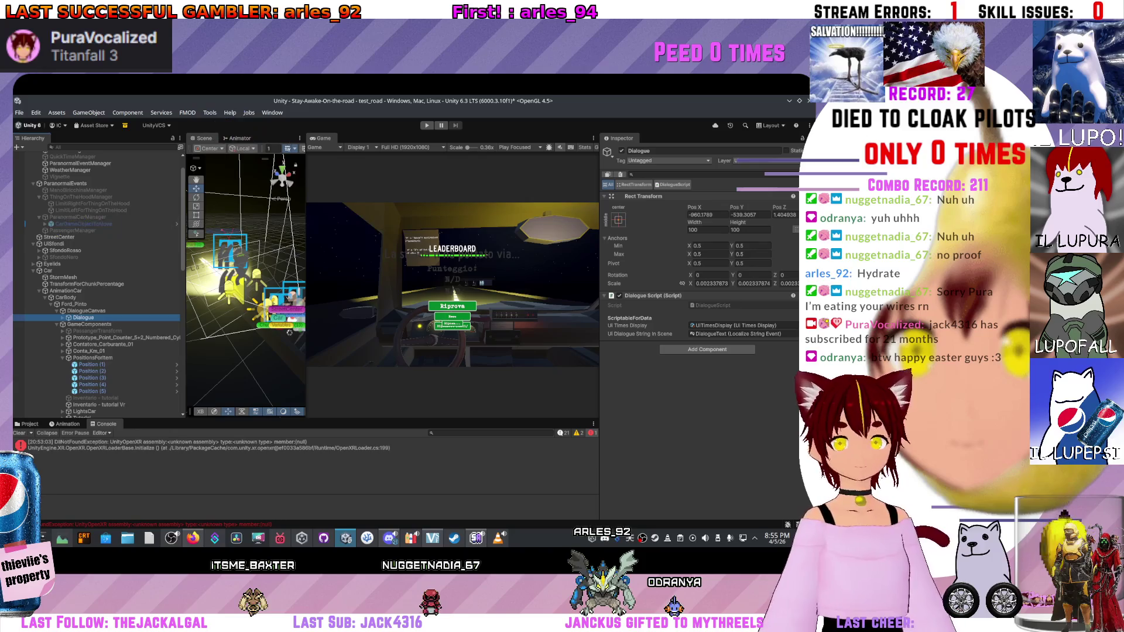
pyautogui.moveTo(305, 269); pyautogui.dragTo(344, 270)
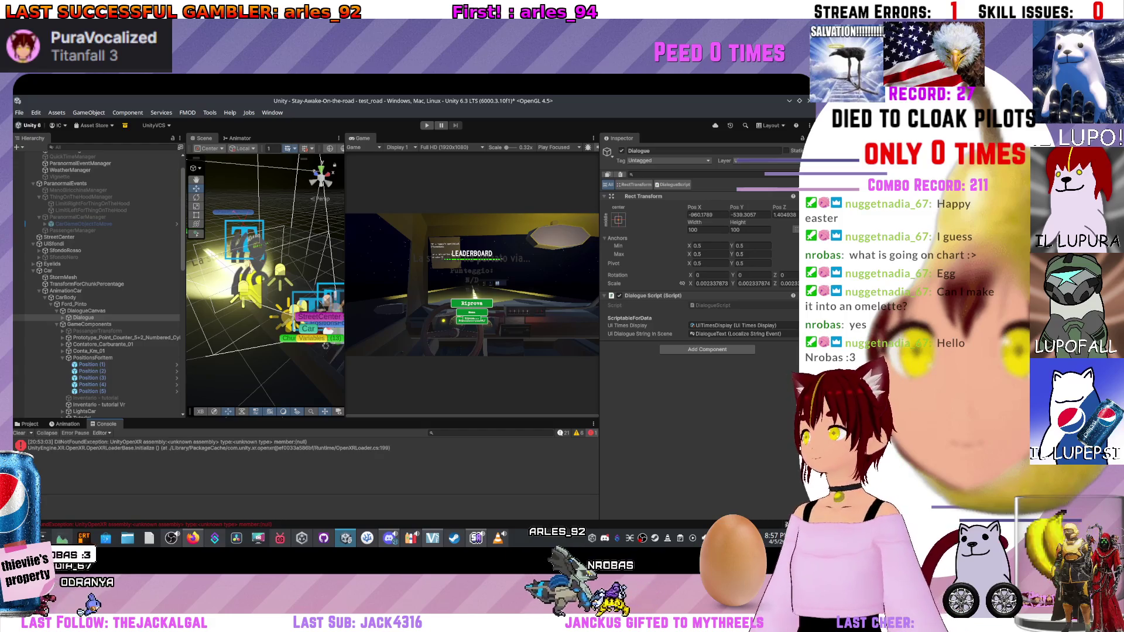
# Inspect the Dialogue object and its parent DialogueCanvas in the Hierarchy.
pyautogui.moveTo(344, 264); pyautogui.dragTo(330, 264)
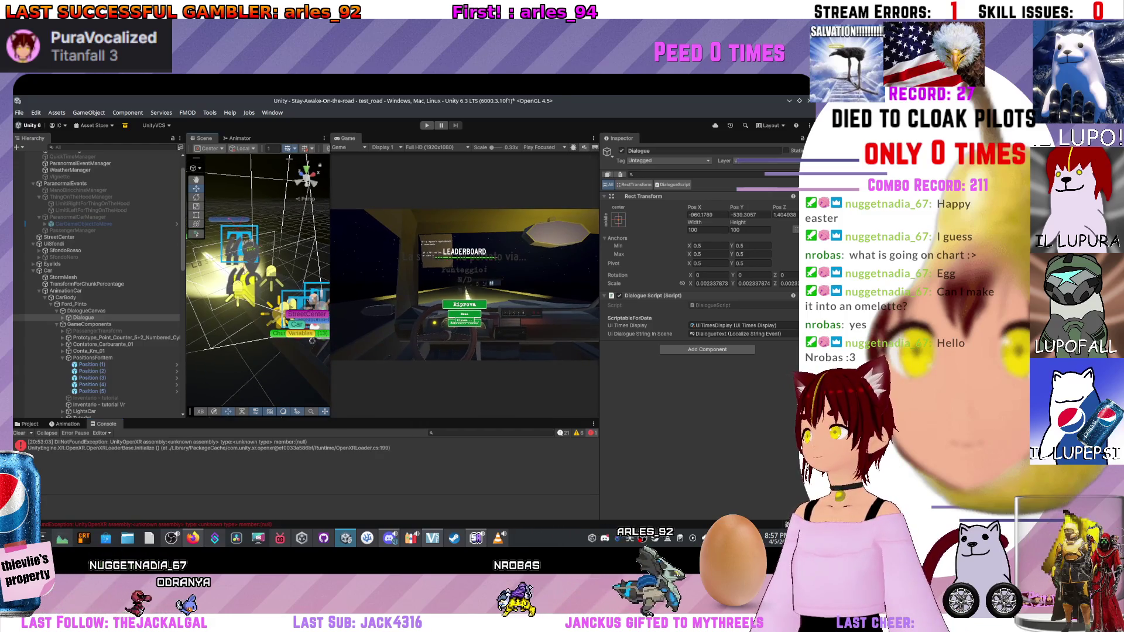
pyautogui.scroll(3, 97, 281)
pyautogui.click(84, 343)
pyautogui.click(86, 336)
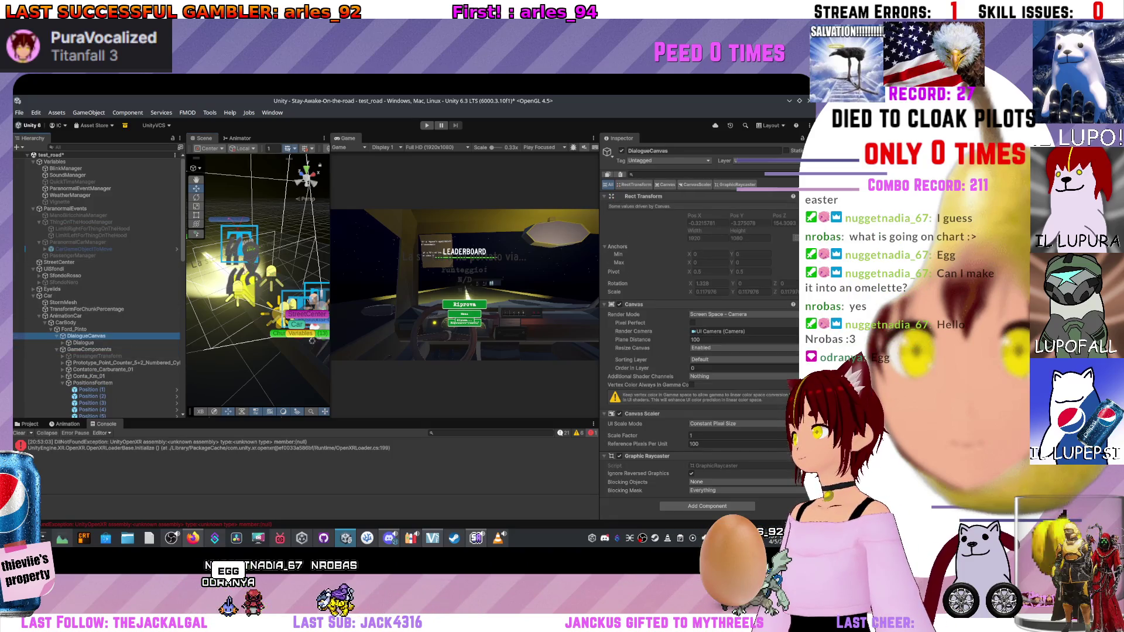
pyautogui.scroll(-10, 96, 284)
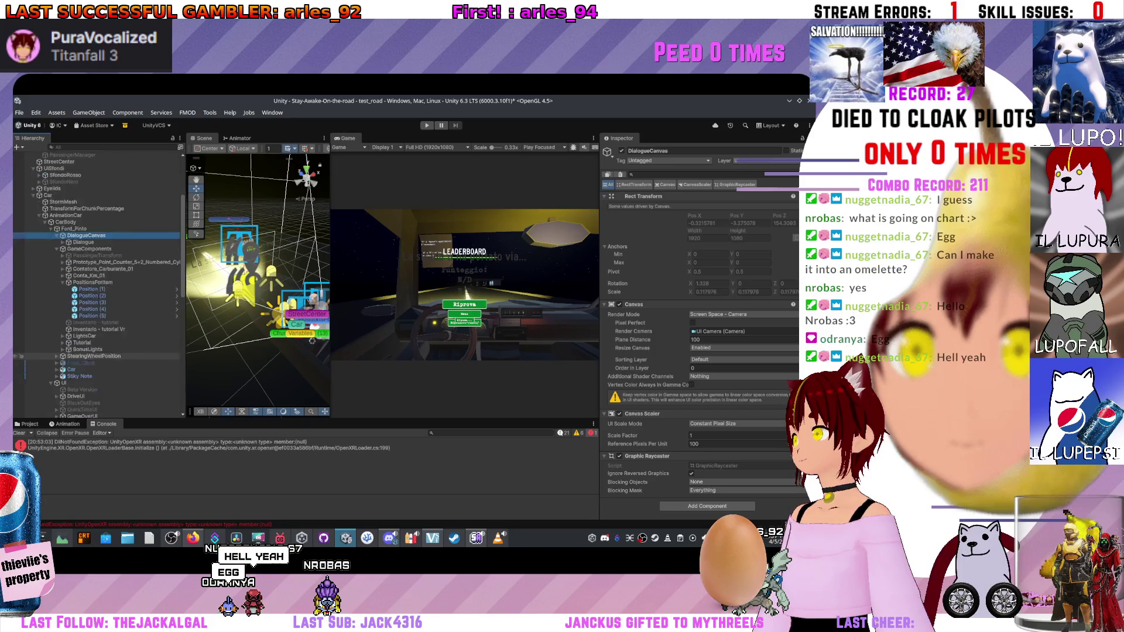
pyautogui.scroll(-3, 96, 284)
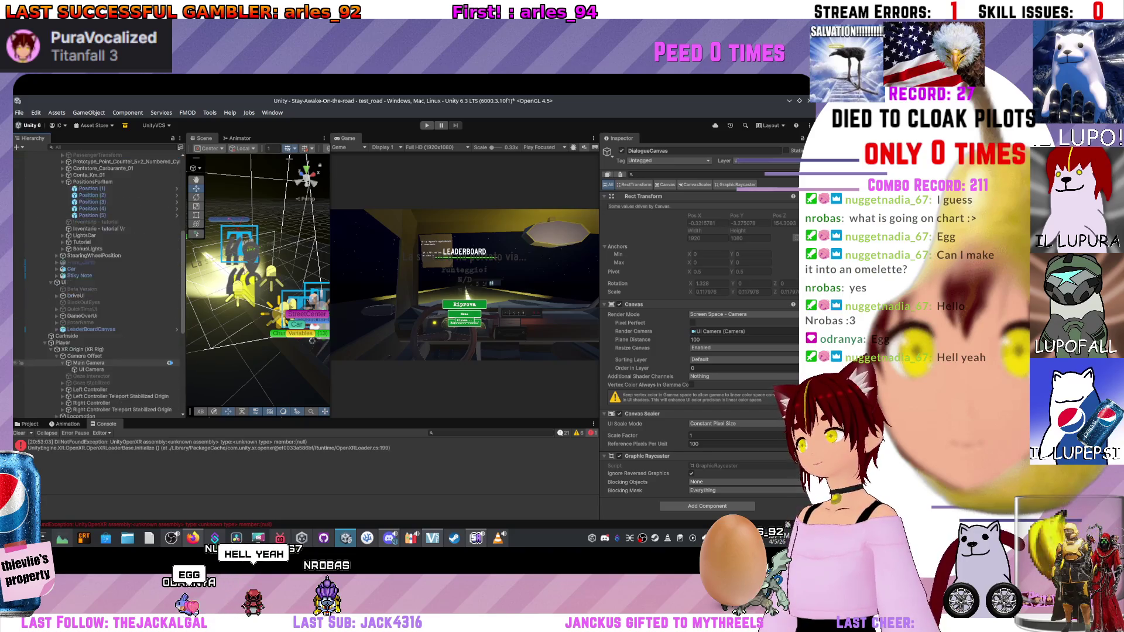
# Compare the UI Camera and Main Camera settings in the Inspector.
pyautogui.click(90, 344)
pyautogui.click(89, 338)
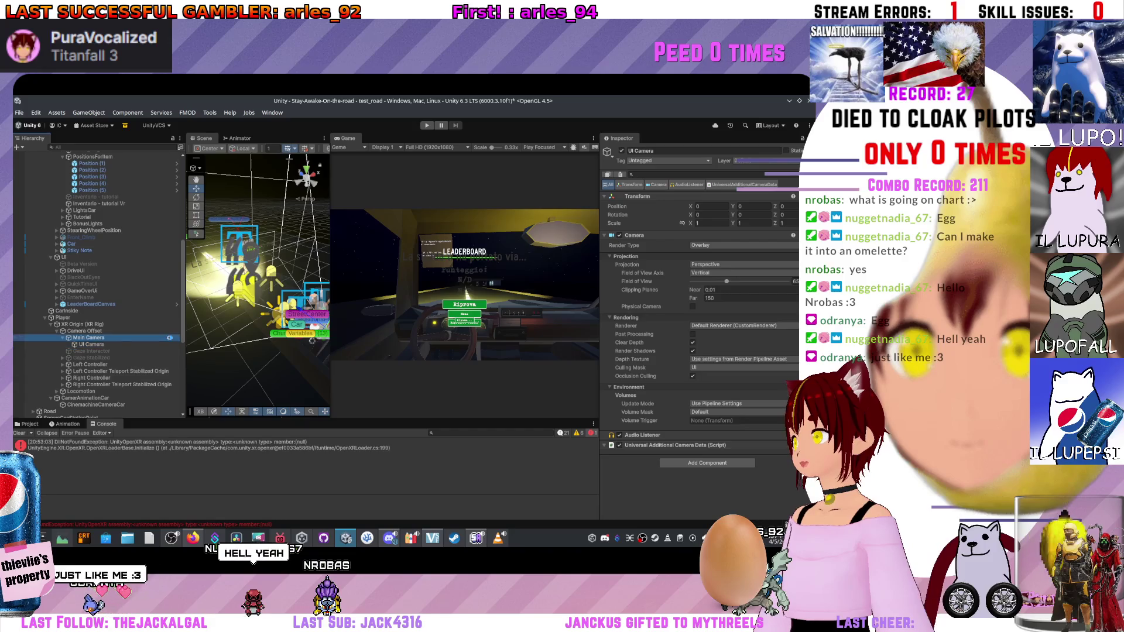
pyautogui.scroll(-3, 699, 328)
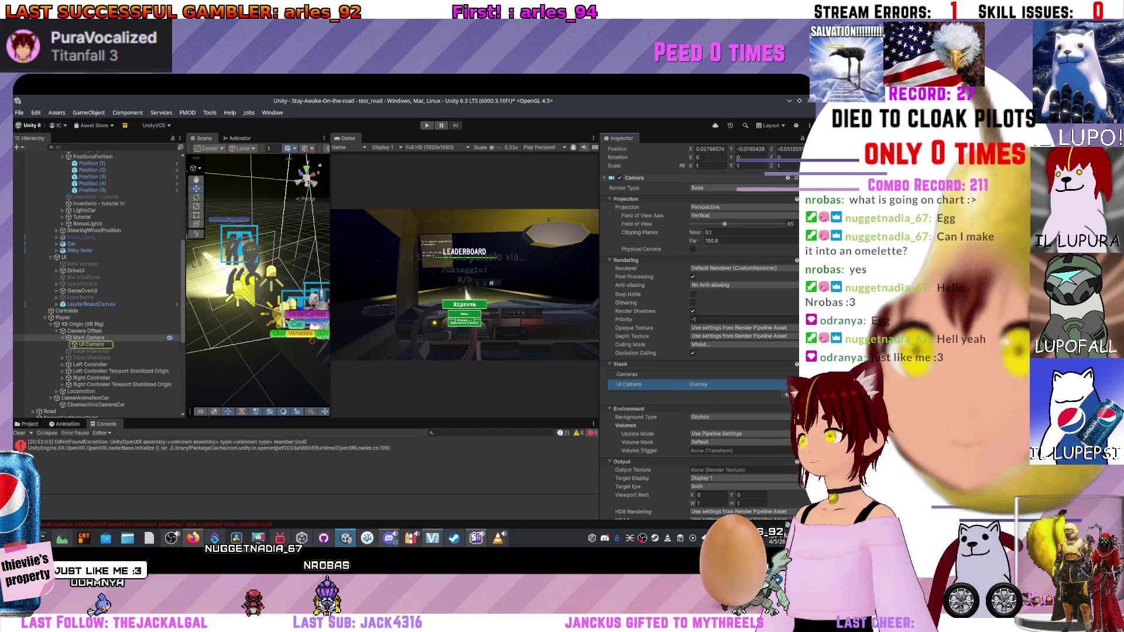
pyautogui.click(91, 344)
pyautogui.scroll(10, 97, 281)
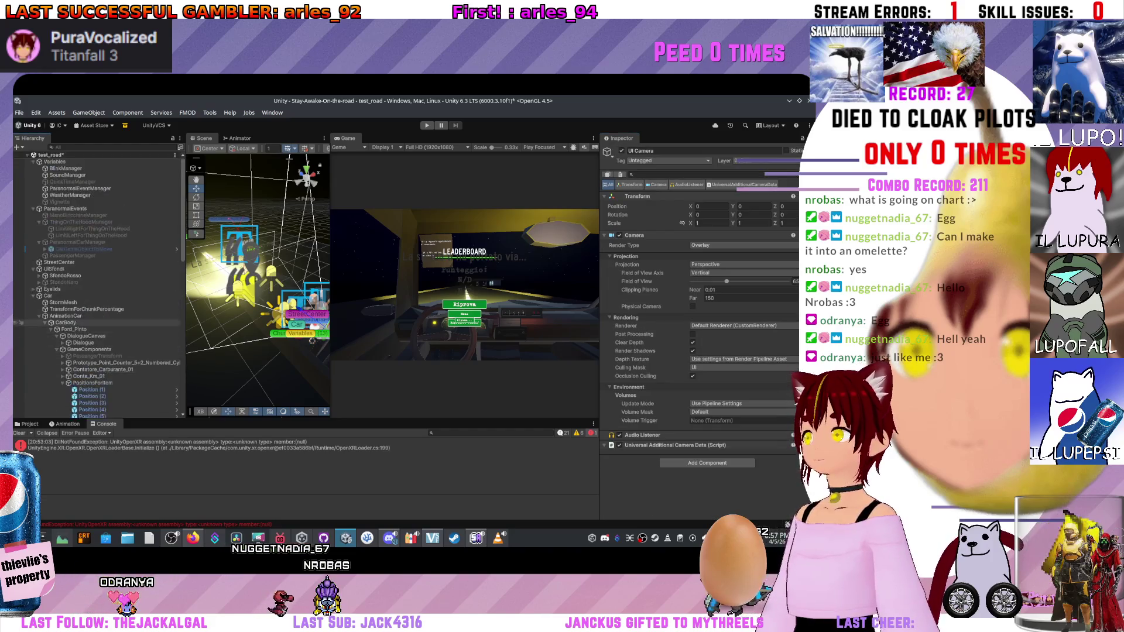
# Check GameComponents and the UI canvas, start a test run, then inspect PassengerManager's Passenger Script.
pyautogui.click(21, 349)
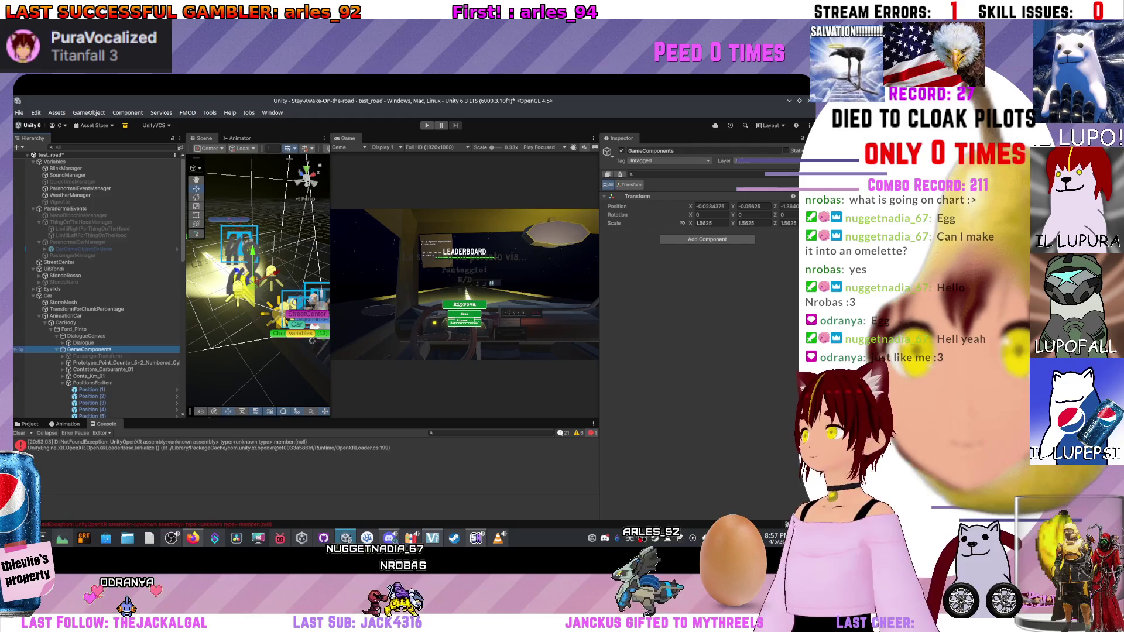
pyautogui.scroll(-5, 93, 351)
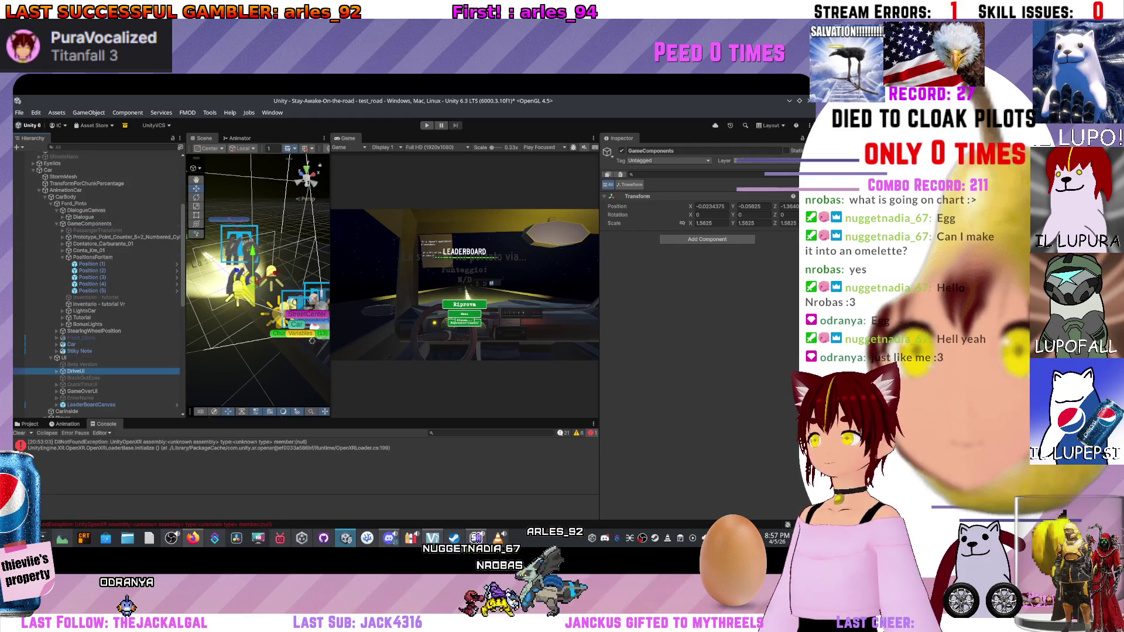
pyautogui.click(63, 358)
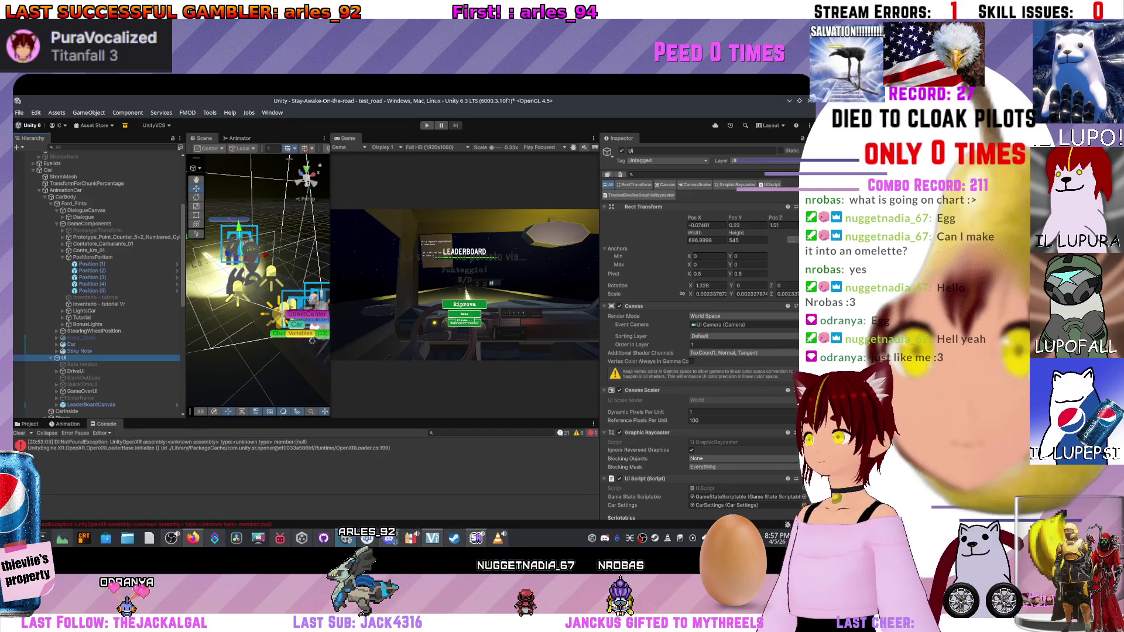
pyautogui.hotkey('ctrl', 'p')
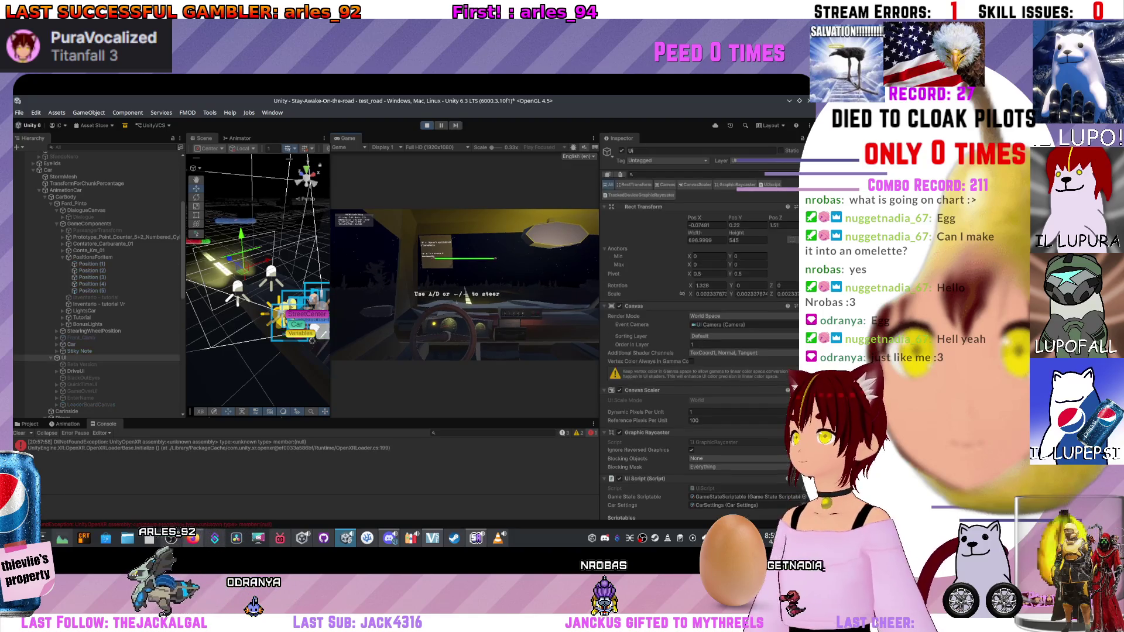
pyautogui.scroll(5, 97, 281)
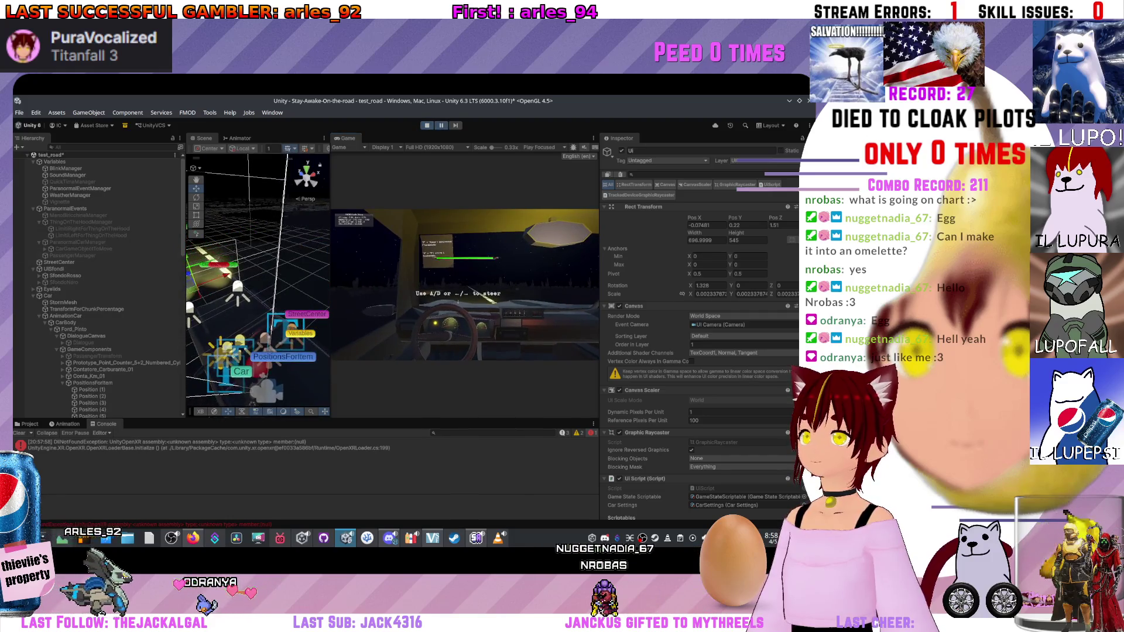
pyautogui.click(72, 256)
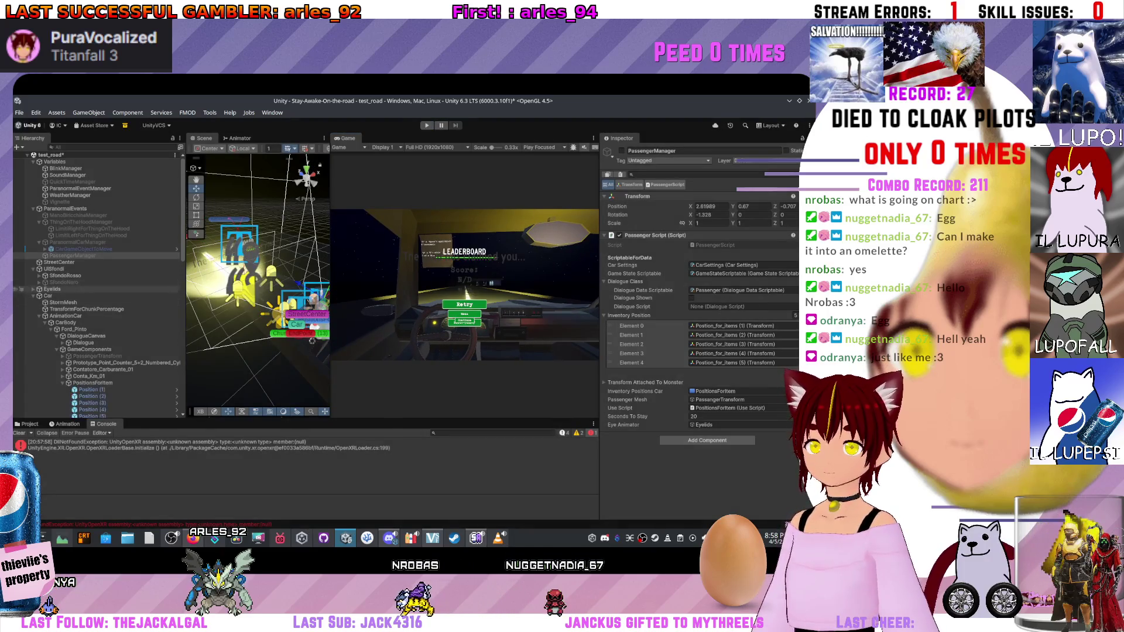
# Frame the Dialogue element and set its Rect Transform position to 0, 0, 0.
pyautogui.scroll(-3, 20, 282)
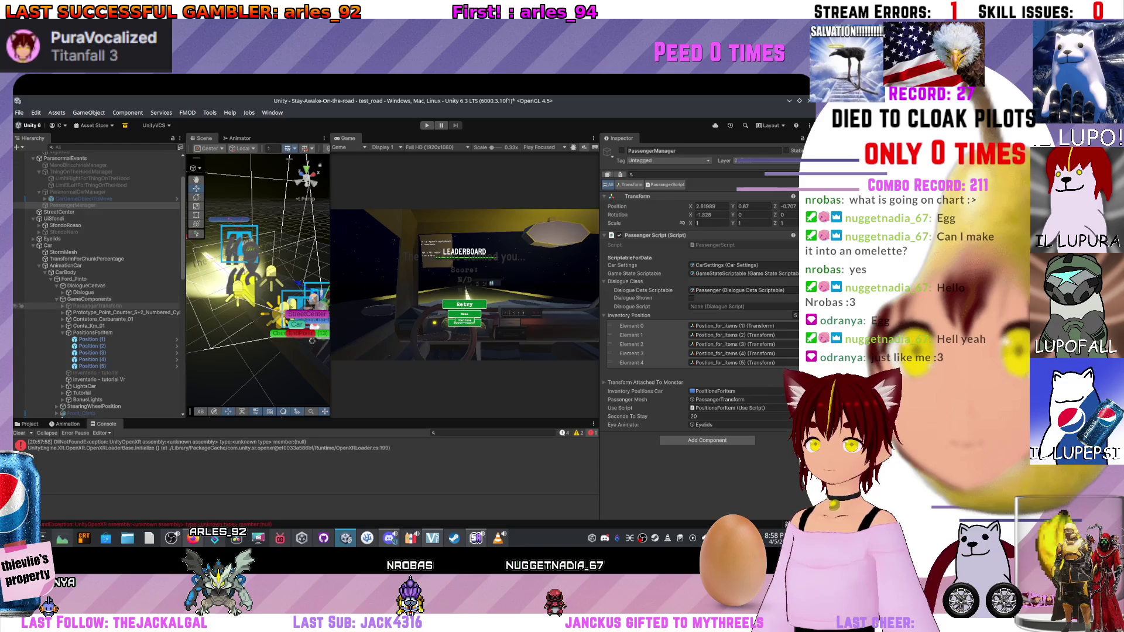
pyautogui.scroll(-2, 83, 267)
pyautogui.doubleClick(83, 267)
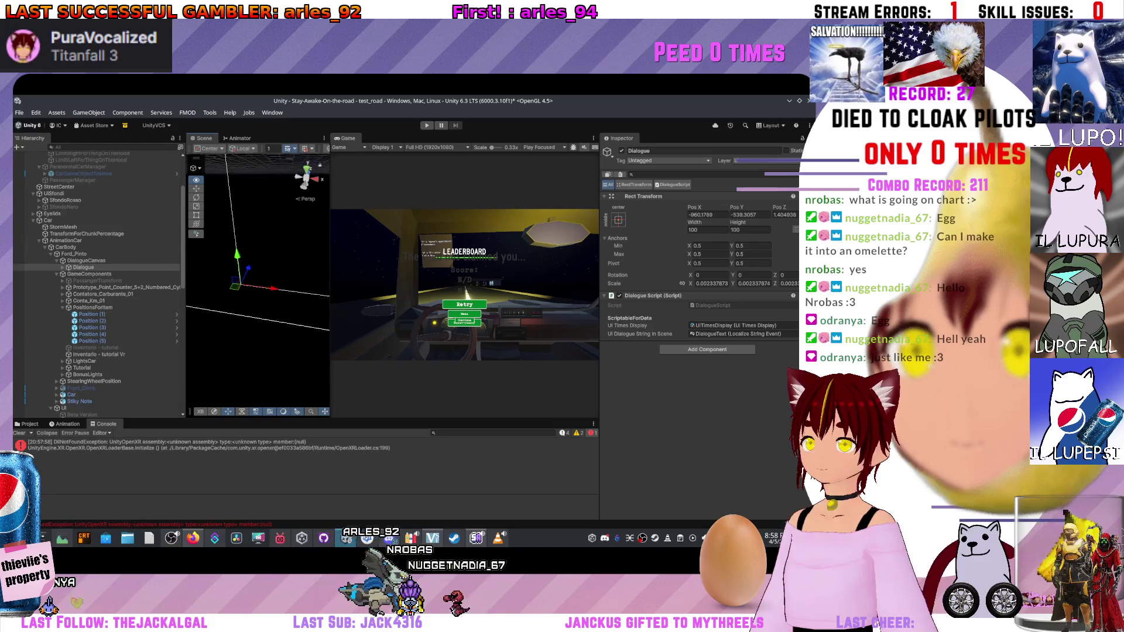
pyautogui.moveTo(258, 275)
pyautogui.mouseDown()
pyautogui.moveTo(296, 413)
pyautogui.moveTo(272, 246)
pyautogui.moveTo(300, 232)
pyautogui.moveTo(199, 290)
pyautogui.mouseUp()
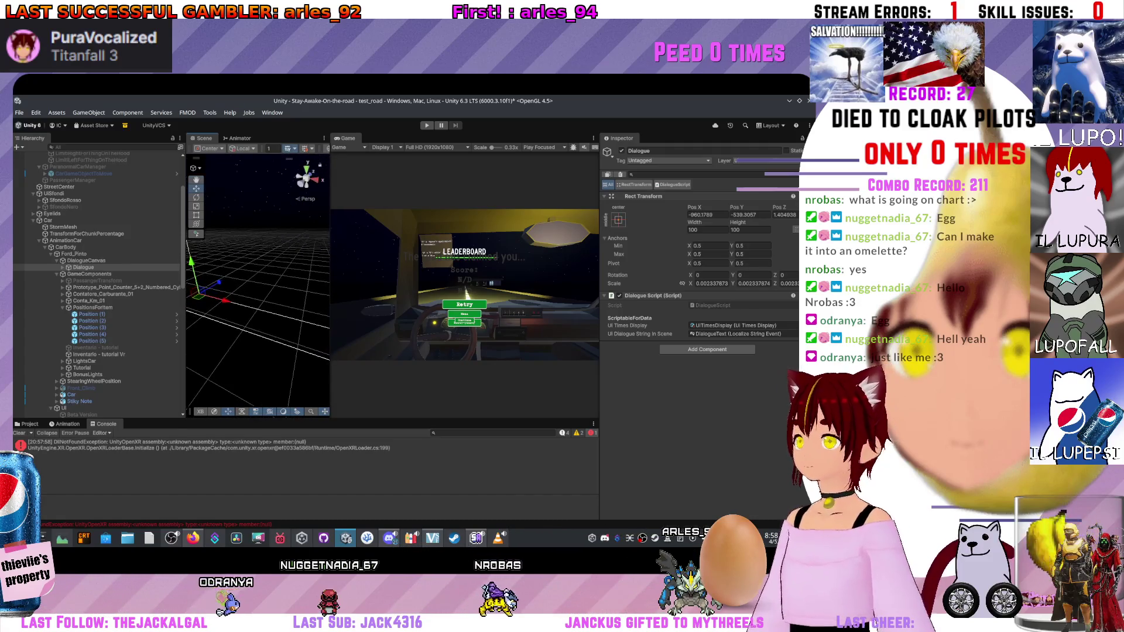
pyautogui.click(707, 214)
pyautogui.write('0')
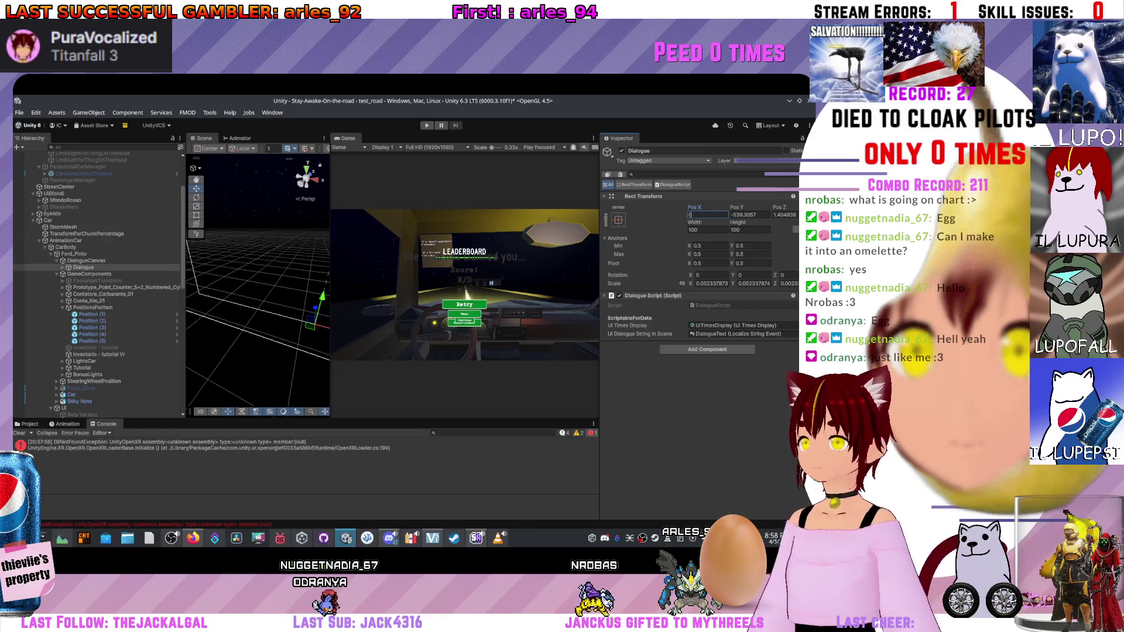
pyautogui.write('0')
pyautogui.press('Tab')
pyautogui.press('Return')
pyautogui.press('f')
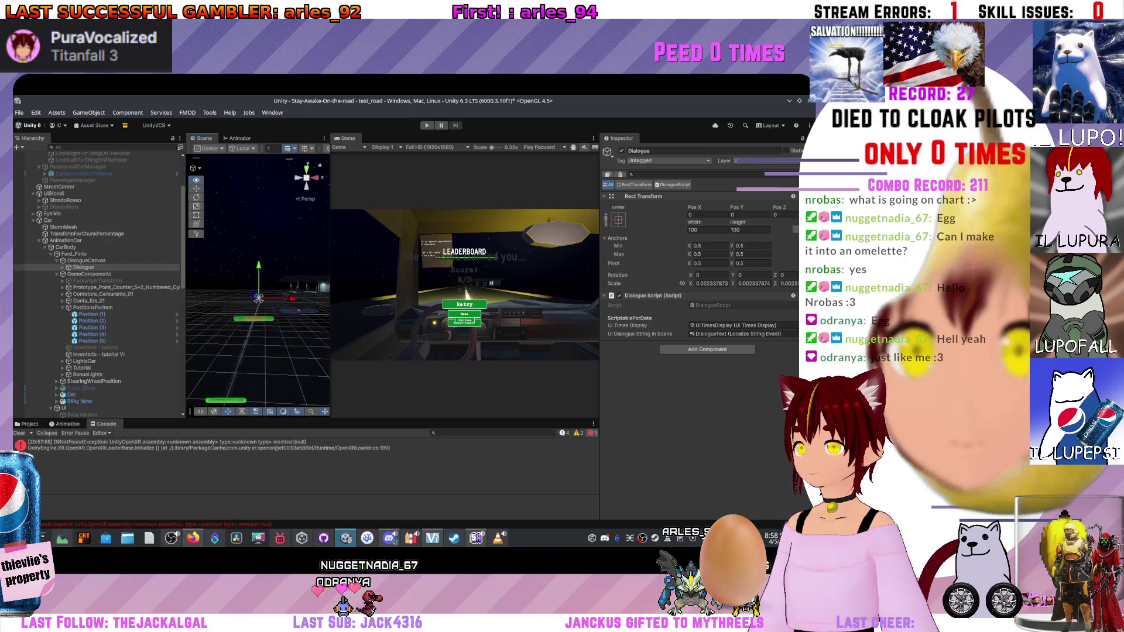
pyautogui.press('w')
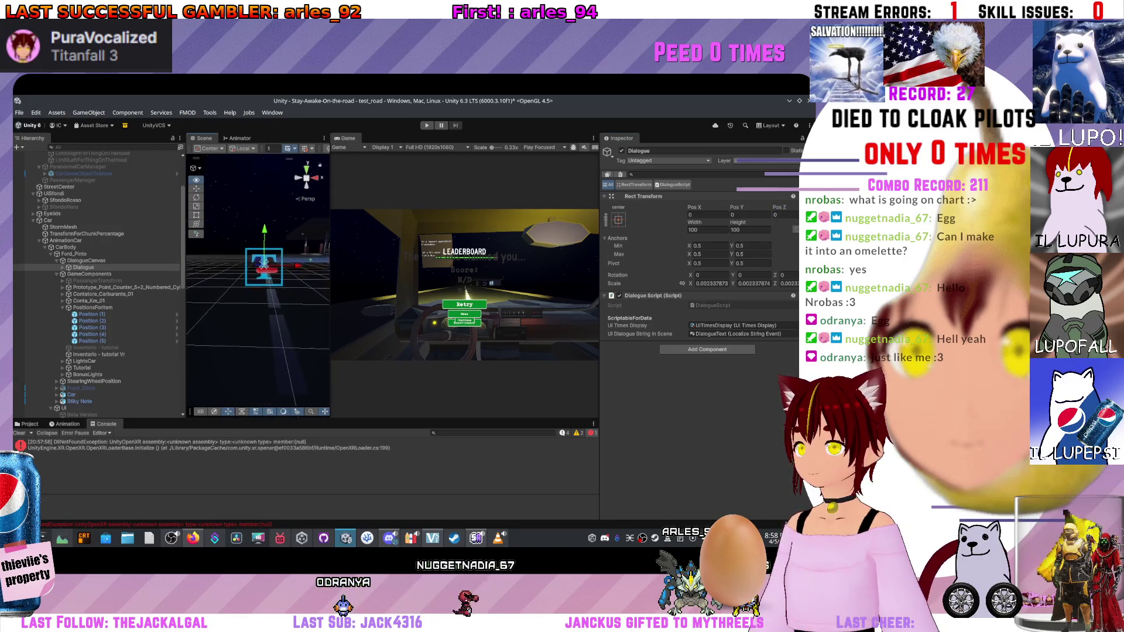
# Select DialogueCanvas and adjust its canvas plane distance.
pyautogui.click(86, 260)
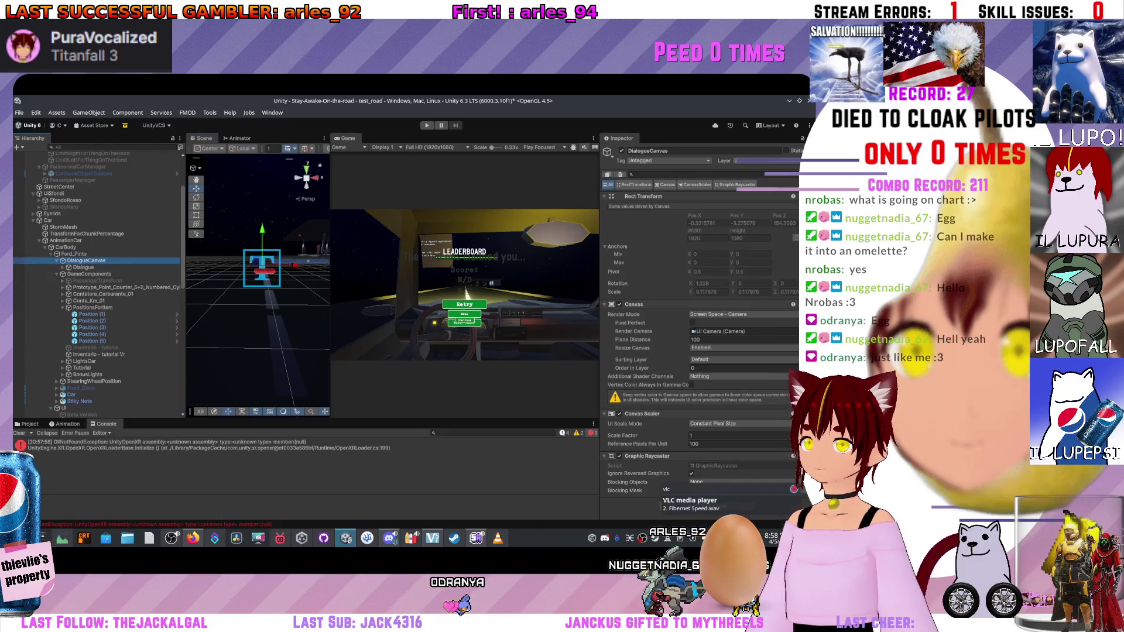
pyautogui.moveTo(632, 339); pyautogui.dragTo(641, 339)
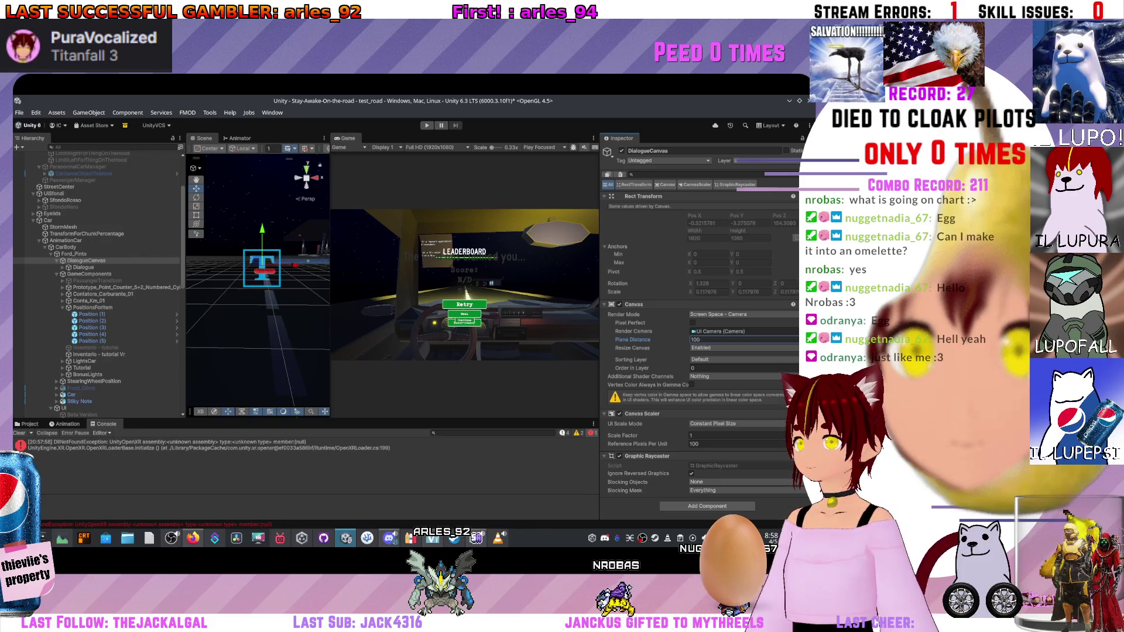
pyautogui.moveTo(258, 234); pyautogui.dragTo(264, 313)
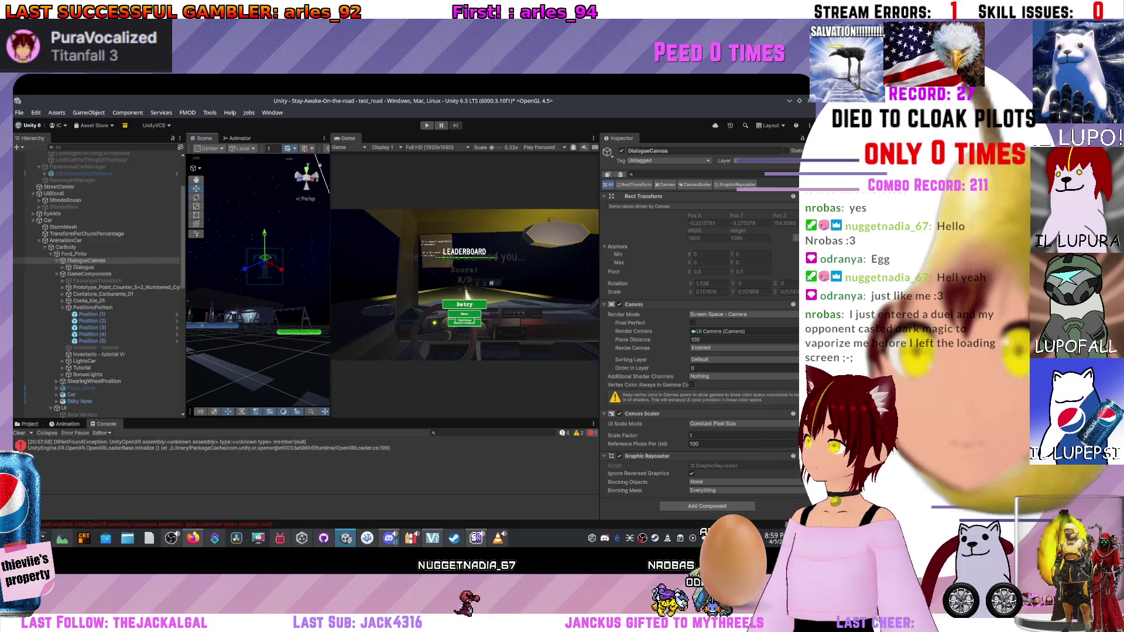
# Set the Dialogue's scale to 1 on X, Y and Z, replacing 0.0023.
pyautogui.click(83, 267)
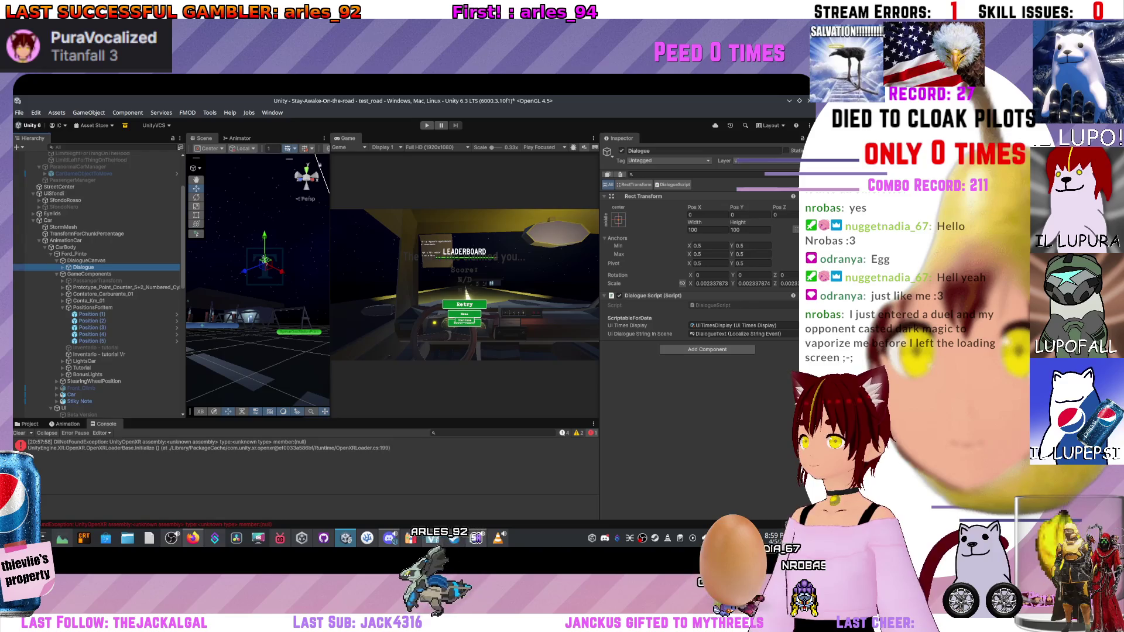
pyautogui.click(711, 283)
pyautogui.write('1')
pyautogui.press('Tab')
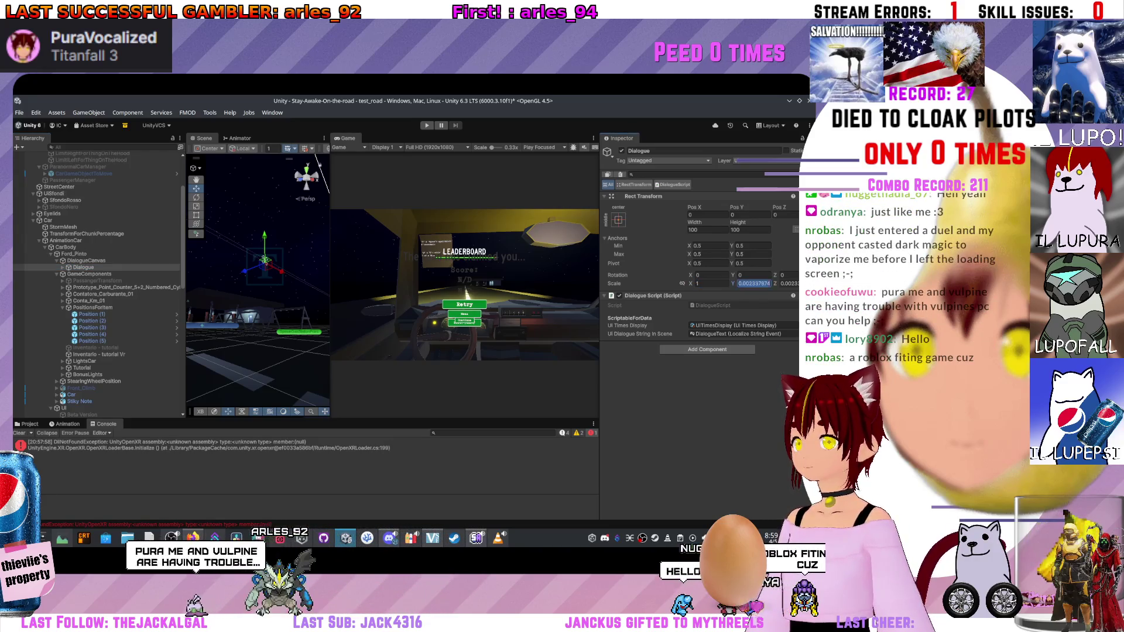
pyautogui.write('1')
pyautogui.press('Tab')
pyautogui.write('1')
pyautogui.press('Tab')
# Frame the rescaled Dialogue and select its BackgroundText child.
pyautogui.press('f')
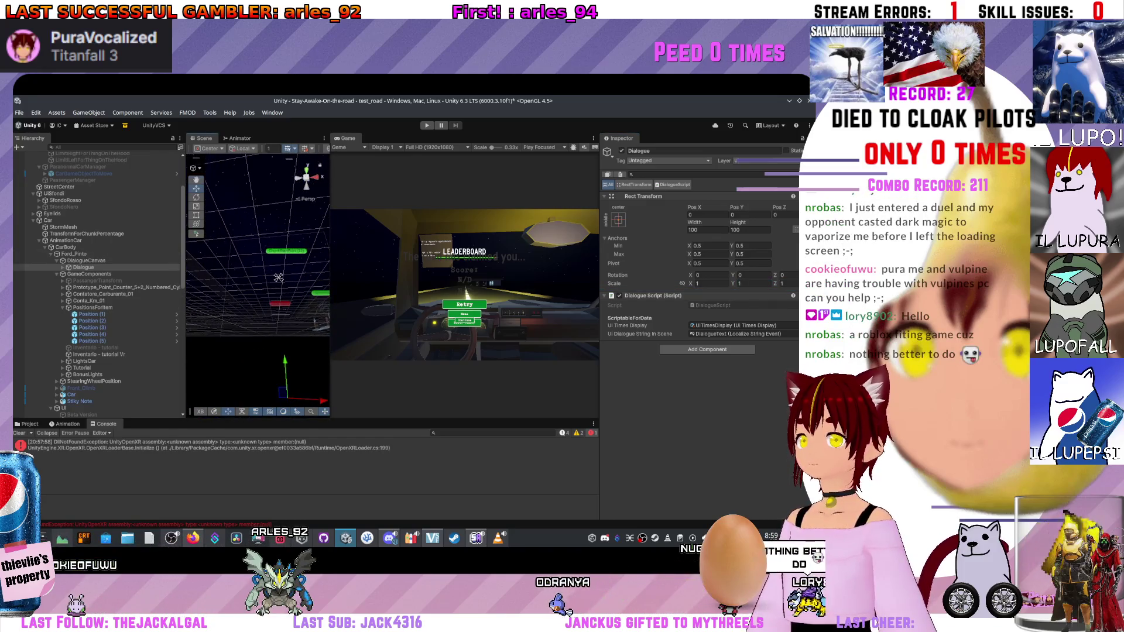
pyautogui.press('Right')
pyautogui.press('Down')
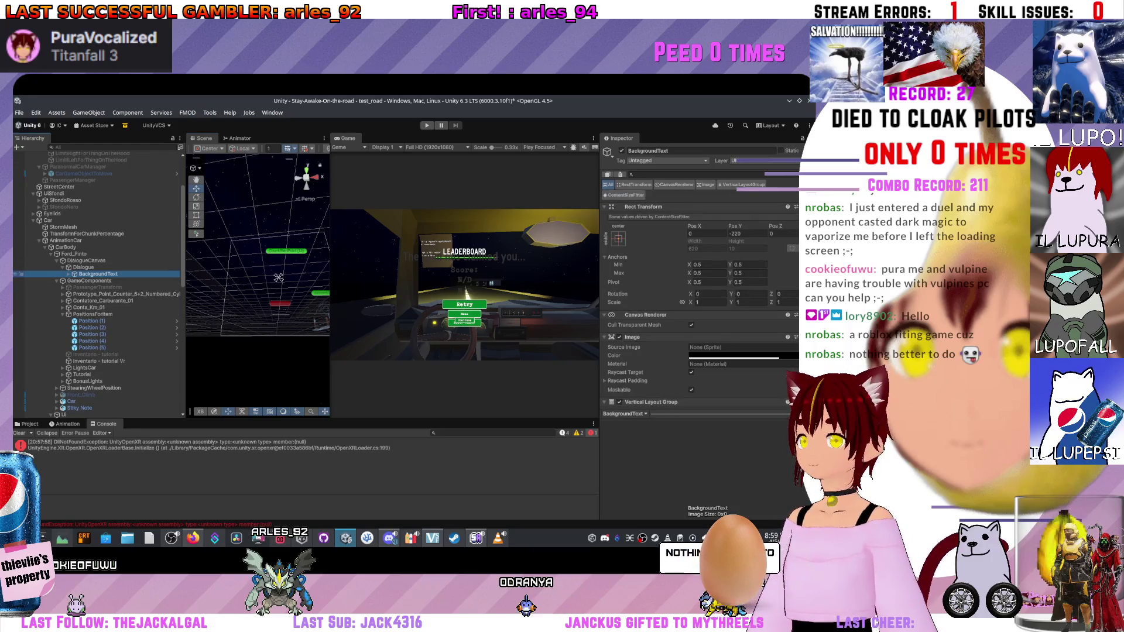
# Give DialogueText under BackgroundText a long placeholder test string and frame it in the scene.
pyautogui.scroll(-5, 699, 275)
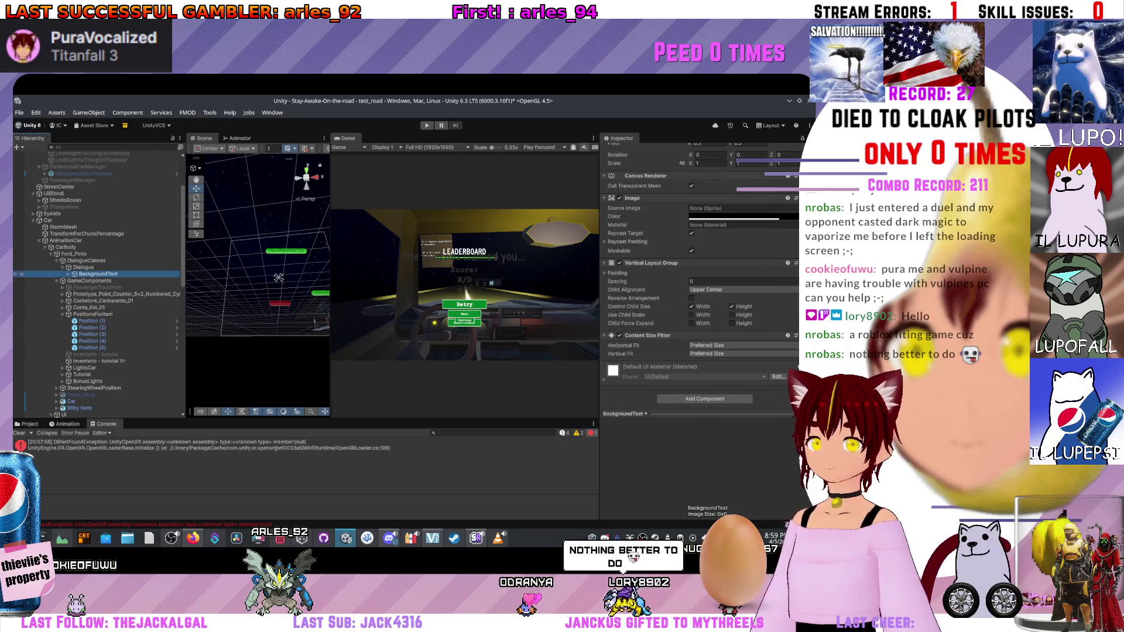
pyautogui.press('Right')
pyautogui.press('Down')
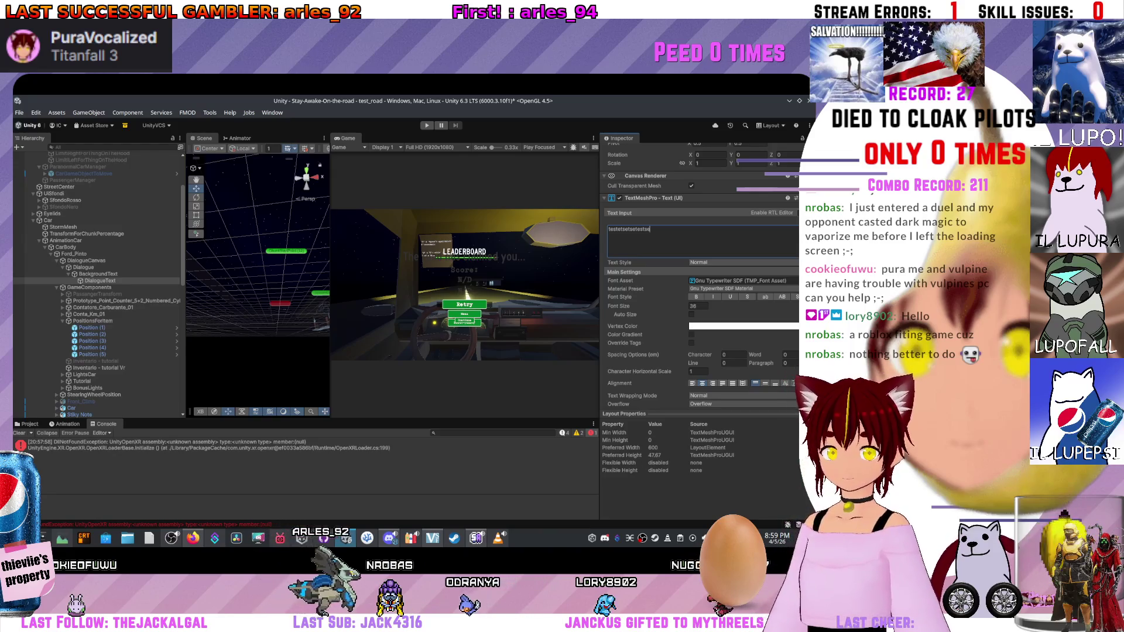
pyautogui.write('ffo')
pyautogui.write('sfsdafsdafsdafsdafsadfsdafsadfsdafsafas')
pyautogui.write('fasdafsdafsdd')
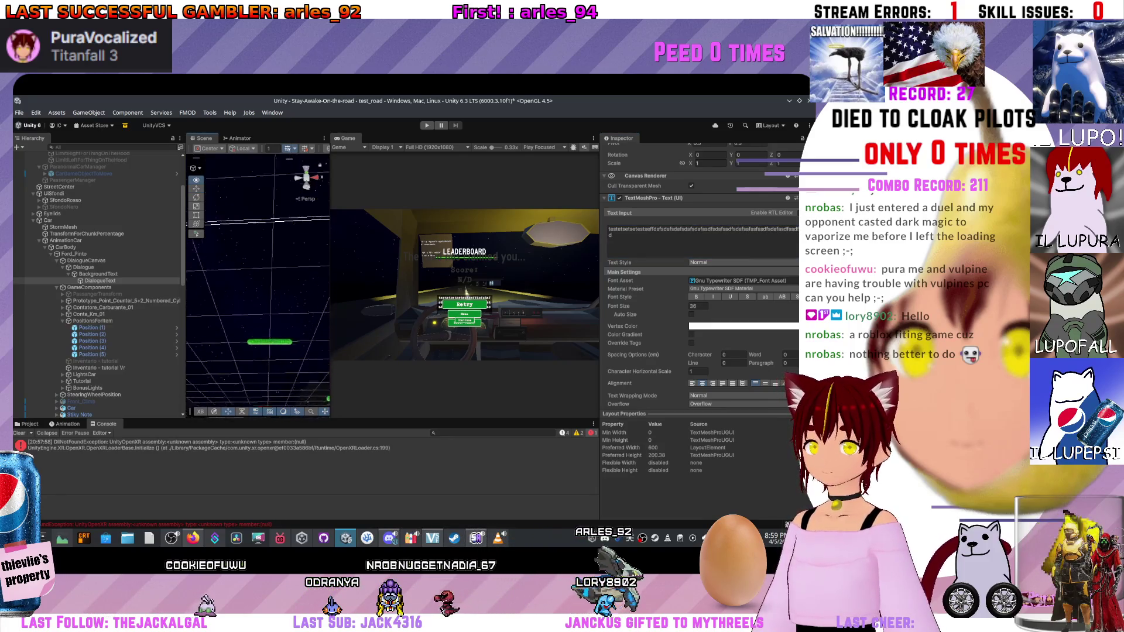
pyautogui.doubleClick(100, 281)
pyautogui.moveTo(189, 308); pyautogui.dragTo(213, 304)
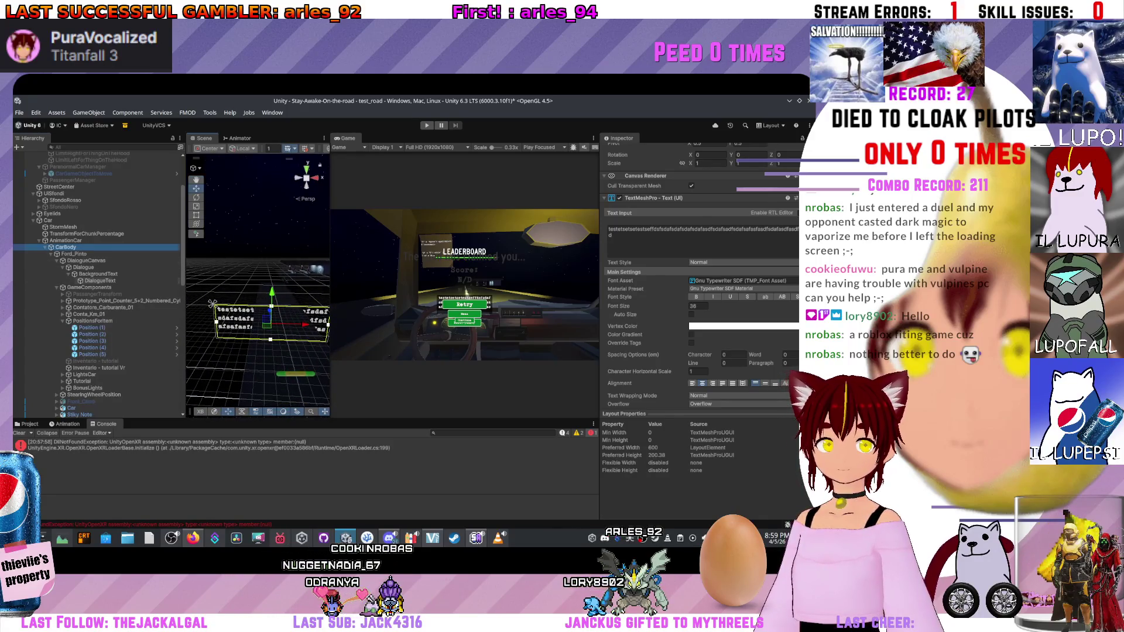
pyautogui.click(73, 254)
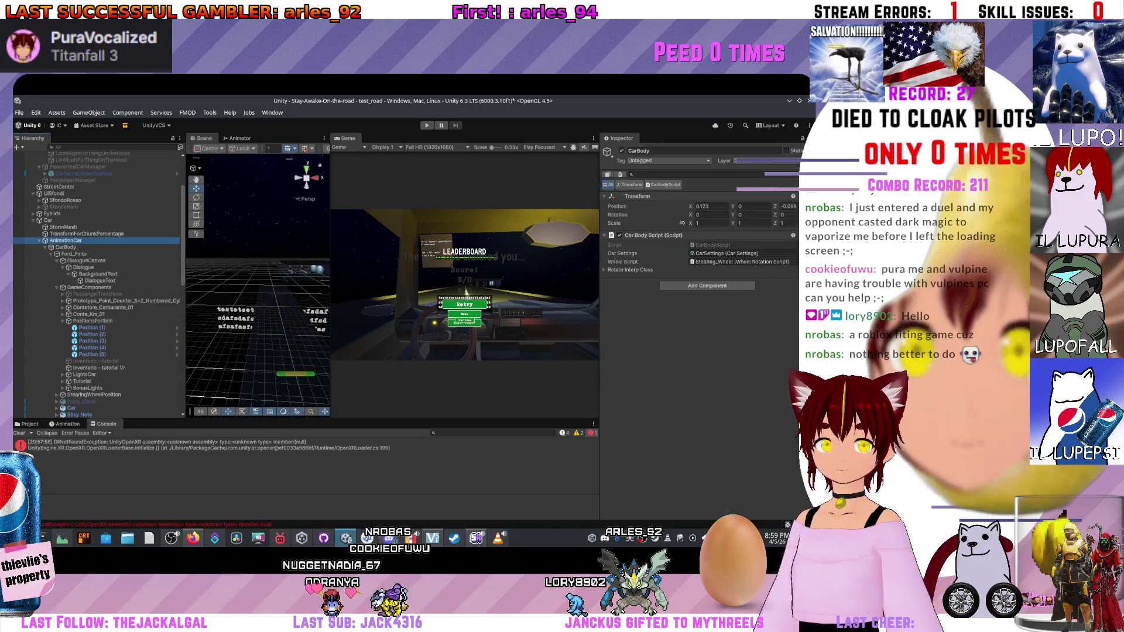
# Select DialogueCanvas, then its Dialogue child to show its transform and Dialogue Script.
pyautogui.click(86, 260)
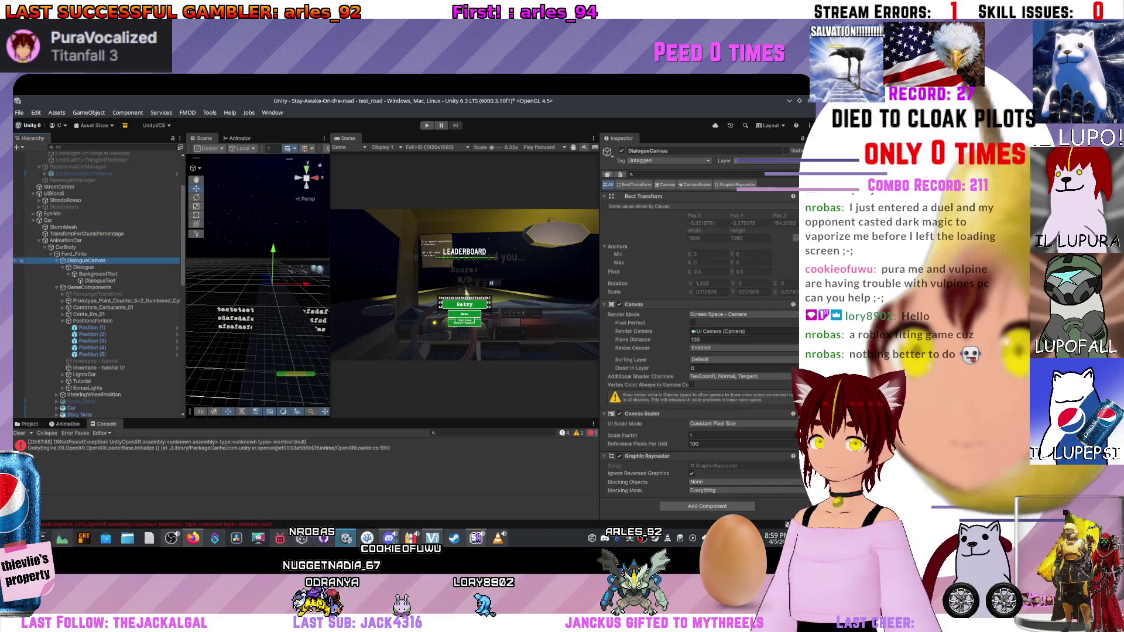
pyautogui.press('Escape')
pyautogui.click(86, 260)
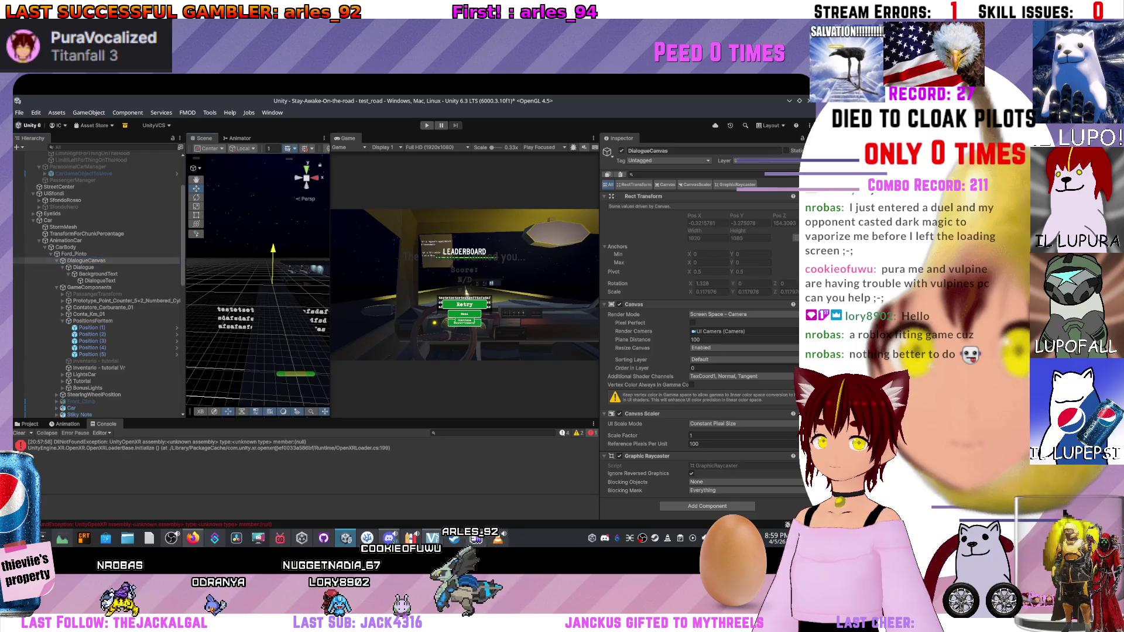
pyautogui.click(83, 267)
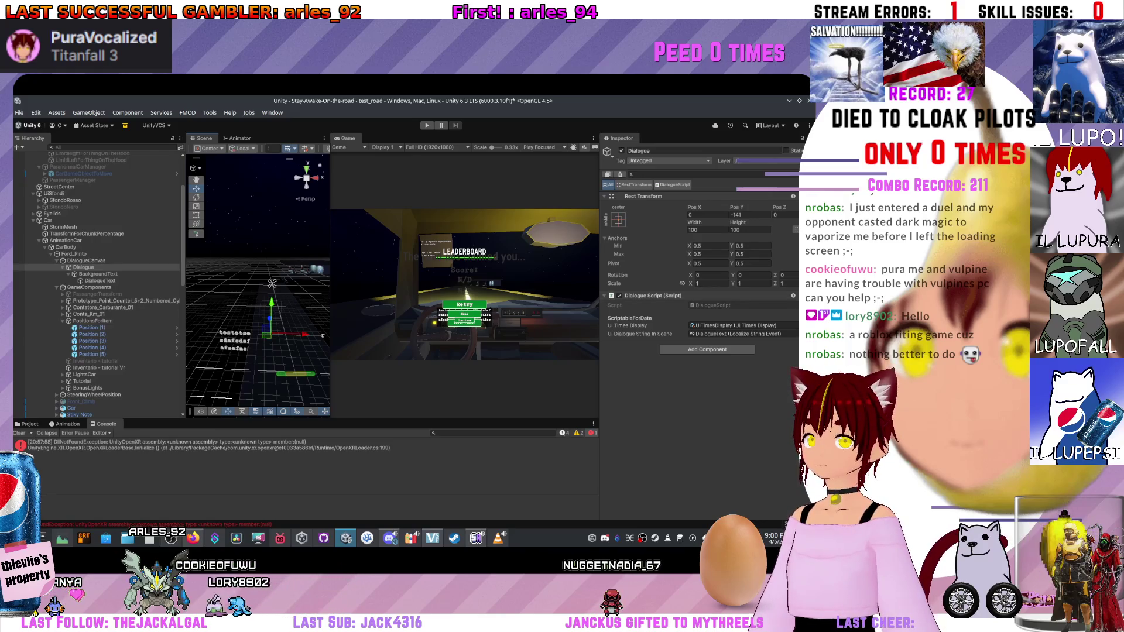
# Set DialogueText's Layout Element Preferred Width to 800.
pyautogui.click(99, 274)
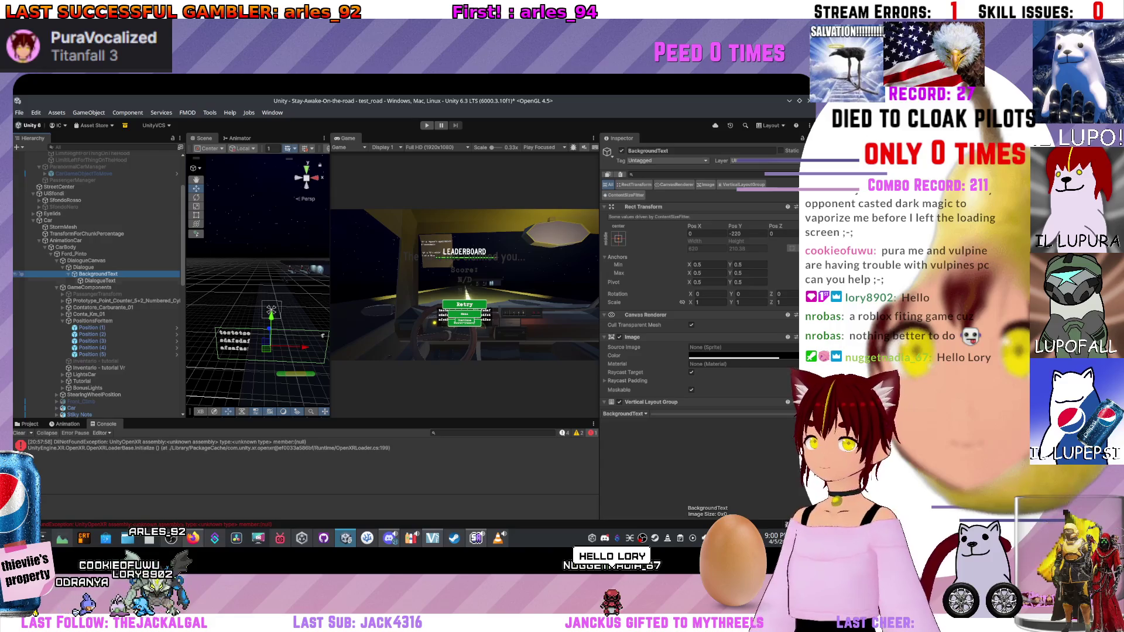
pyautogui.click(100, 281)
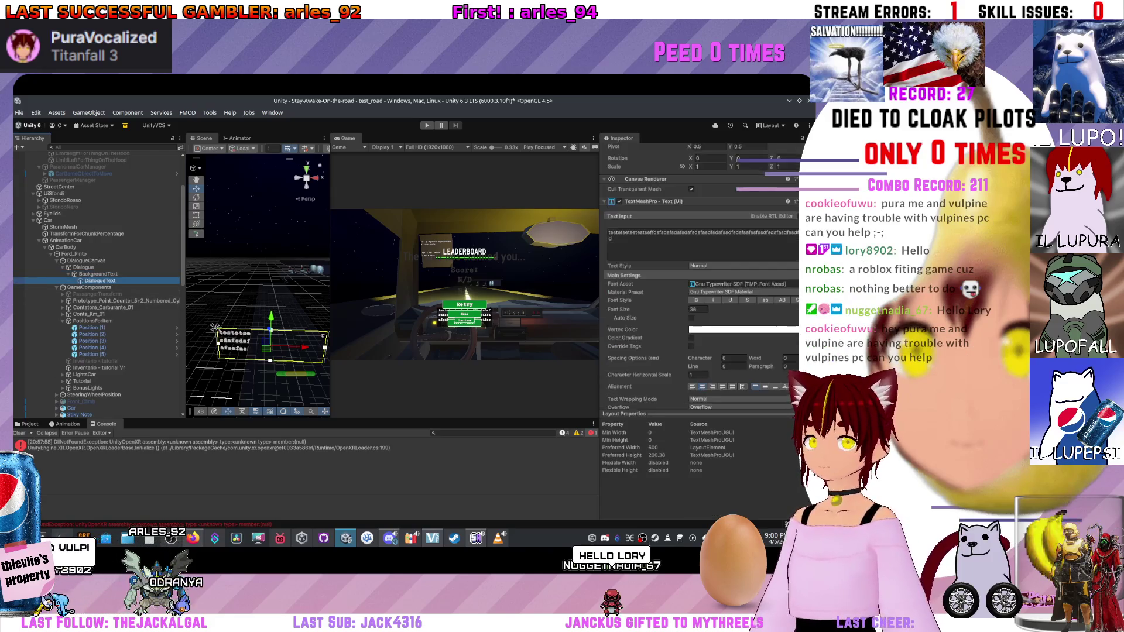
pyautogui.click(720, 404)
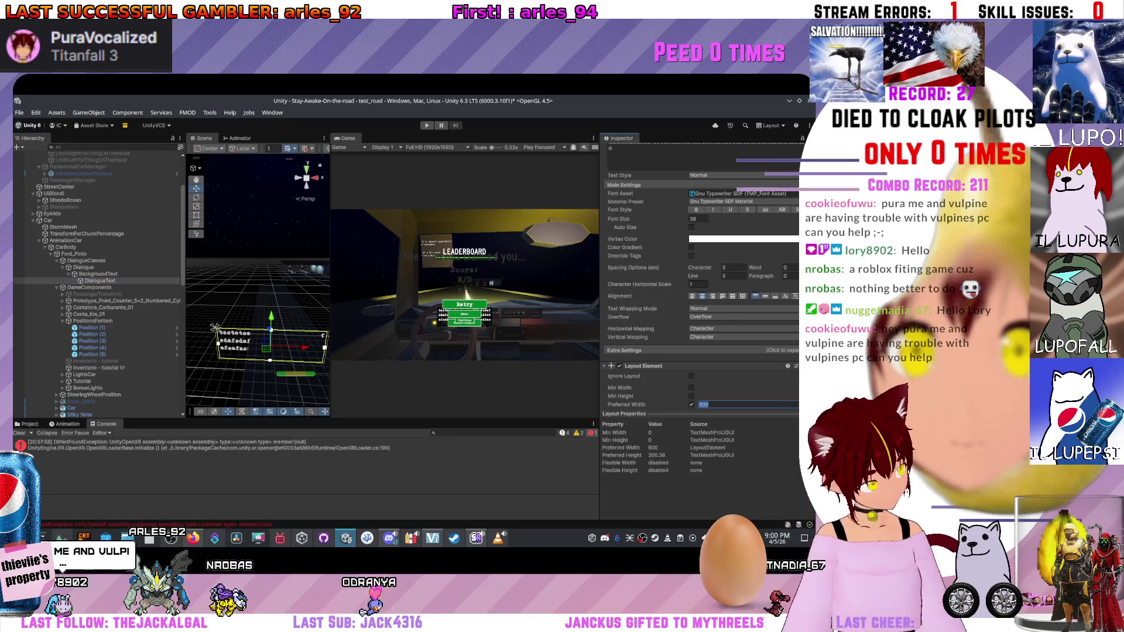
pyautogui.write('800')
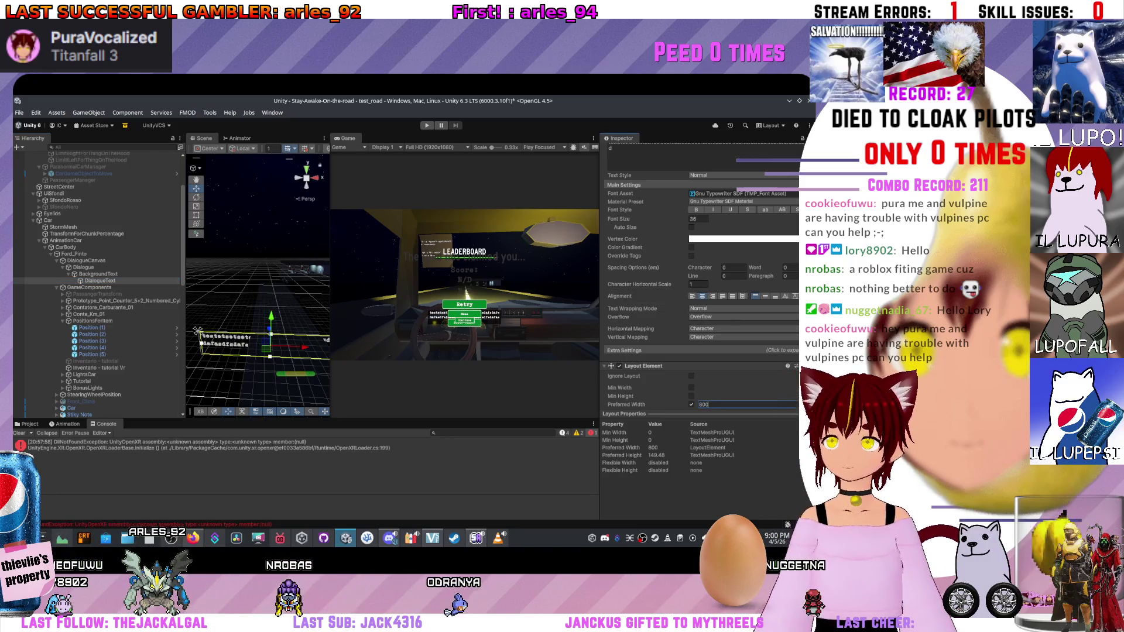
pyautogui.scroll(-3, 700, 275)
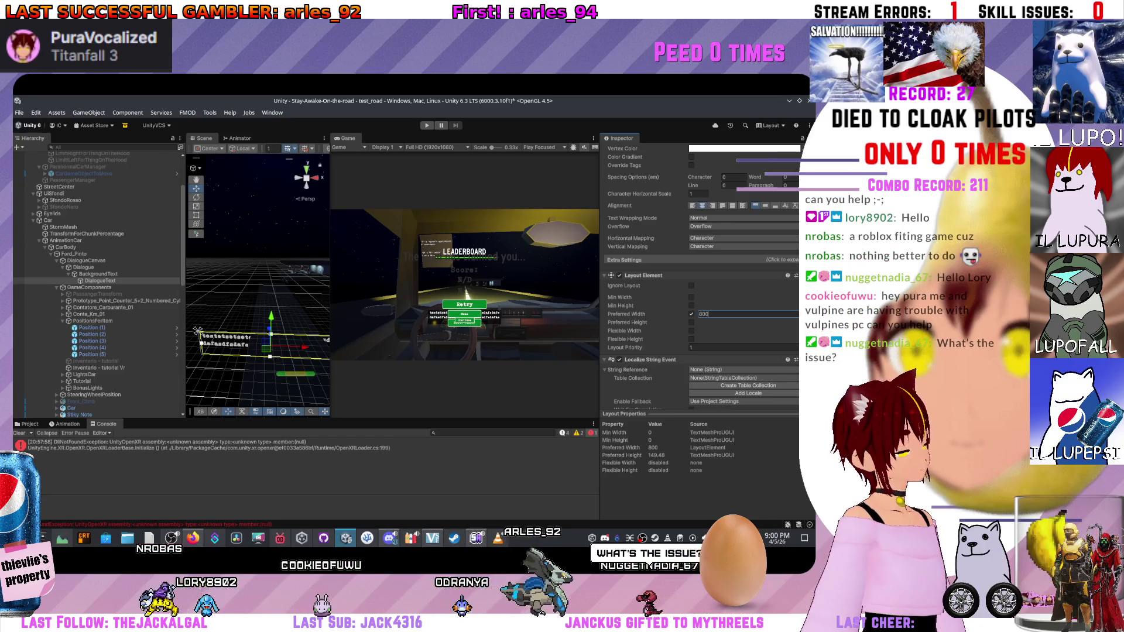
pyautogui.moveTo(197, 332)
pyautogui.mouseDown()
pyautogui.moveTo(234, 322)
pyautogui.moveTo(267, 417)
pyautogui.mouseUp()
# Check the dialogue text wrapped across three lines, then switch to ProtonDB in Firefox.
pyautogui.moveTo(258, 351); pyautogui.dragTo(263, 337)
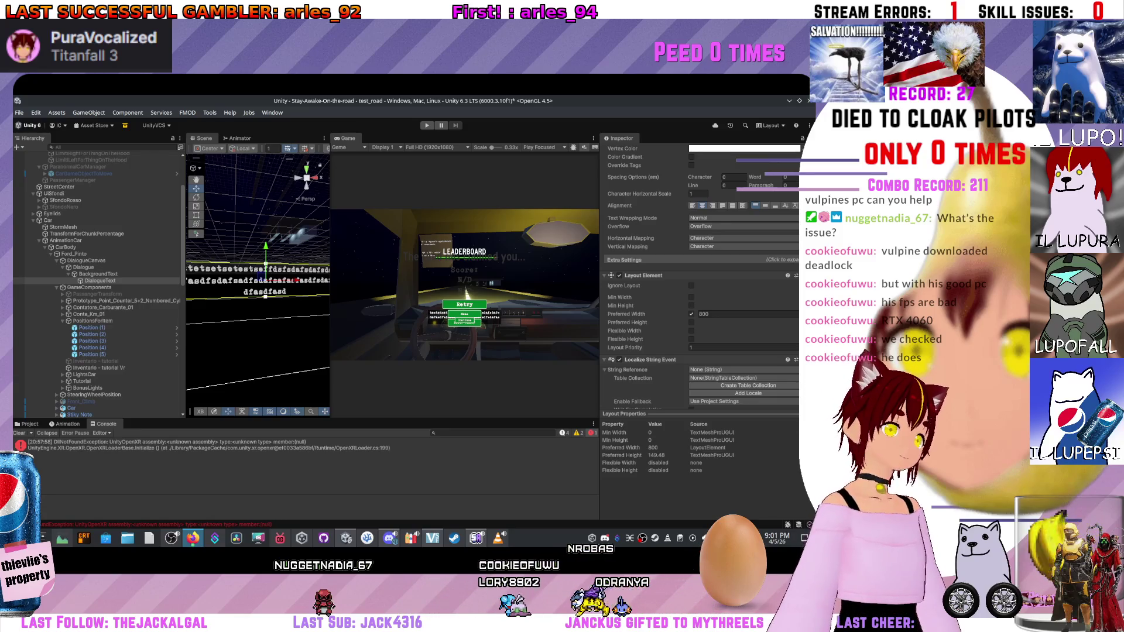
pyautogui.hotkey('alt', 'Tab')
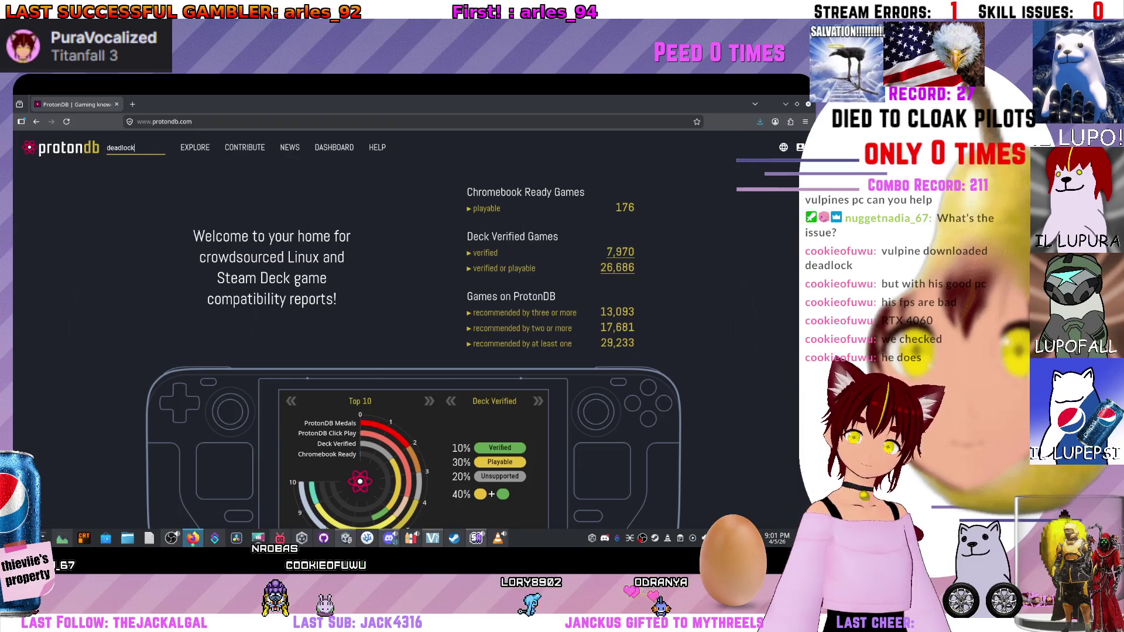
# Search ProtonDB for deadlock and scroll through its compatibility reports.
pyautogui.press('Return')
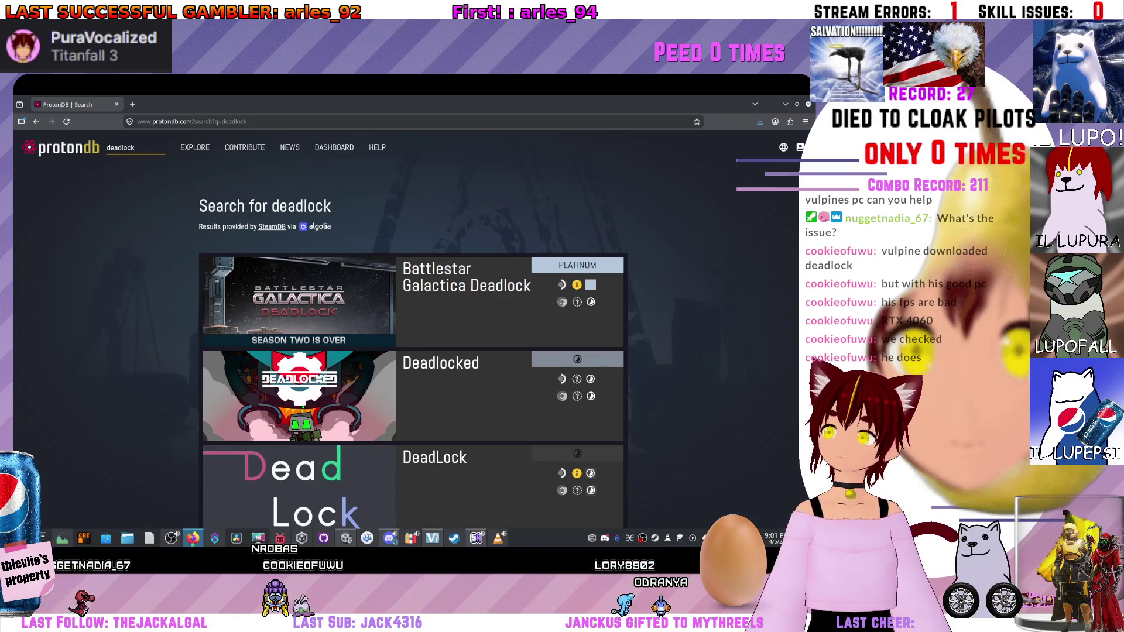
pyautogui.scroll(-3, 409, 351)
pyautogui.scroll(-6, 409, 351)
pyautogui.scroll(5, 409, 351)
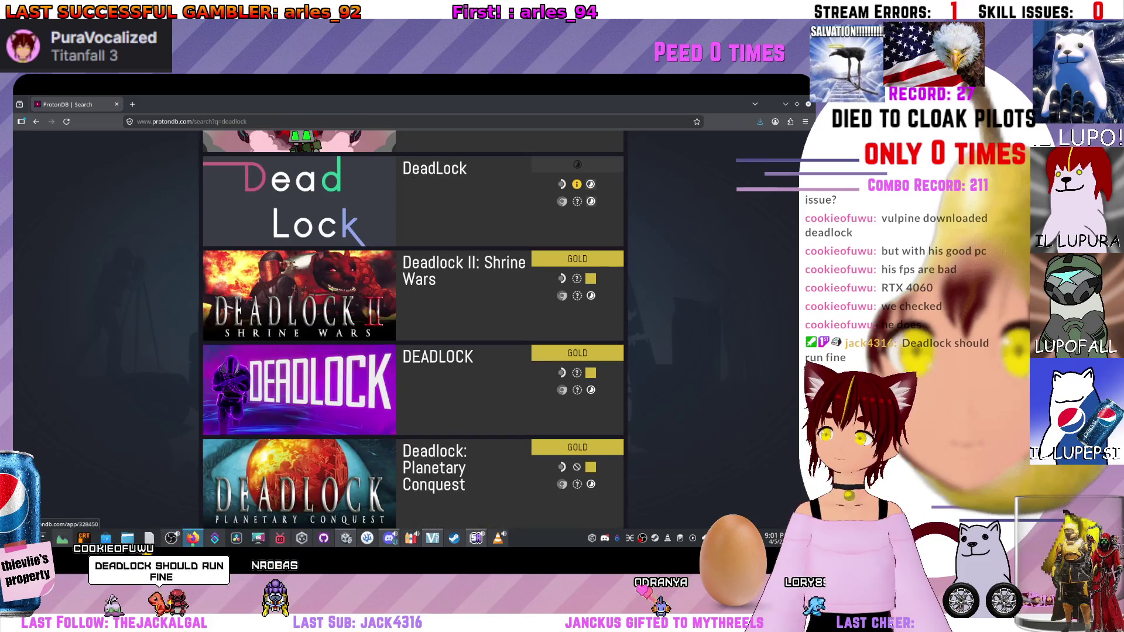
pyautogui.scroll(3, 409, 351)
pyautogui.scroll(-15, 409, 351)
pyautogui.scroll(-15, 414, 330)
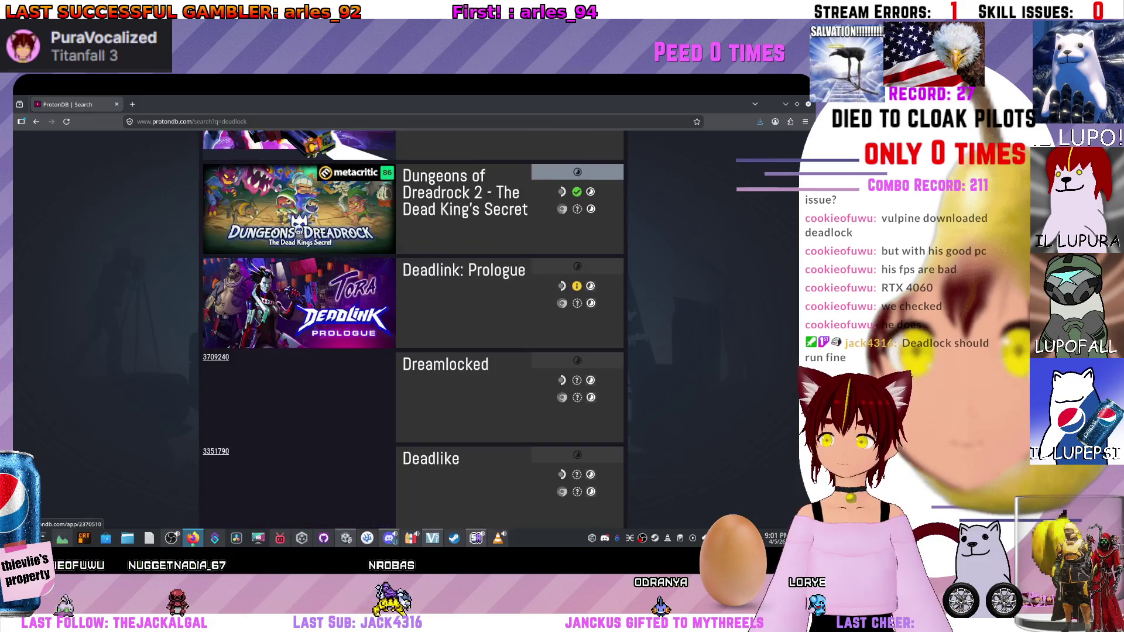
pyautogui.scroll(-5, 413, 330)
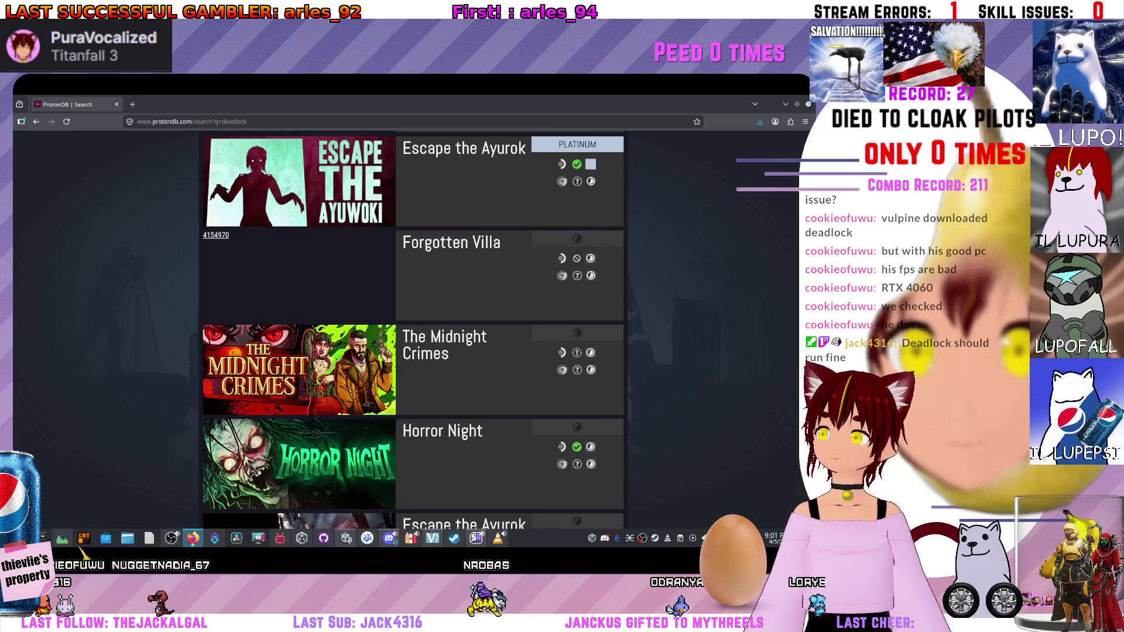
pyautogui.scroll(20, 413, 331)
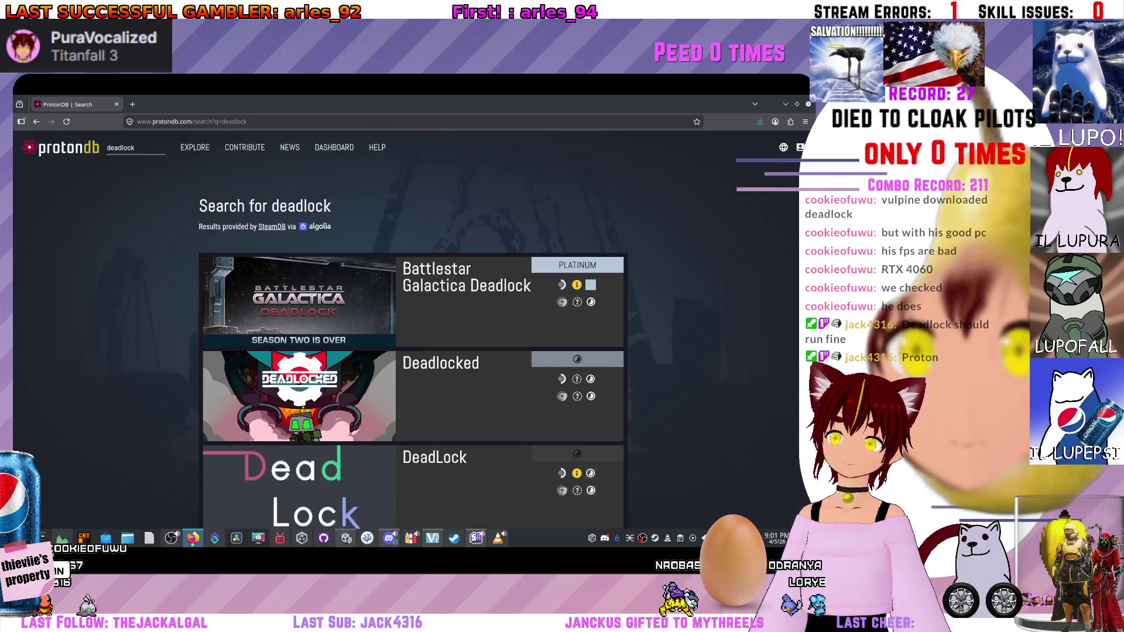
# Web-search 'deadlock on linux' and open the r/linux_gaming thread 'Is Deadlock playable on Linux?'.
pyautogui.hotkey('ctrl', 'l')
pyautogui.write('deadlock')
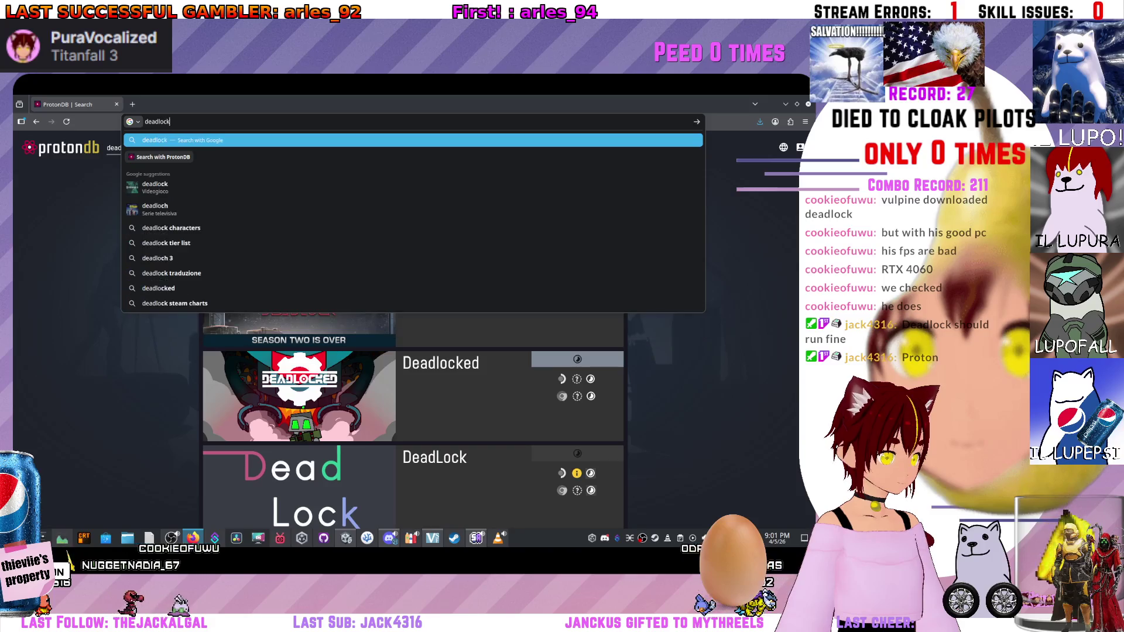
pyautogui.write(' on linux')
pyautogui.press('Return')
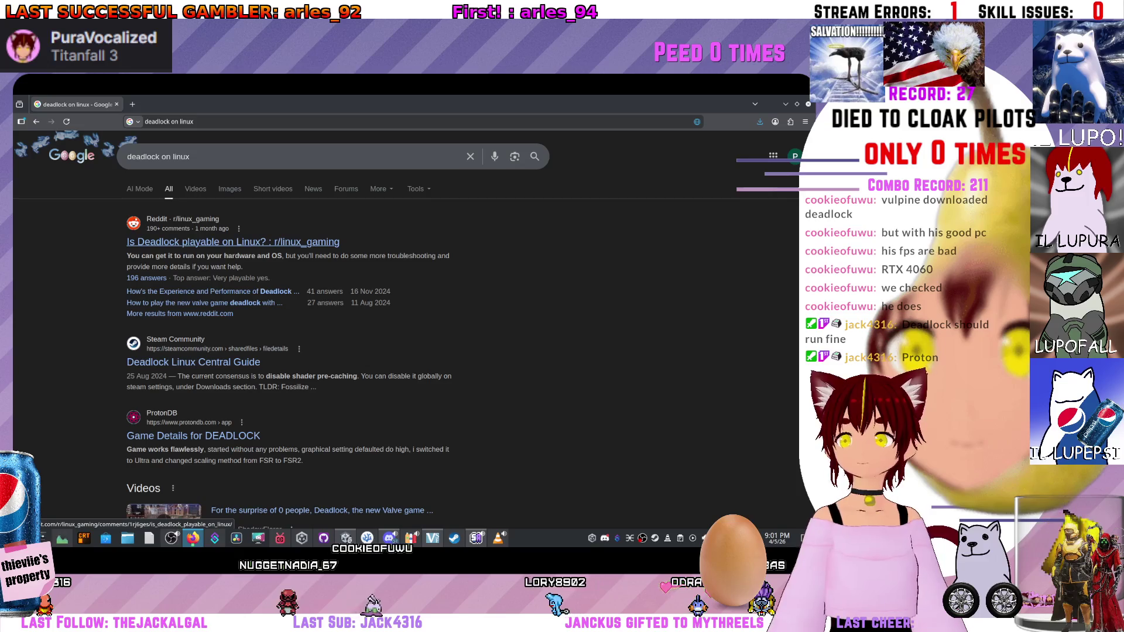
pyautogui.click(233, 241)
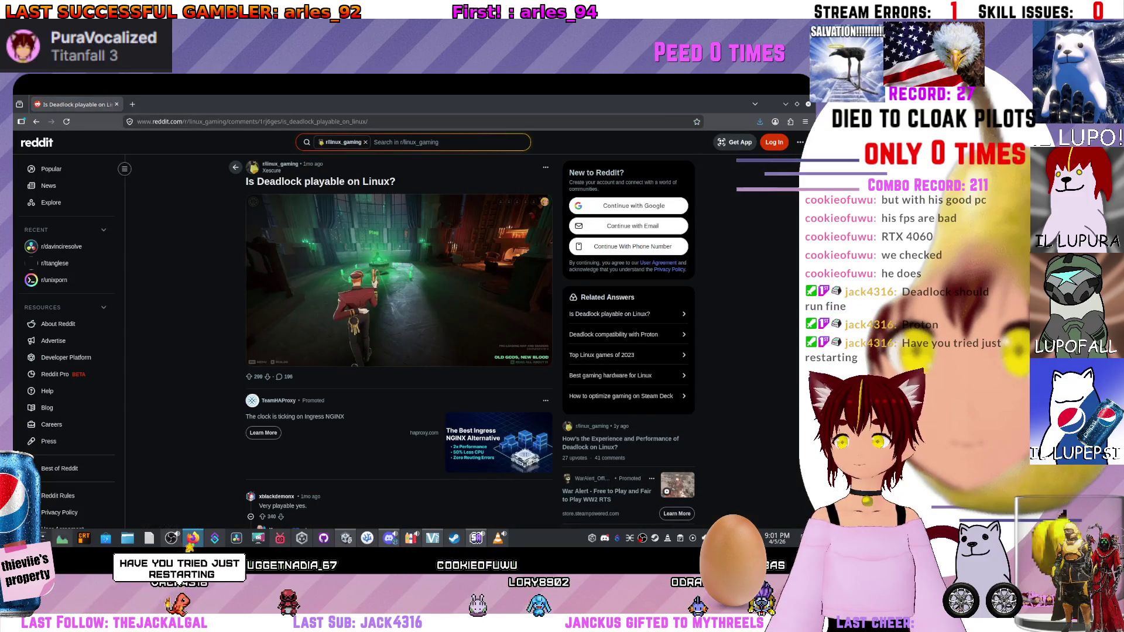
# Read the replies about running Deadlock on Linux, including the ProtonGE 10 tip, then return to Unity.
pyautogui.scroll(-5, 398, 340)
pyautogui.scroll(2, 398, 340)
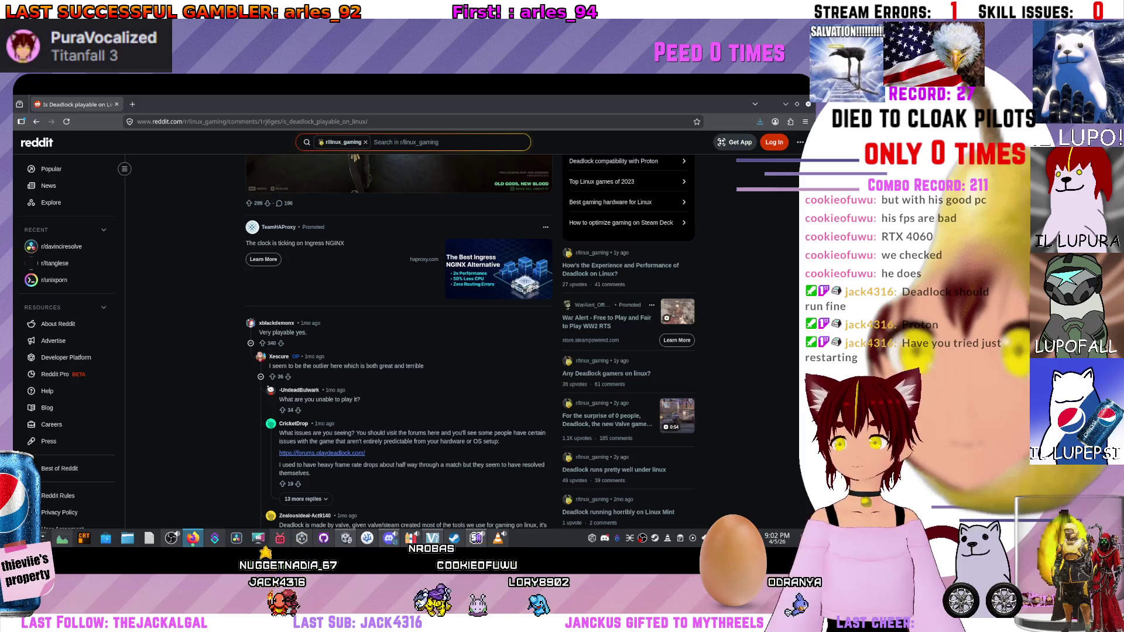
pyautogui.scroll(-2, 398, 339)
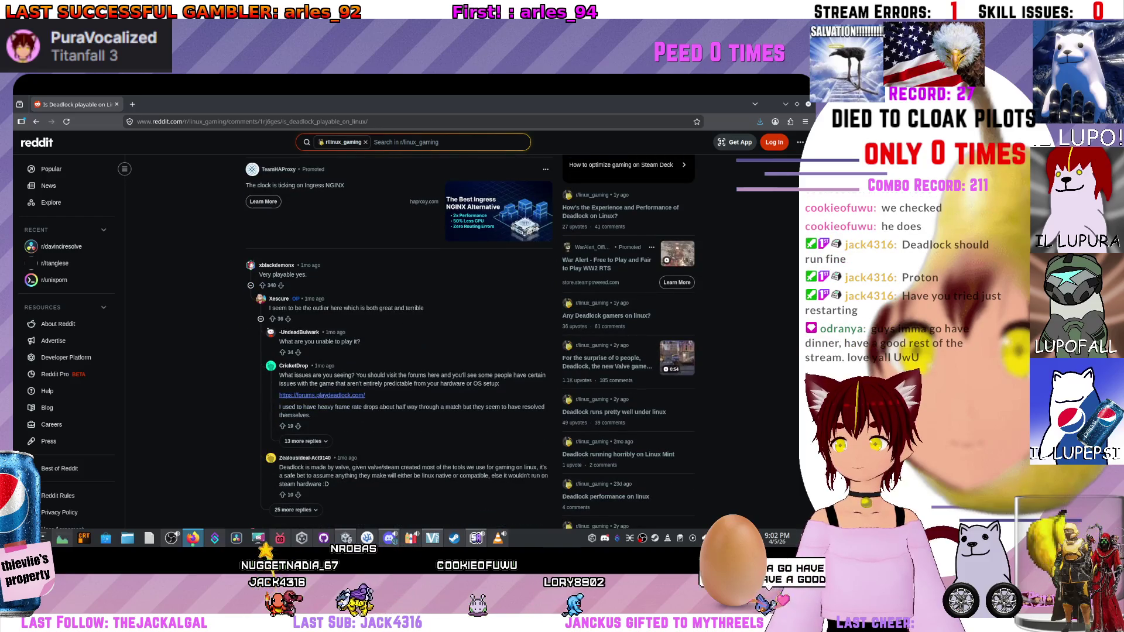
pyautogui.scroll(-4, 398, 340)
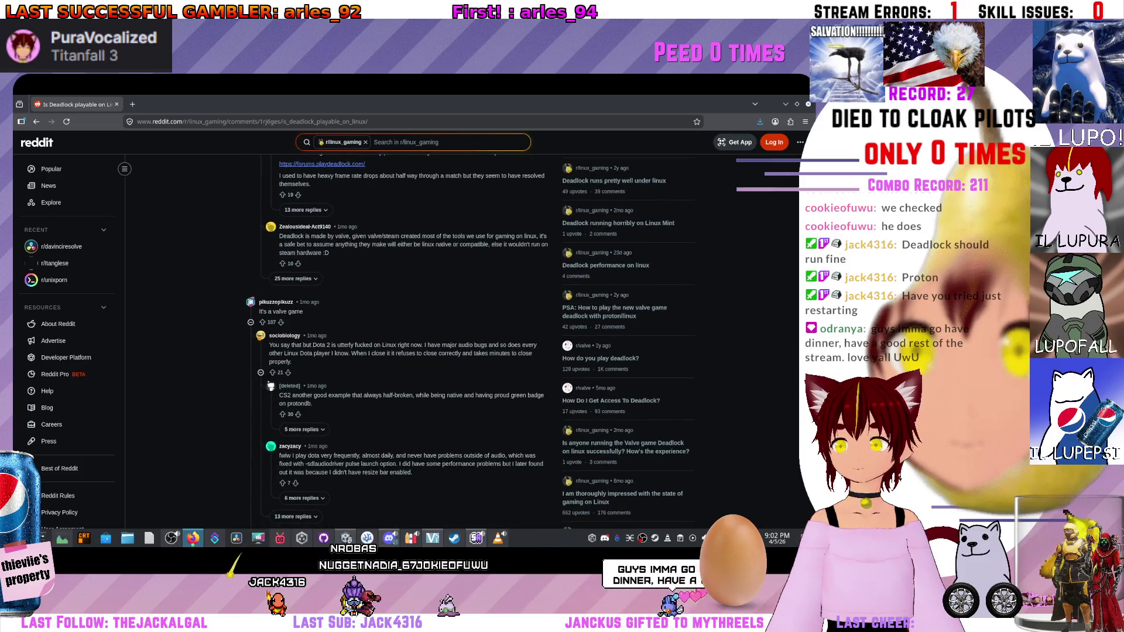
pyautogui.scroll(-1, 398, 339)
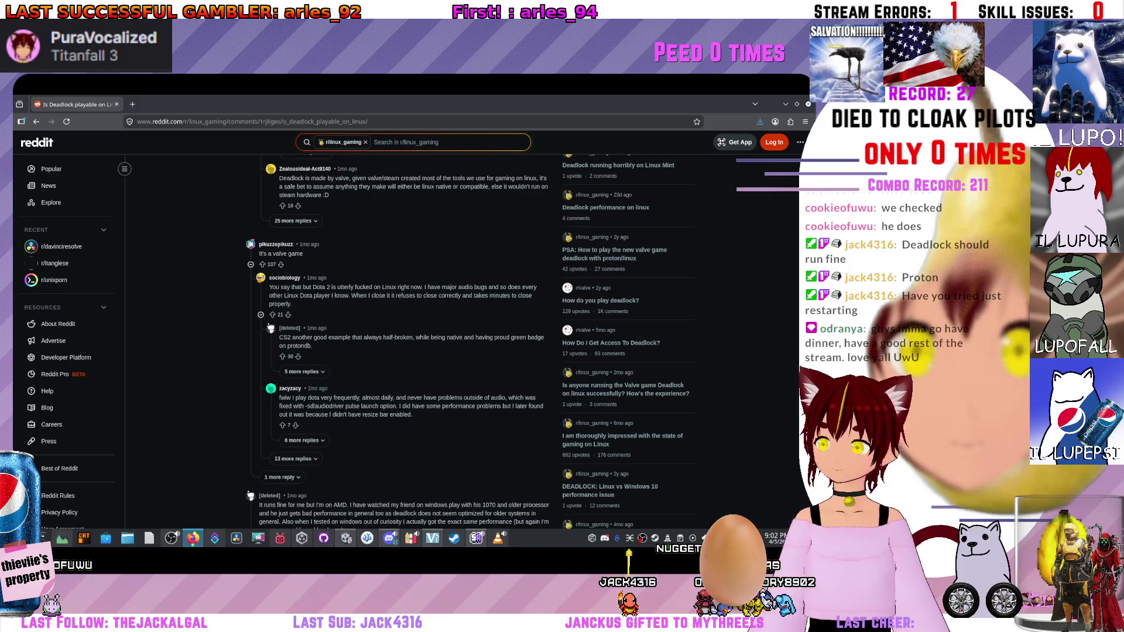
pyautogui.scroll(-5, 398, 339)
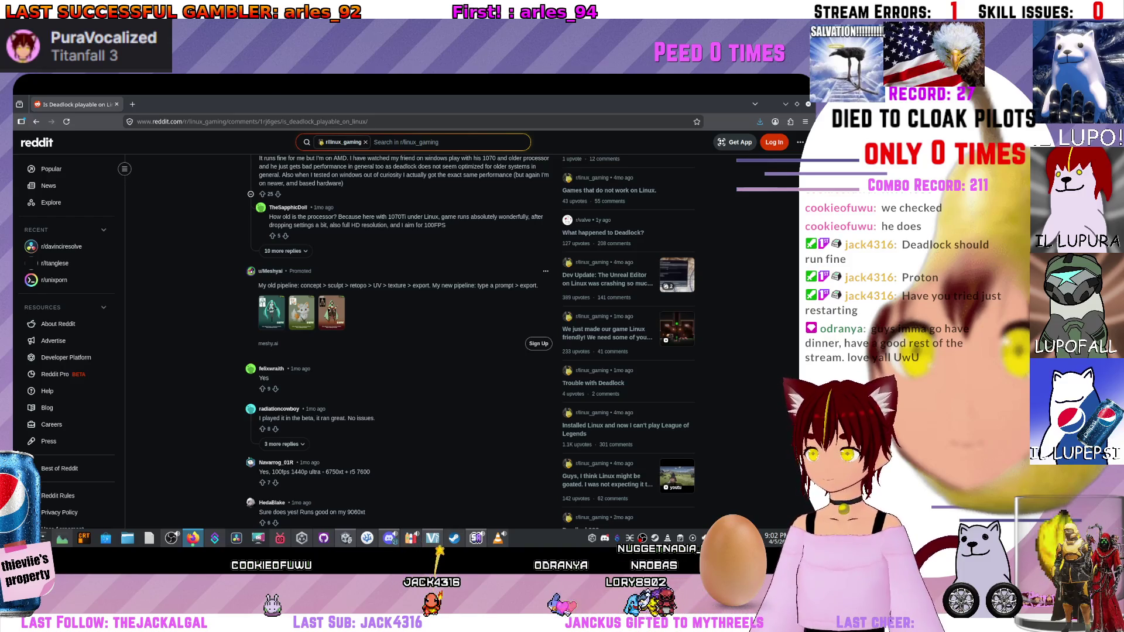
pyautogui.scroll(-10, 398, 351)
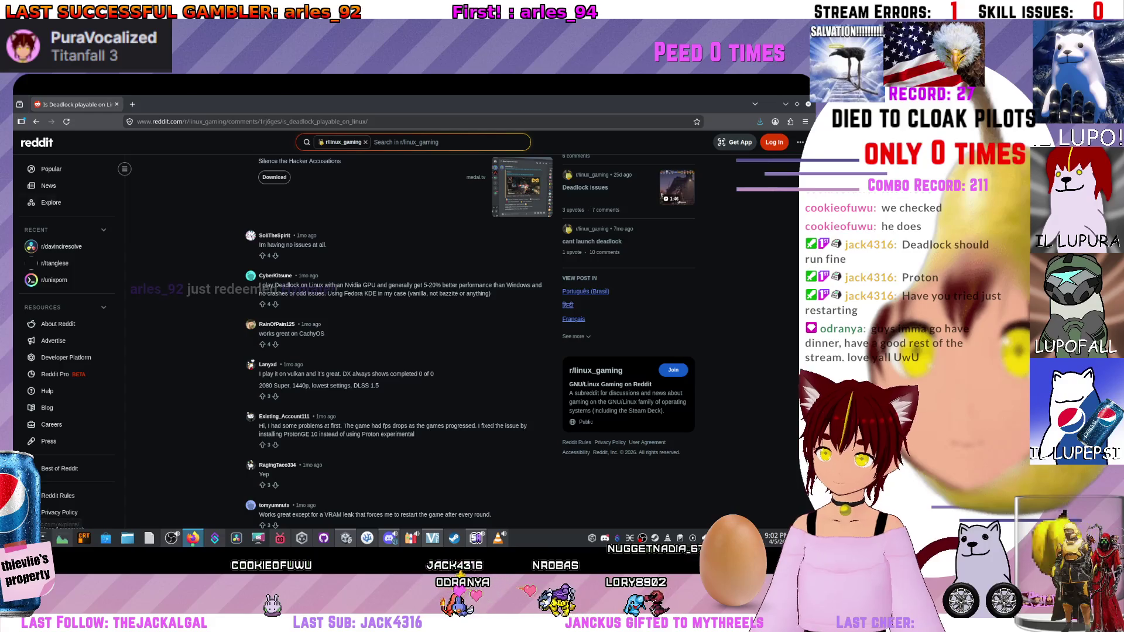
pyautogui.hotkey('alt', 'Tab')
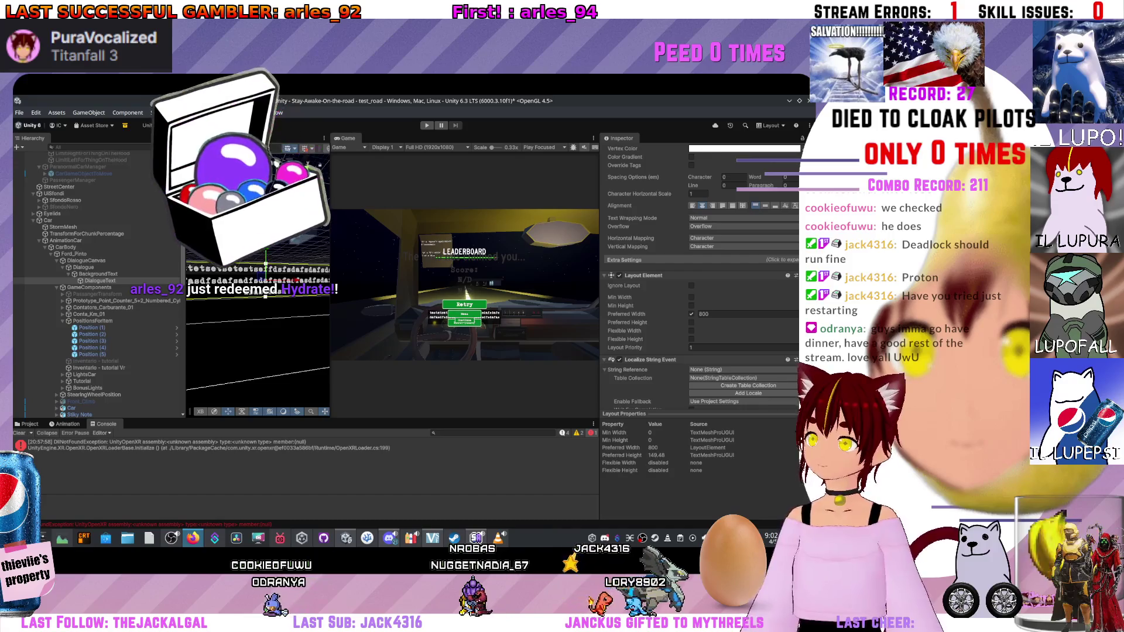
# Set DialogueText's font size to 64 and commit a preferred width of 800.
pyautogui.scroll(-5, 700, 292)
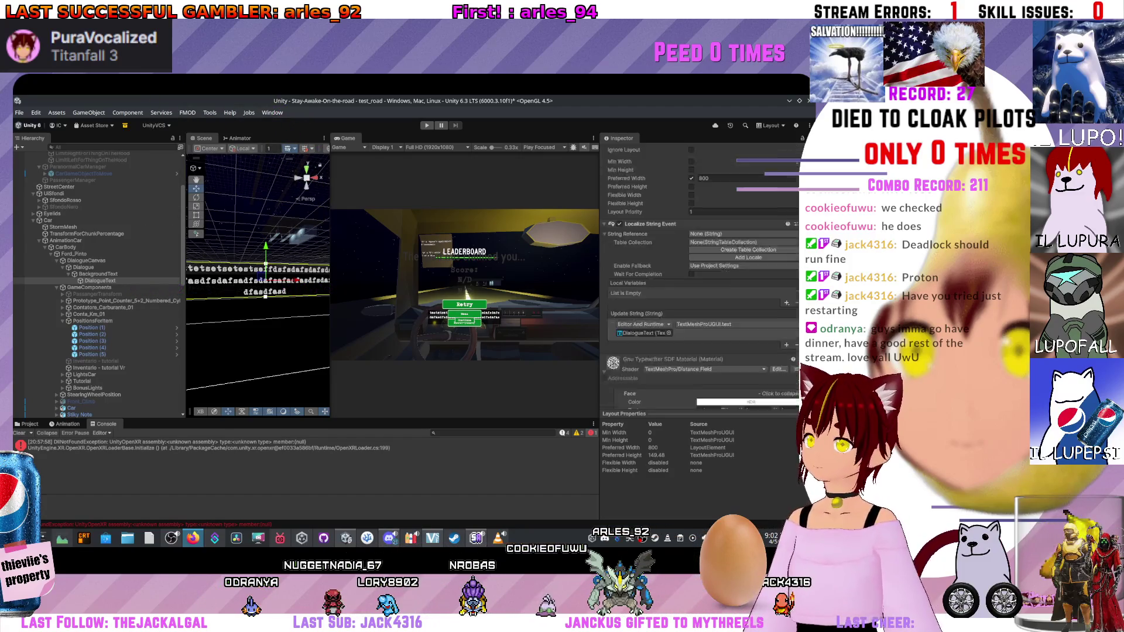
pyautogui.scroll(10, 699, 292)
pyautogui.scroll(2, 700, 263)
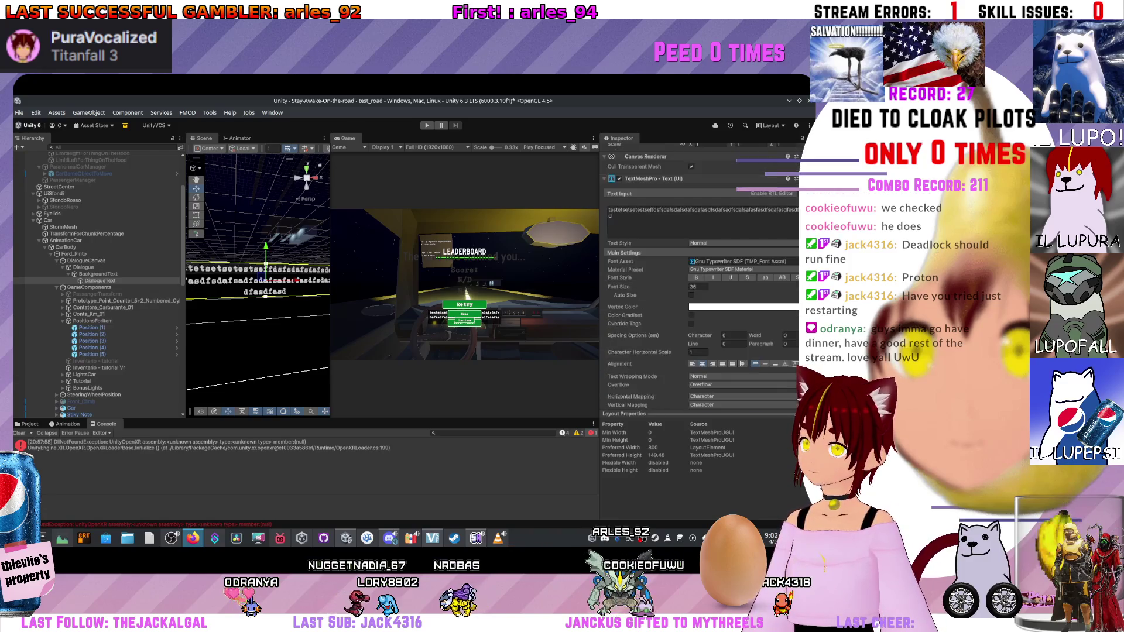
pyautogui.moveTo(618, 287); pyautogui.dragTo(664, 286)
pyautogui.scroll(-2, 665, 287)
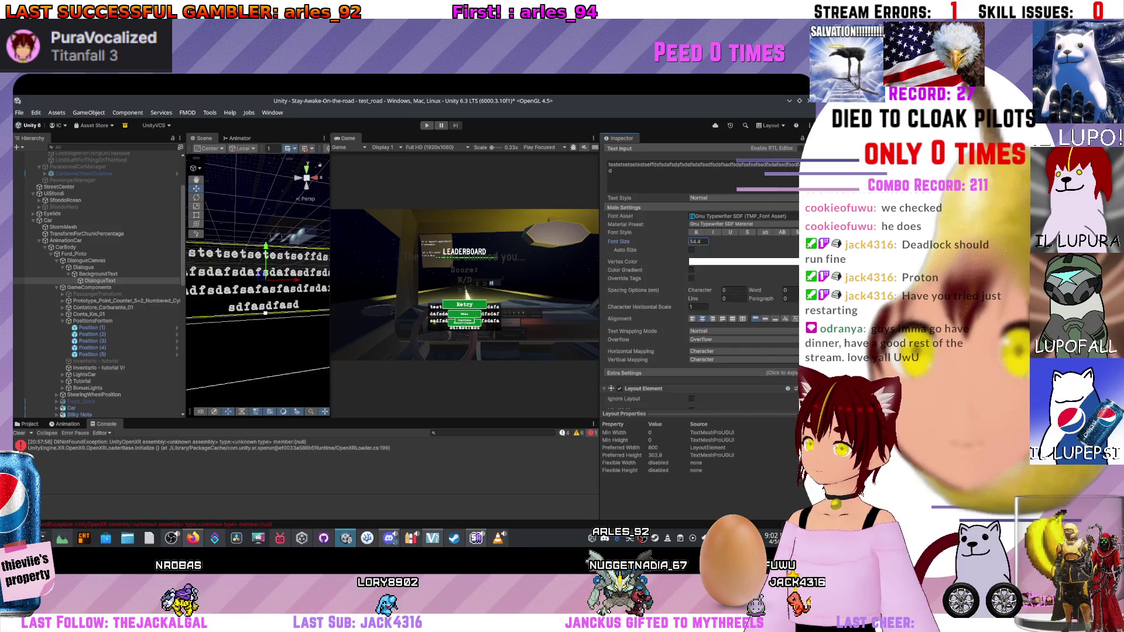
pyautogui.write('64')
pyautogui.scroll(-10, 699, 275)
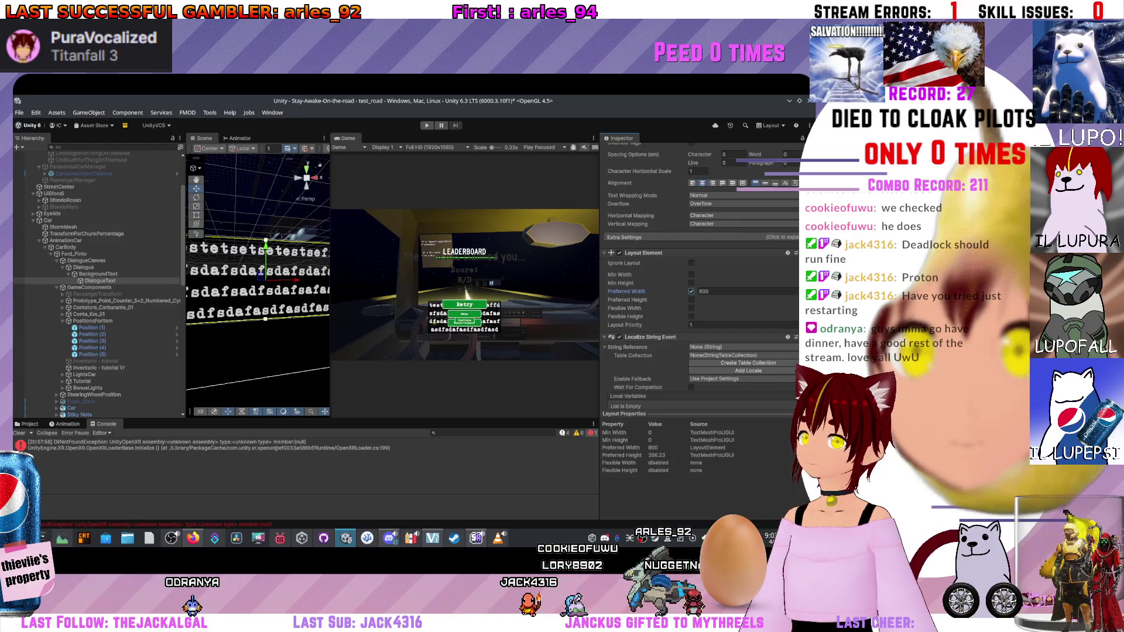
pyautogui.press('Return')
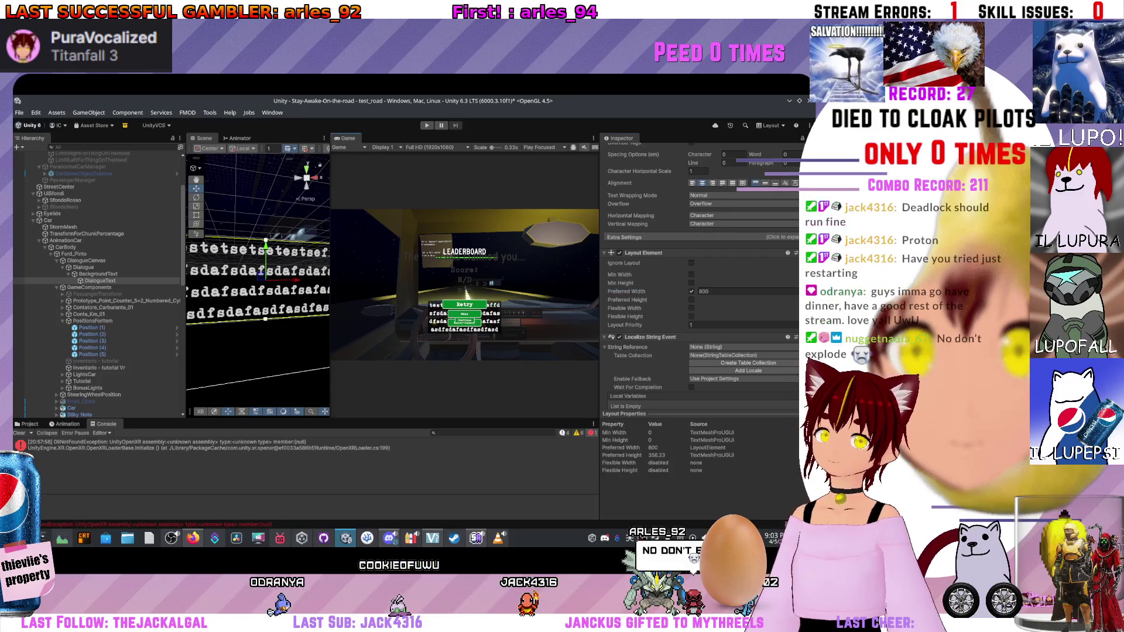
# Move BackgroundText slightly down with the Y gizmo, then undo the move.
pyautogui.click(88, 274)
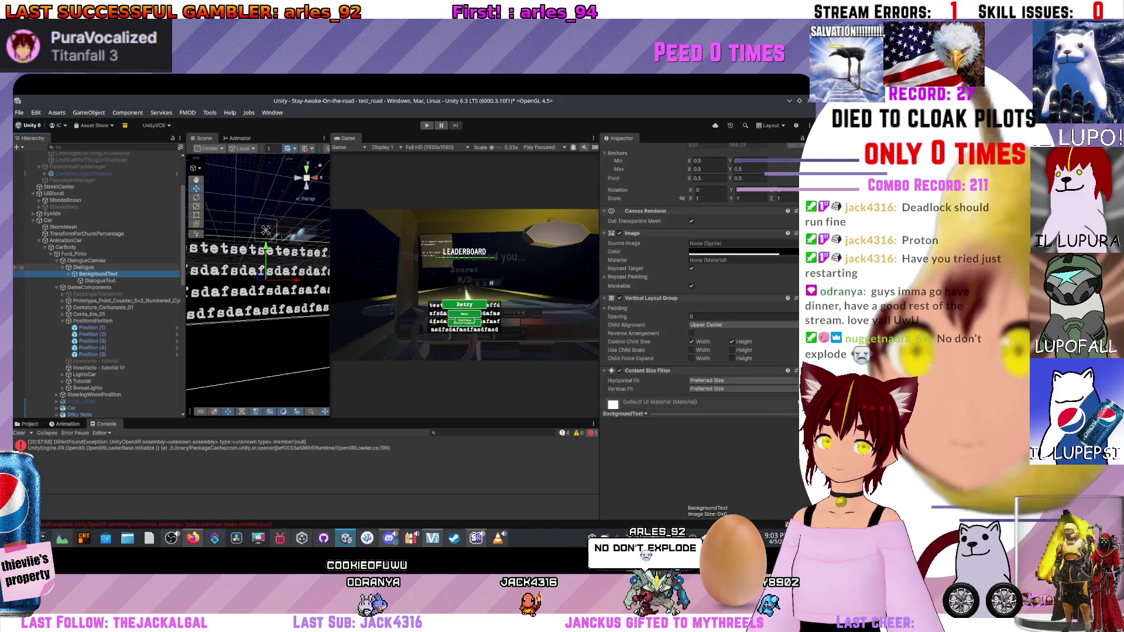
pyautogui.moveTo(265, 249); pyautogui.dragTo(265, 259)
pyautogui.scroll(-2, 699, 276)
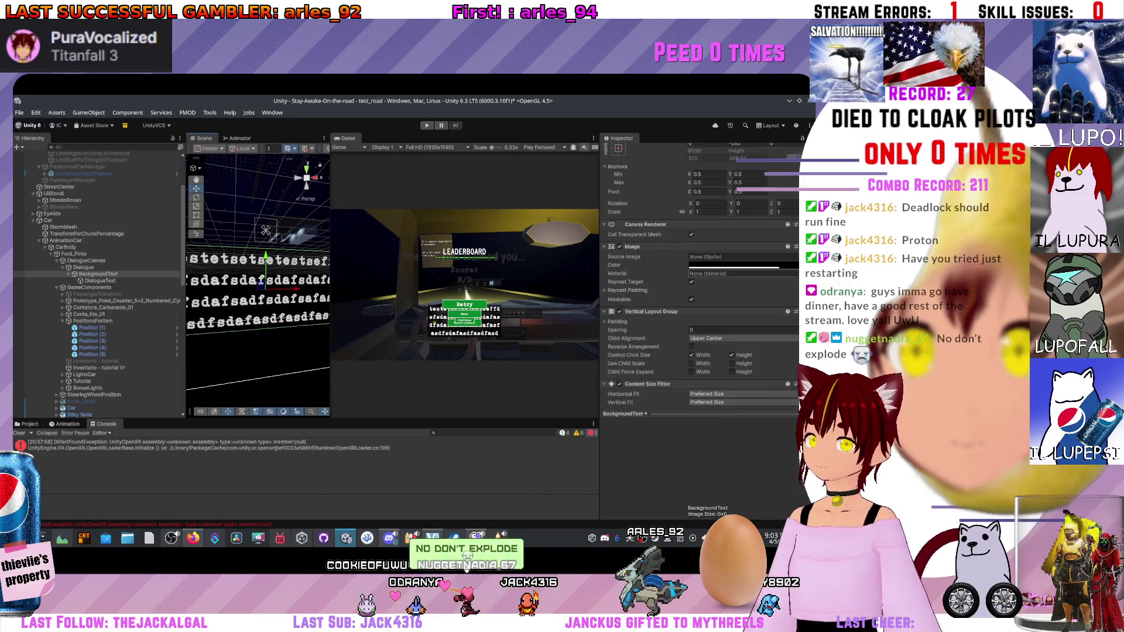
pyautogui.hotkey('ctrl', 'z')
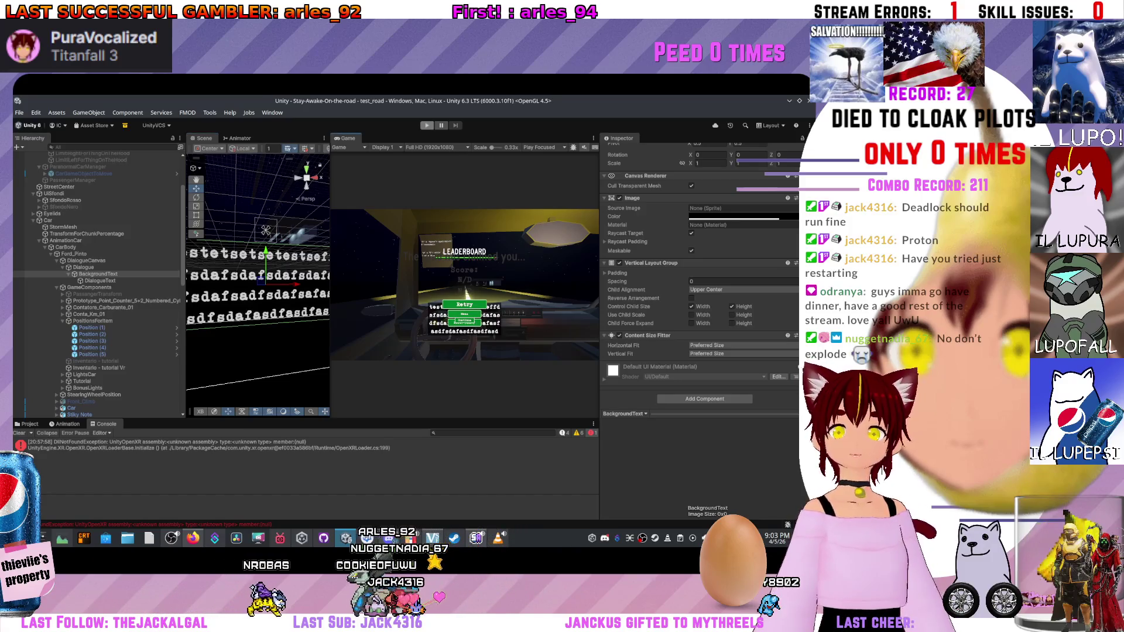
pyautogui.scroll(3, 20, 343)
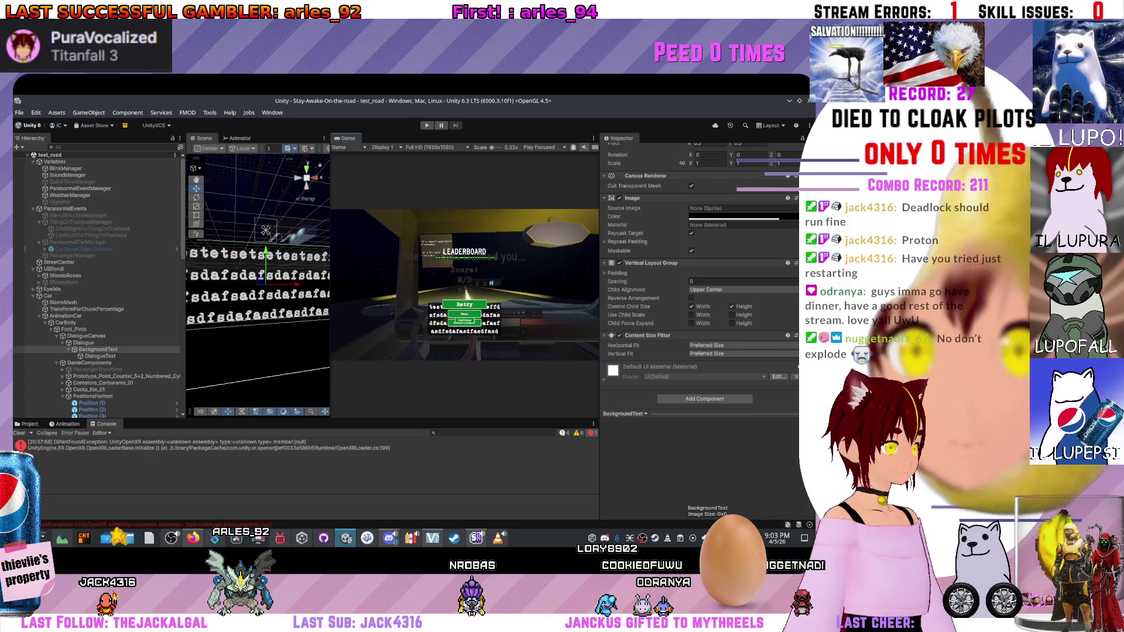
# Enter Play mode to test the scene and restart the run from the beginning.
pyautogui.hotkey('ctrl', 'p')
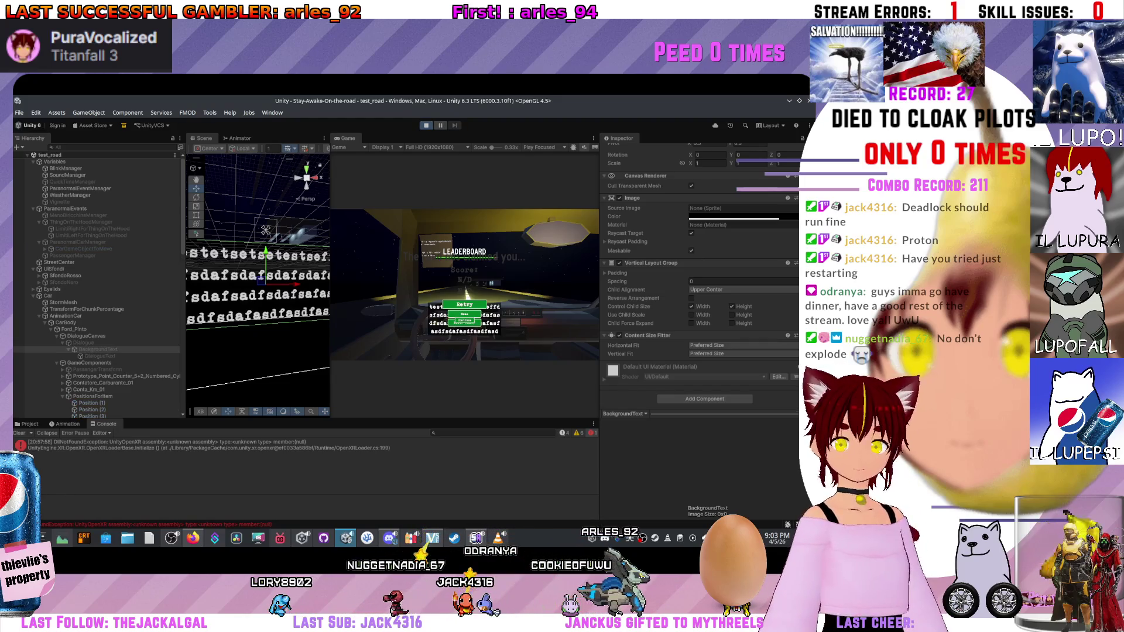
pyautogui.press('Return')
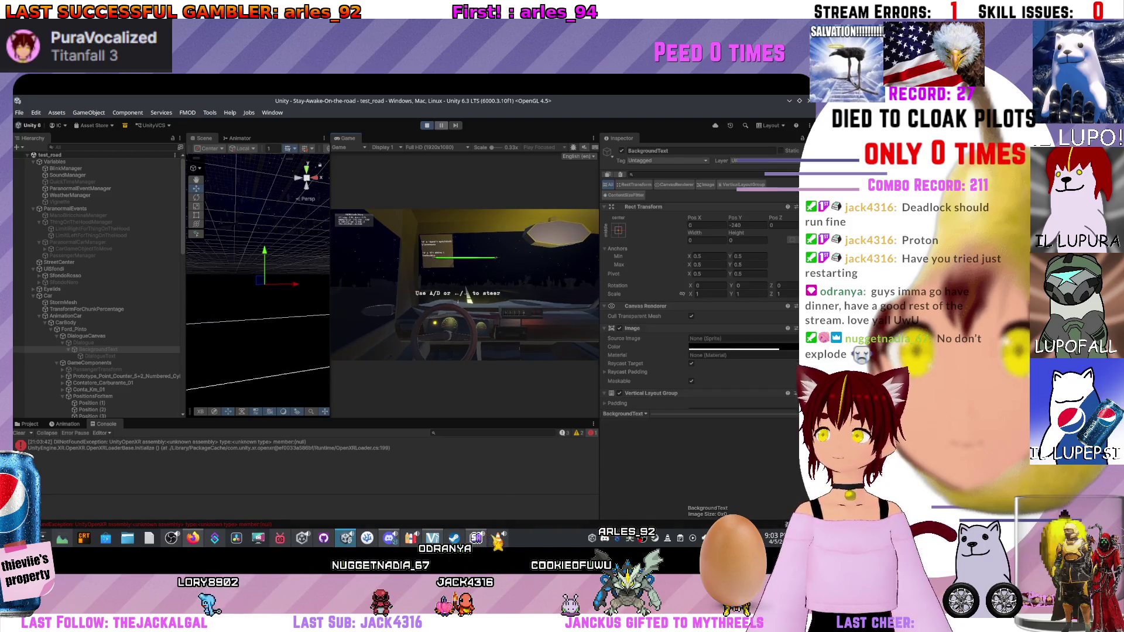
pyautogui.rightClick(654, 538)
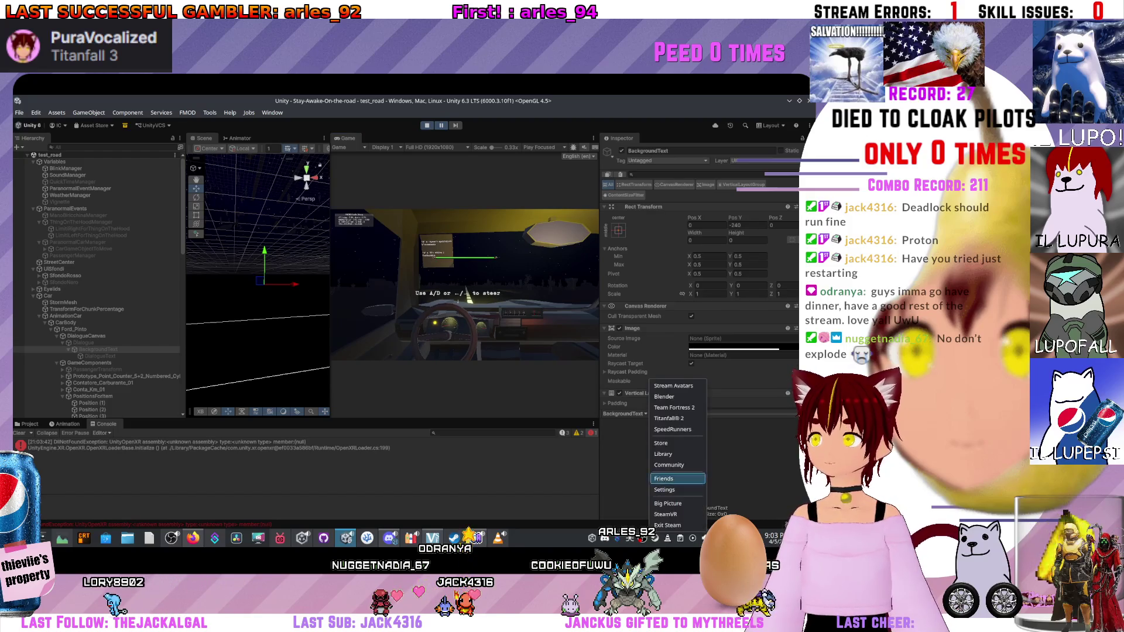
# Maximize the Steam library window and search the library for 'tea'.
pyautogui.click(664, 455)
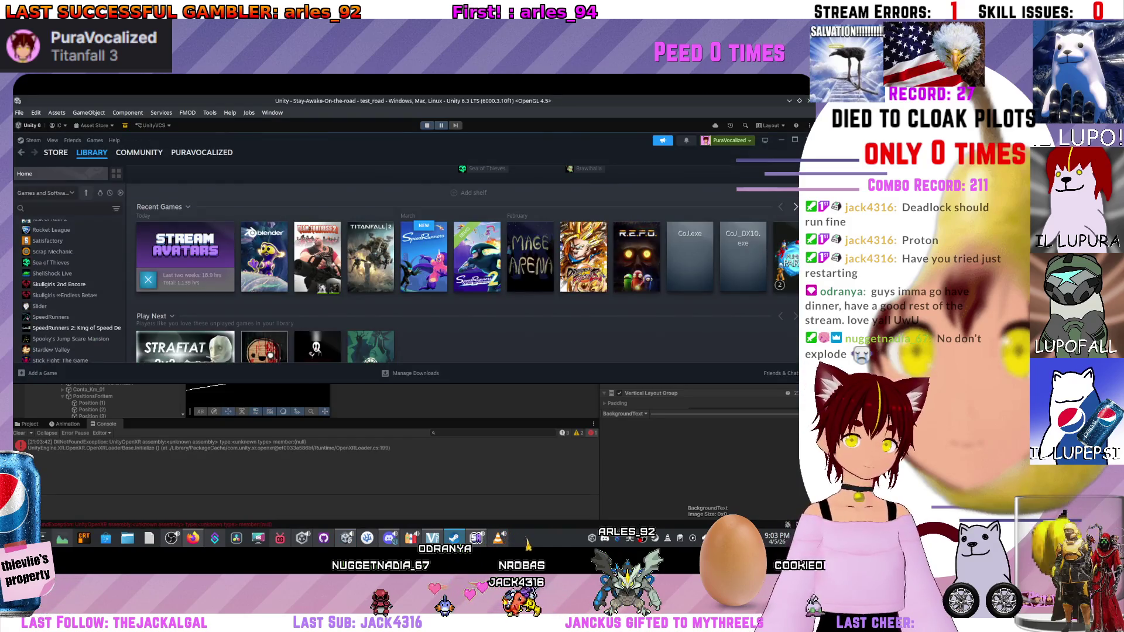
pyautogui.moveTo(585, 140)
pyautogui.mouseDown()
pyautogui.moveTo(568, 219)
pyautogui.moveTo(0, 97)
pyautogui.mouseUp()
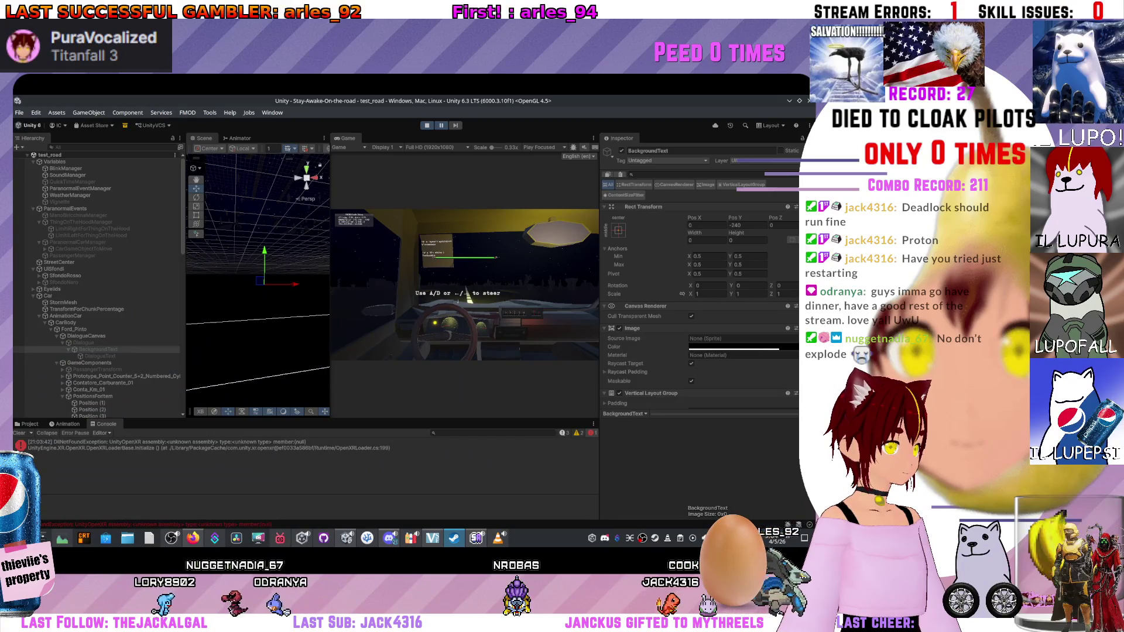
pyautogui.moveTo(14, 112)
pyautogui.mouseDown()
pyautogui.moveTo(339, 196)
pyautogui.moveTo(346, 116)
pyautogui.moveTo(138, 115)
pyautogui.mouseUp()
pyautogui.press('super+Up')
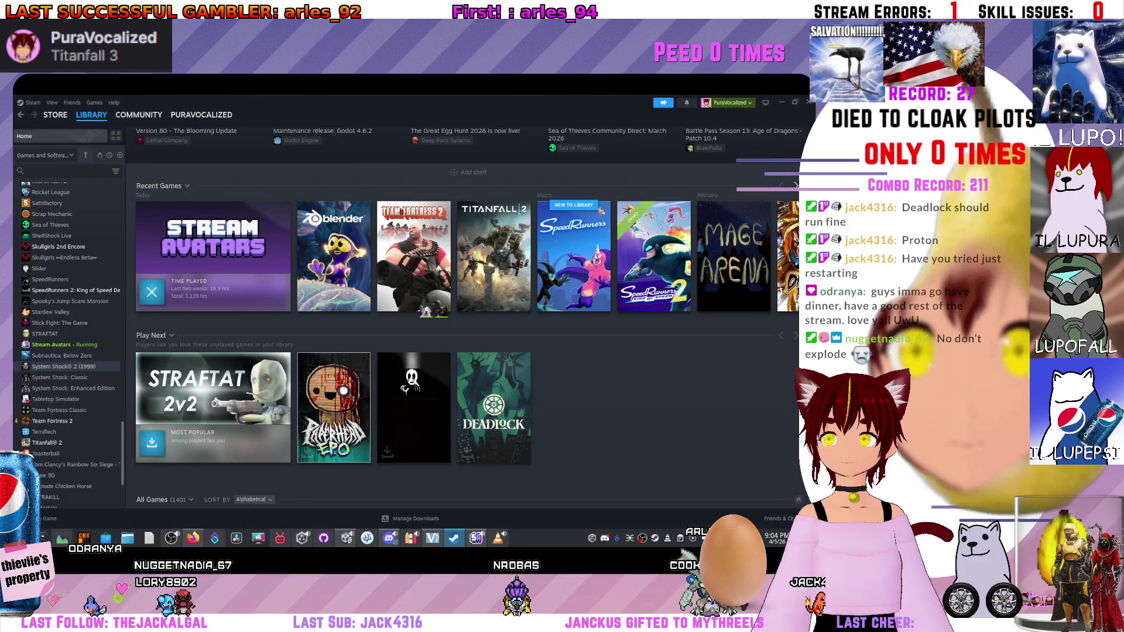
pyautogui.scroll(15, 68, 340)
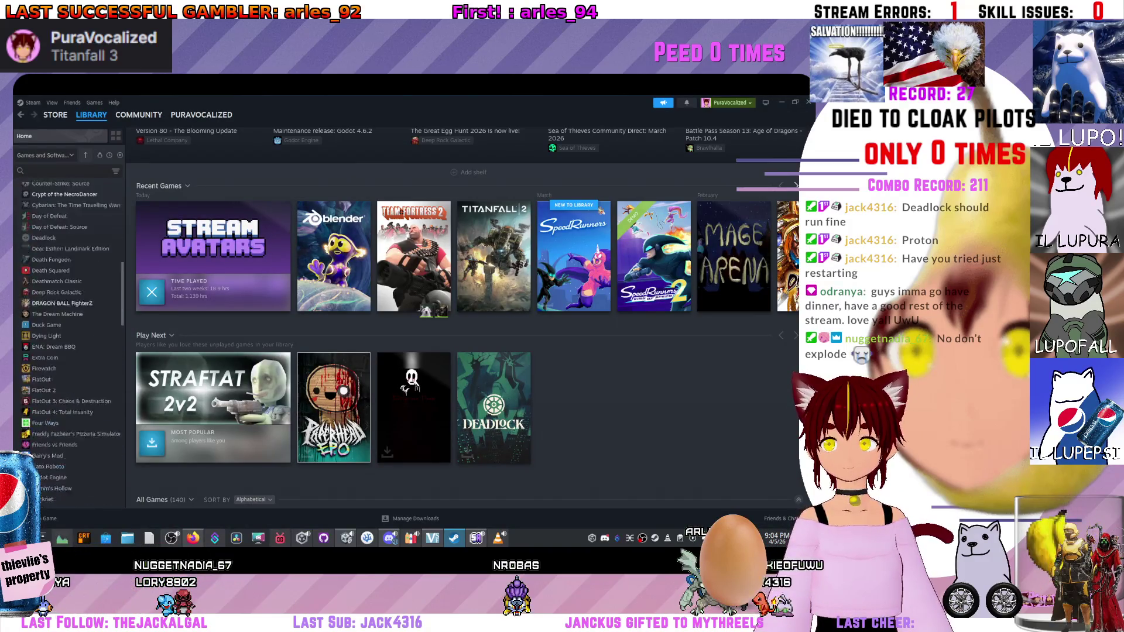
pyautogui.scroll(5, 67, 340)
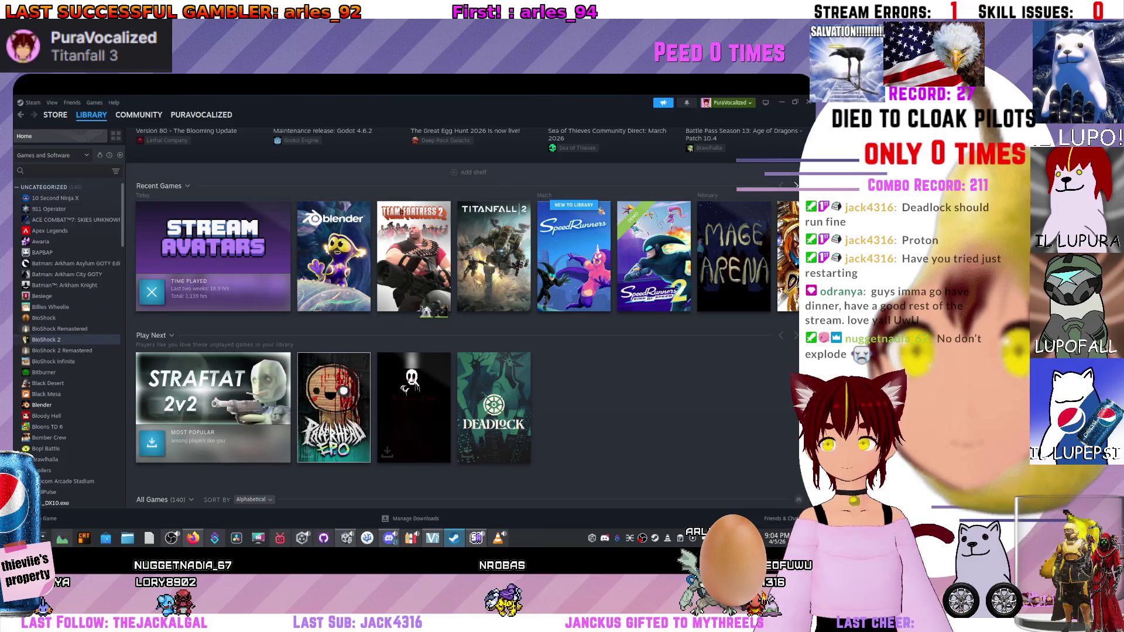
pyautogui.write('tea')
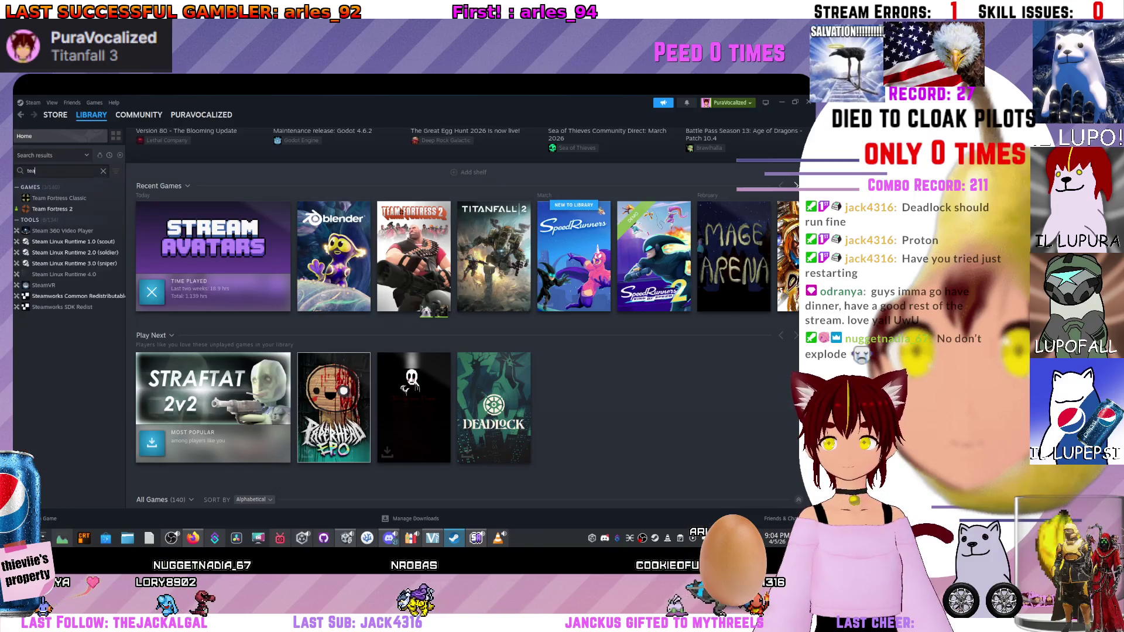
# Force Team Fortress 2 to use Steam Linux Runtime 1.0 (scout) in its Compatibility properties, then close them.
pyautogui.rightClick(59, 210)
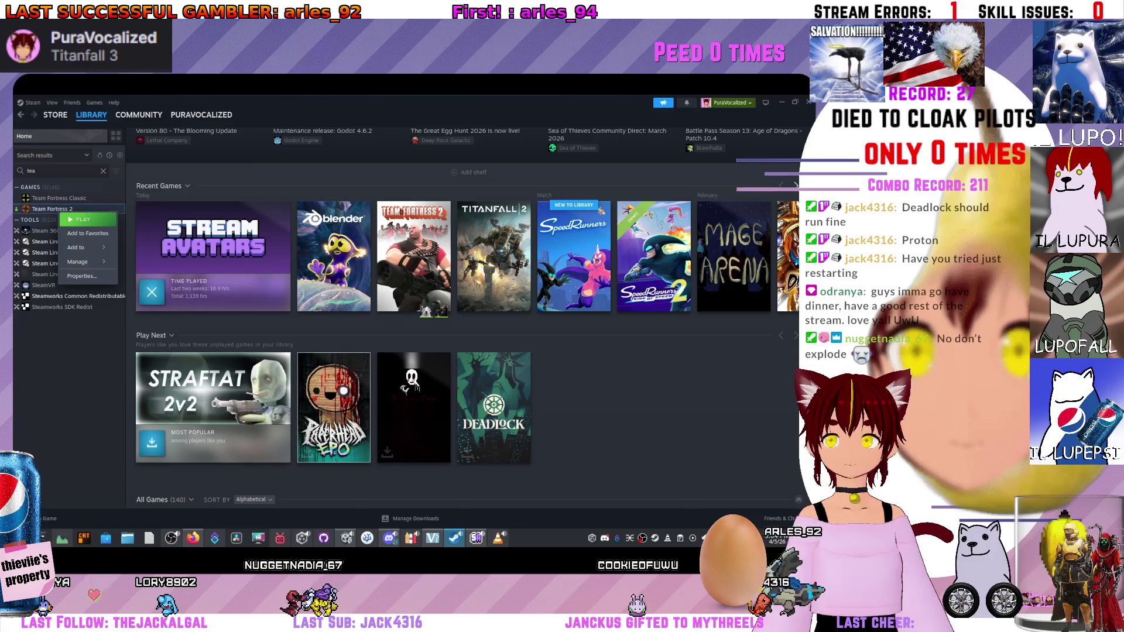
pyautogui.moveTo(82, 261)
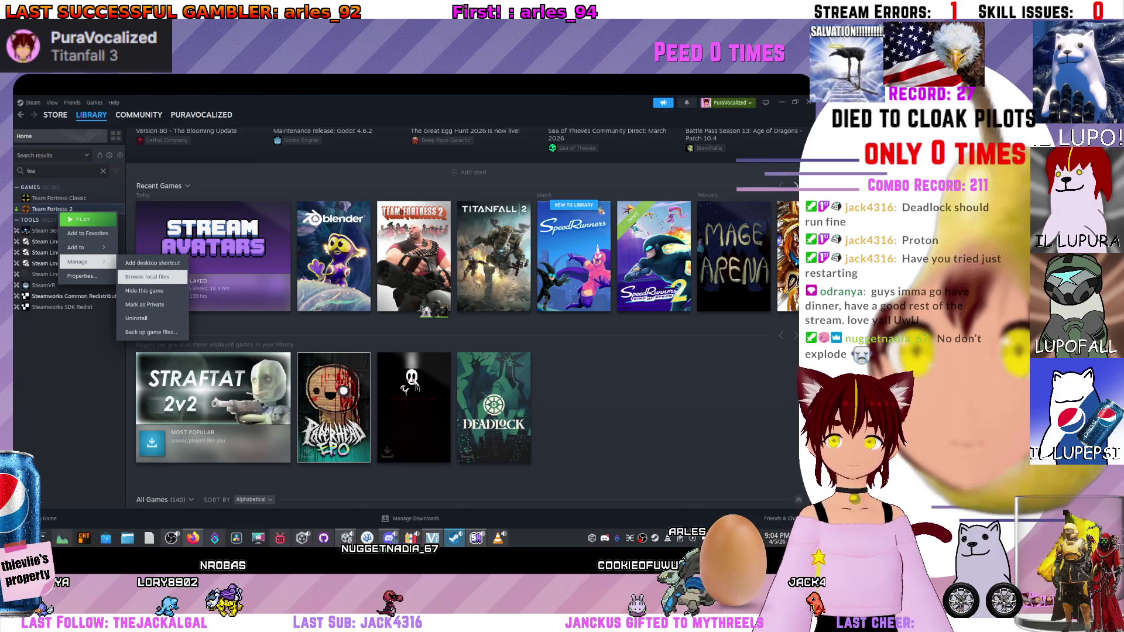
pyautogui.click(82, 276)
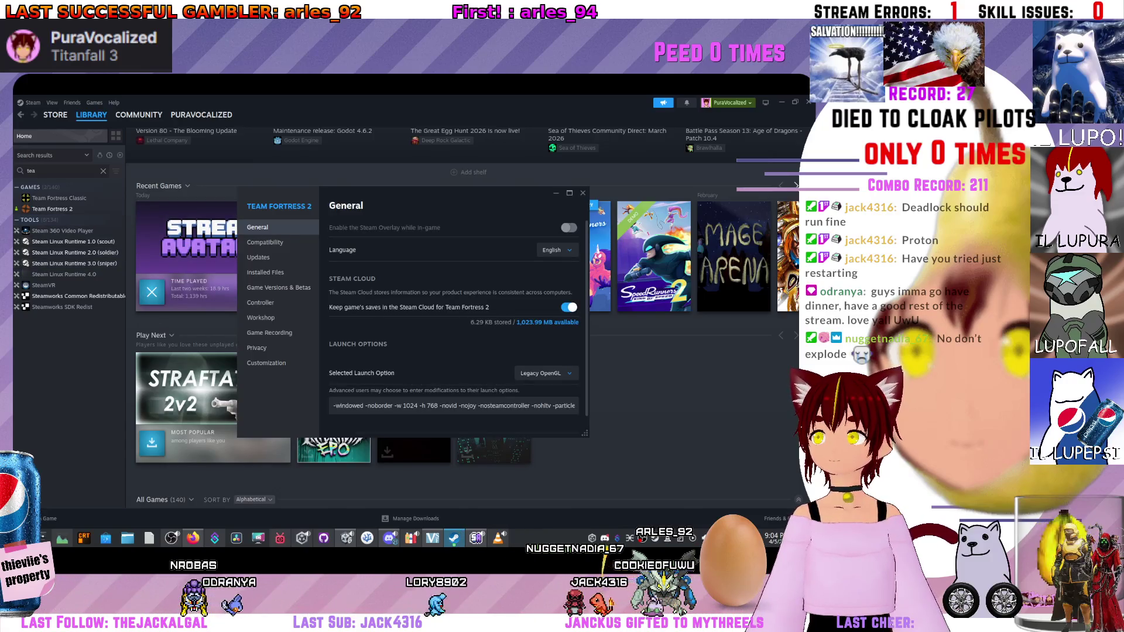
pyautogui.click(265, 241)
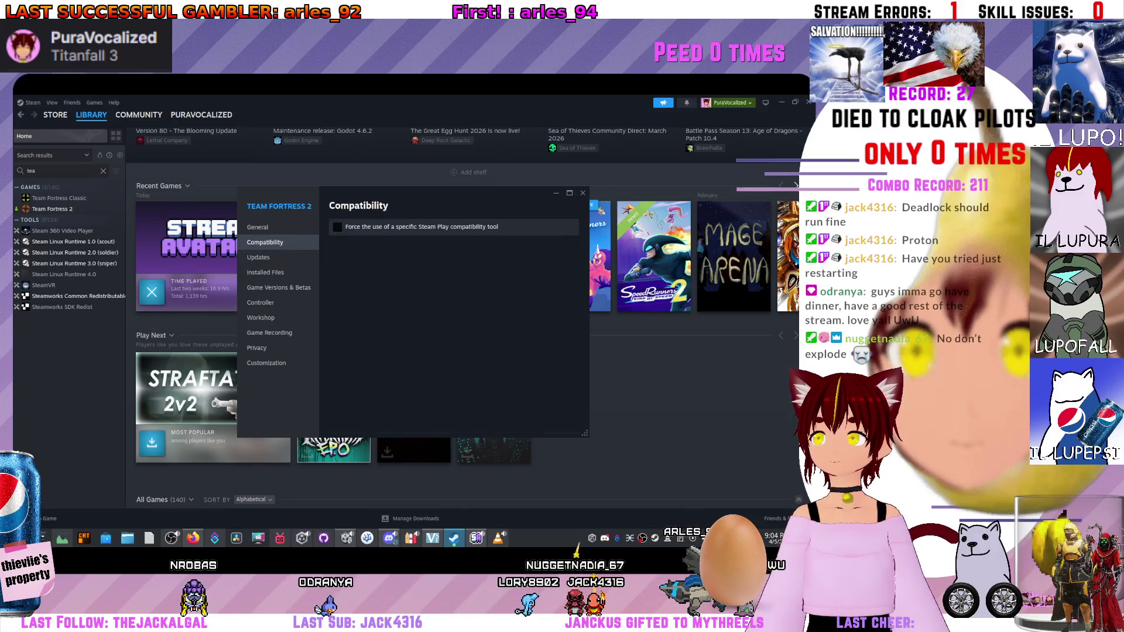
pyautogui.click(337, 226)
pyautogui.click(451, 246)
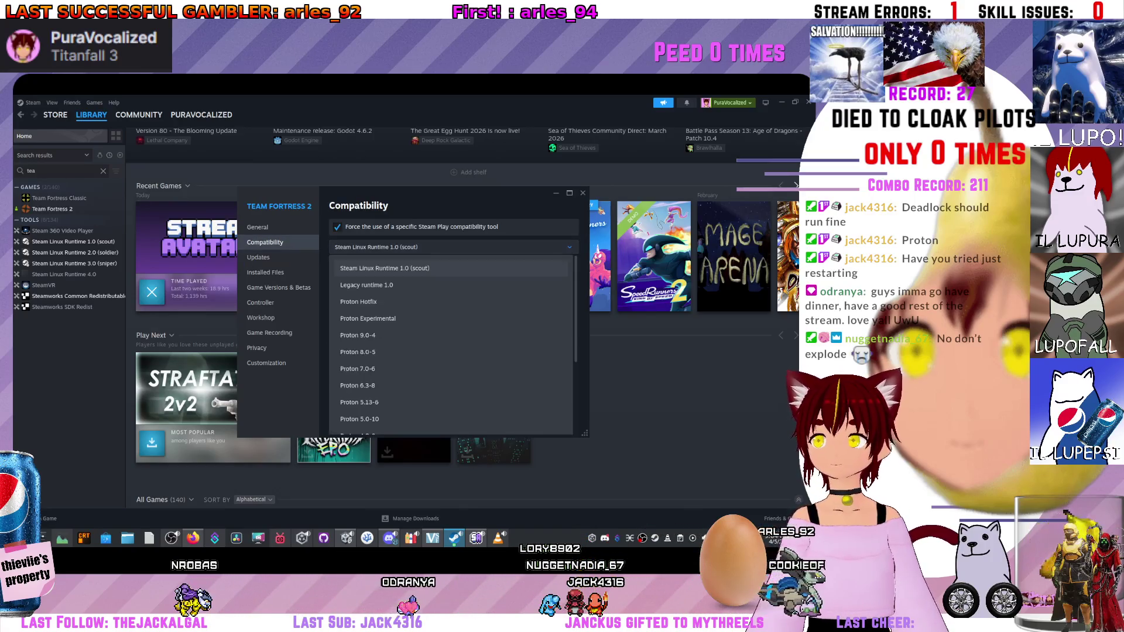
pyautogui.scroll(3, 451, 345)
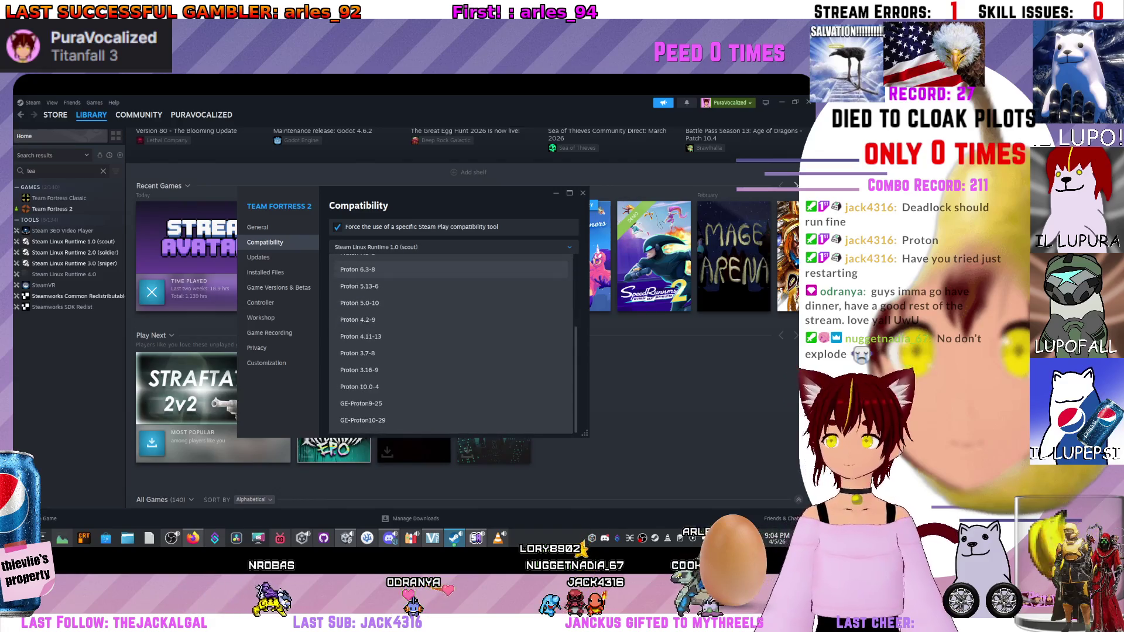
pyautogui.scroll(-3, 450, 345)
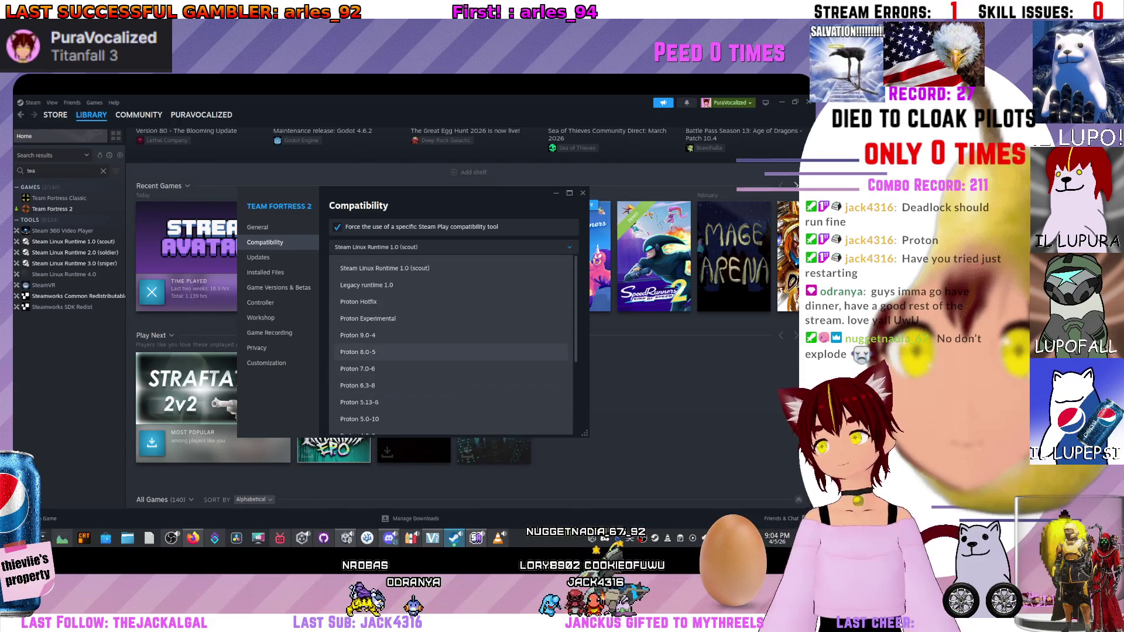
pyautogui.scroll(3, 451, 328)
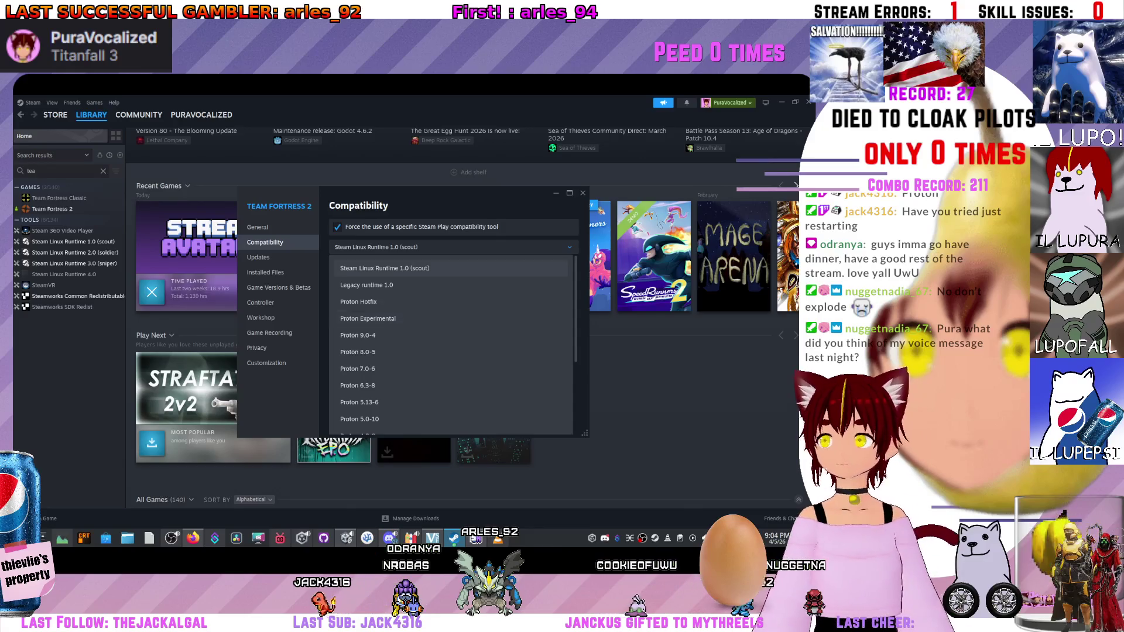
pyautogui.click(380, 268)
pyautogui.click(582, 192)
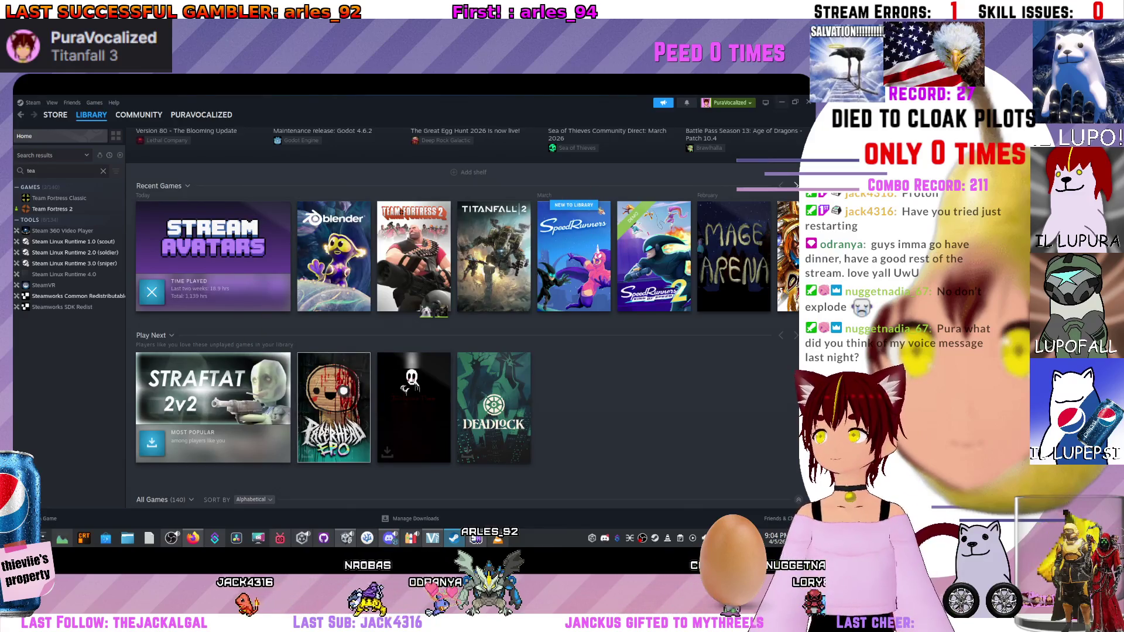
# Back in Unity, inspect the Variables object's Global Timer and Chunk Handling Scriptable assets.
pyautogui.click(475, 537)
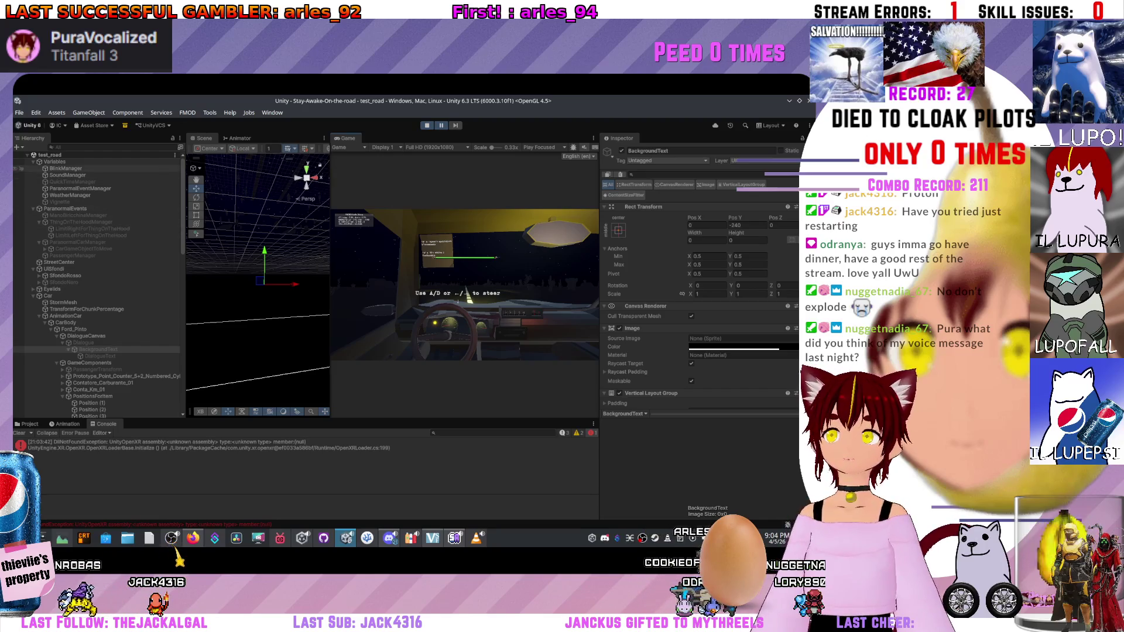
pyautogui.click(55, 162)
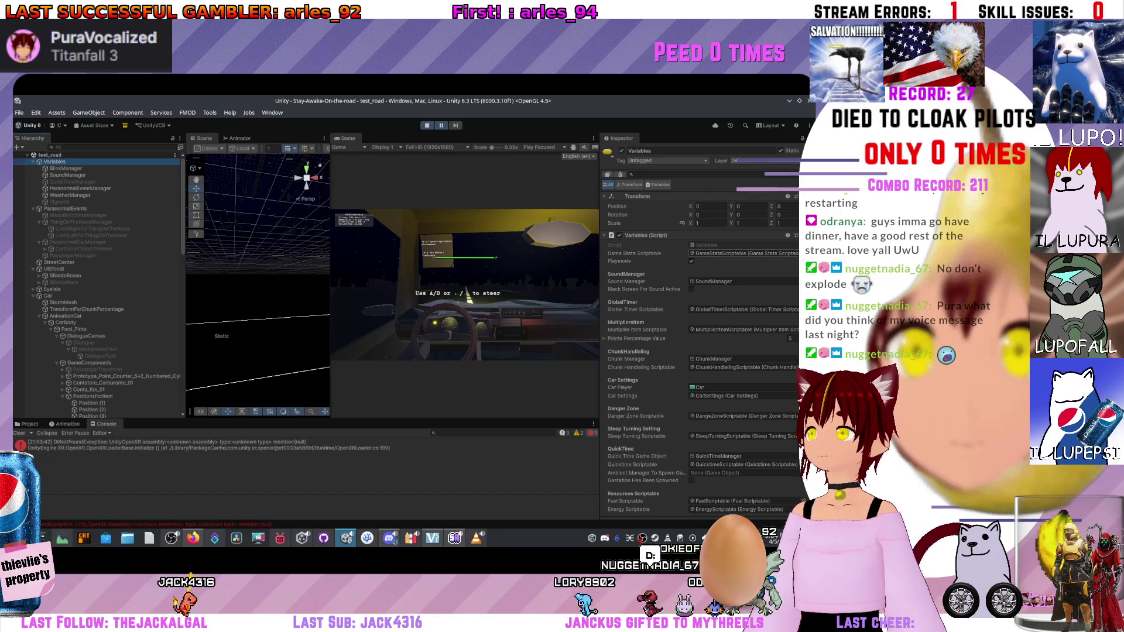
pyautogui.click(744, 310)
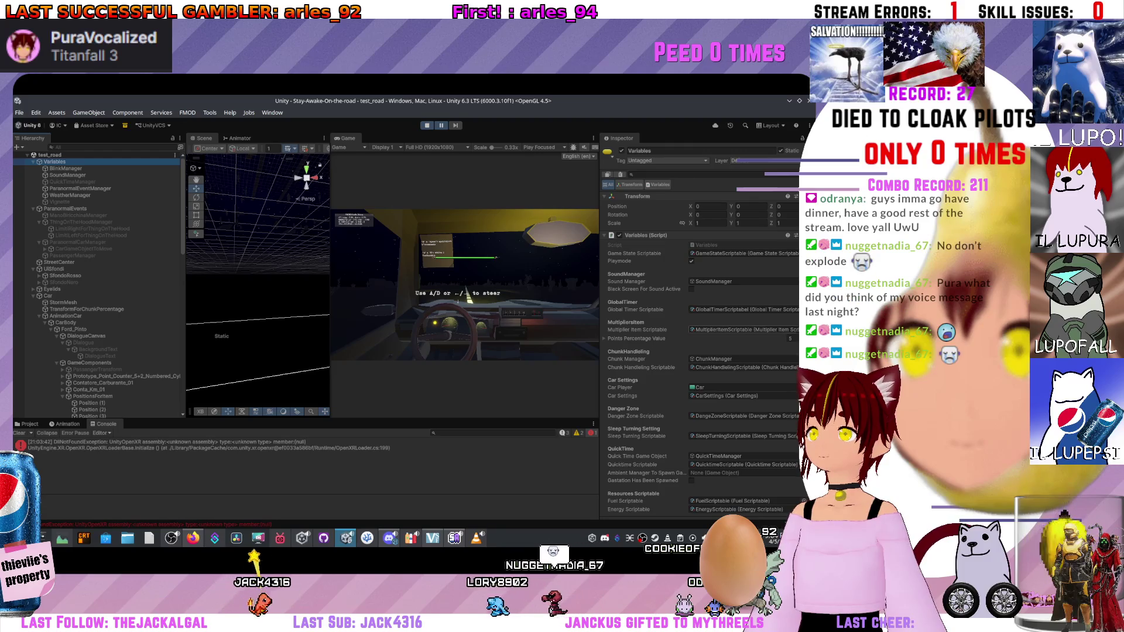
pyautogui.doubleClick(744, 309)
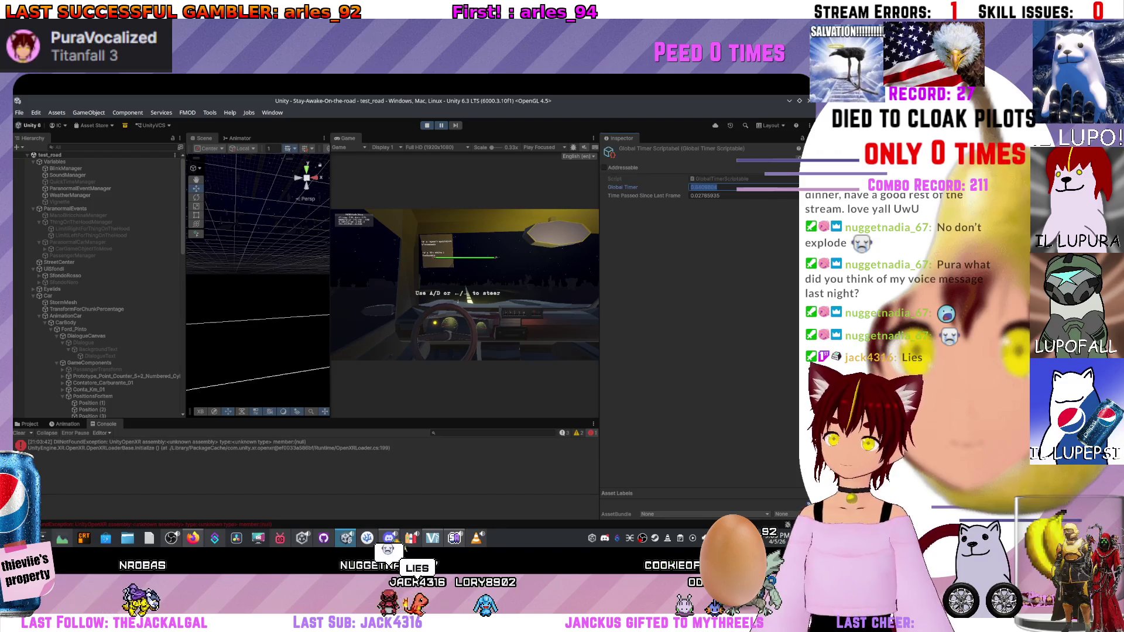
pyautogui.click(55, 162)
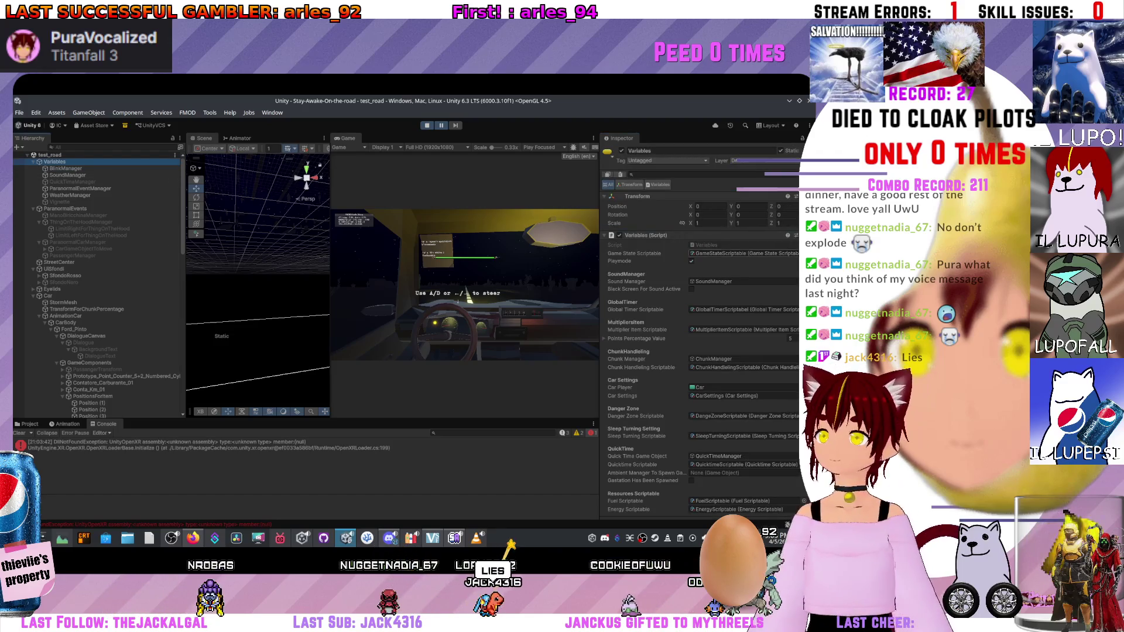
pyautogui.doubleClick(743, 367)
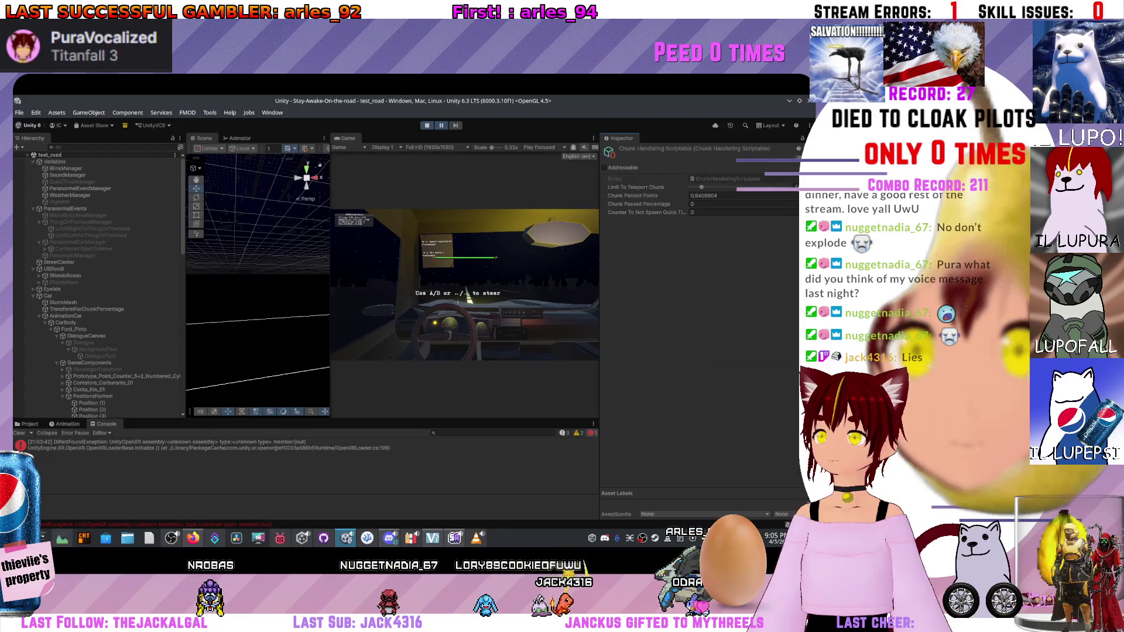
pyautogui.click(702, 195)
pyautogui.write('1000')
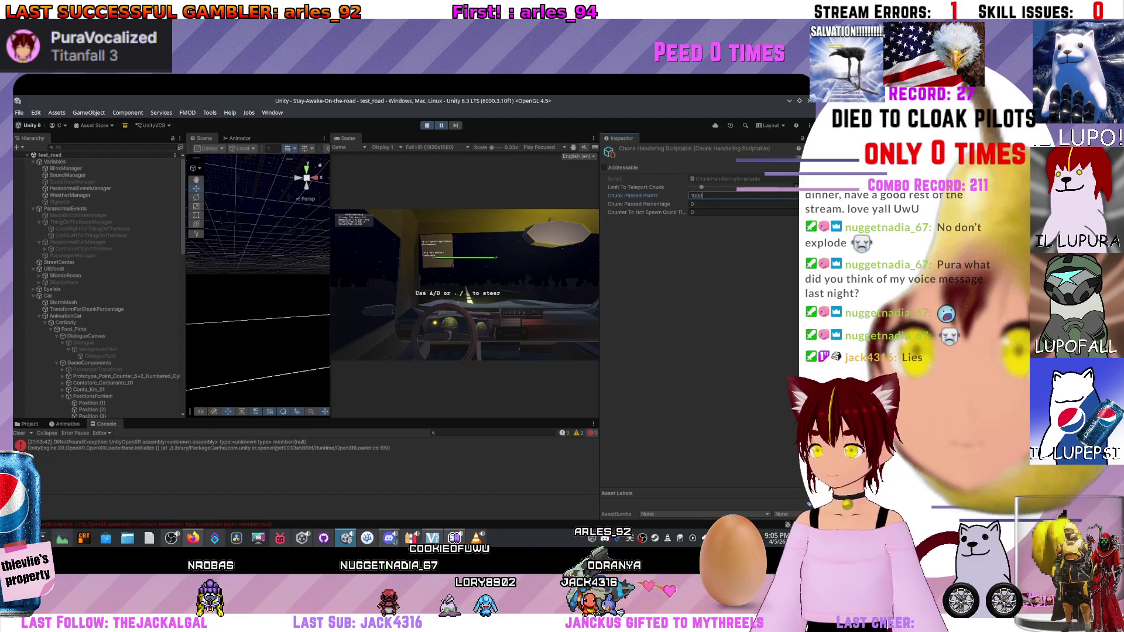
# Open the Game State Scriptable asset and choose a different game state.
pyautogui.click(54, 161)
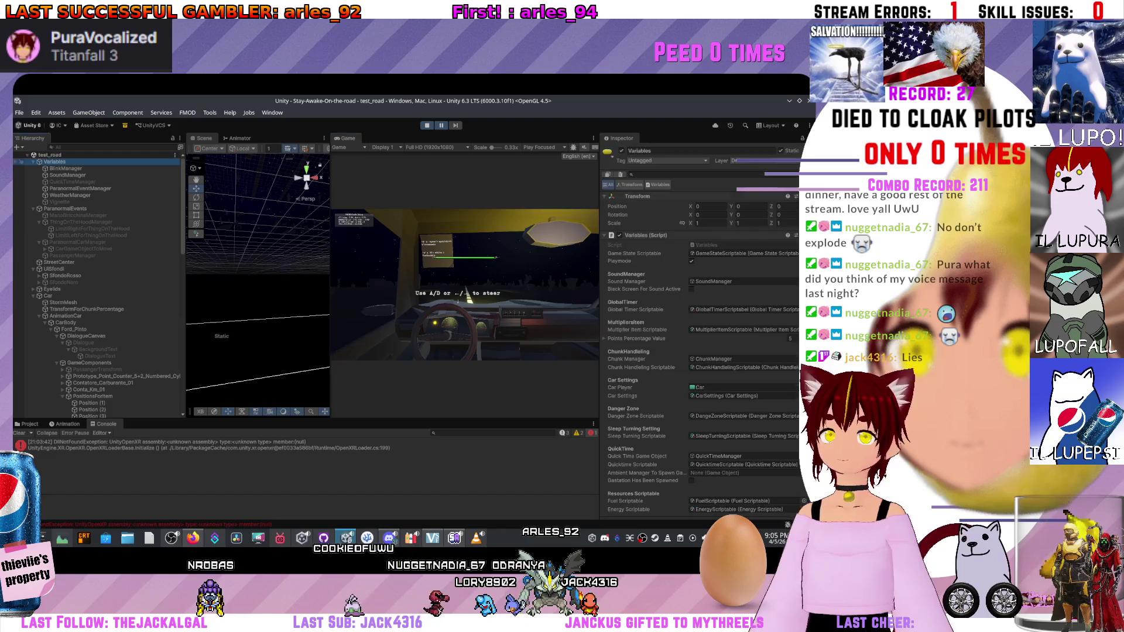
pyautogui.doubleClick(743, 253)
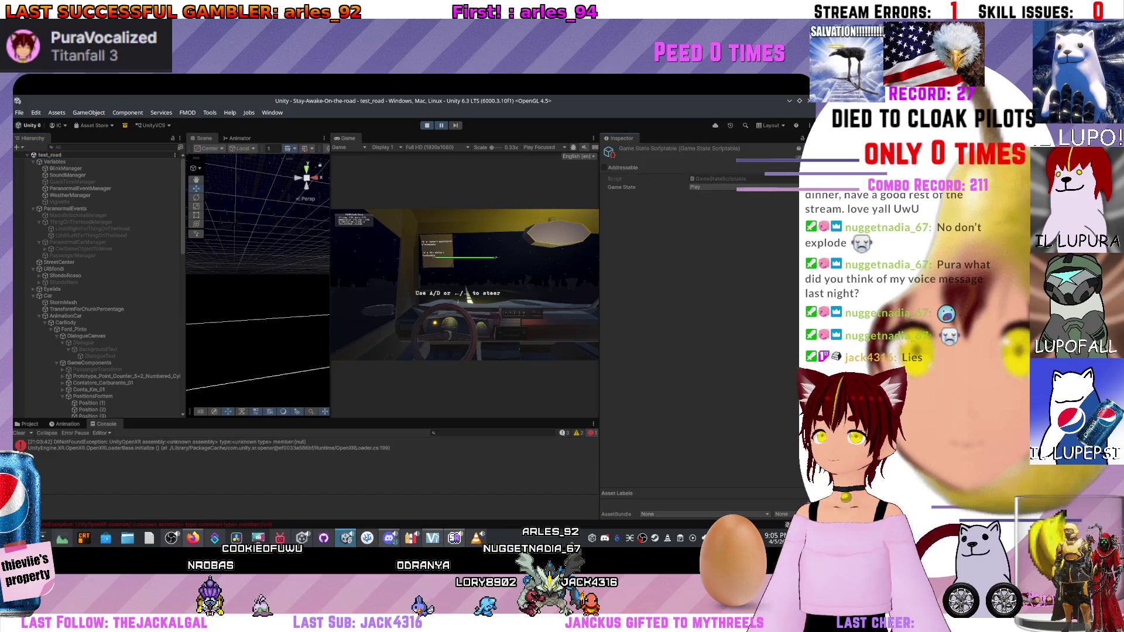
pyautogui.click(743, 186)
pyautogui.click(720, 196)
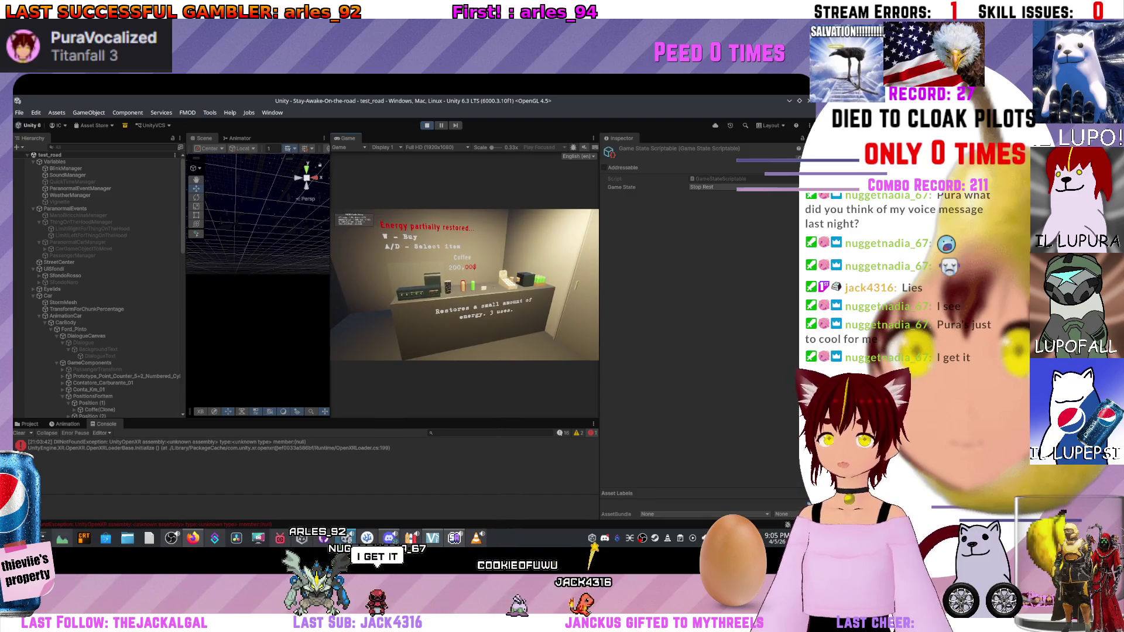
# Scroll the Hierarchy down and select the Coffe shop item.
pyautogui.scroll(-15, 97, 281)
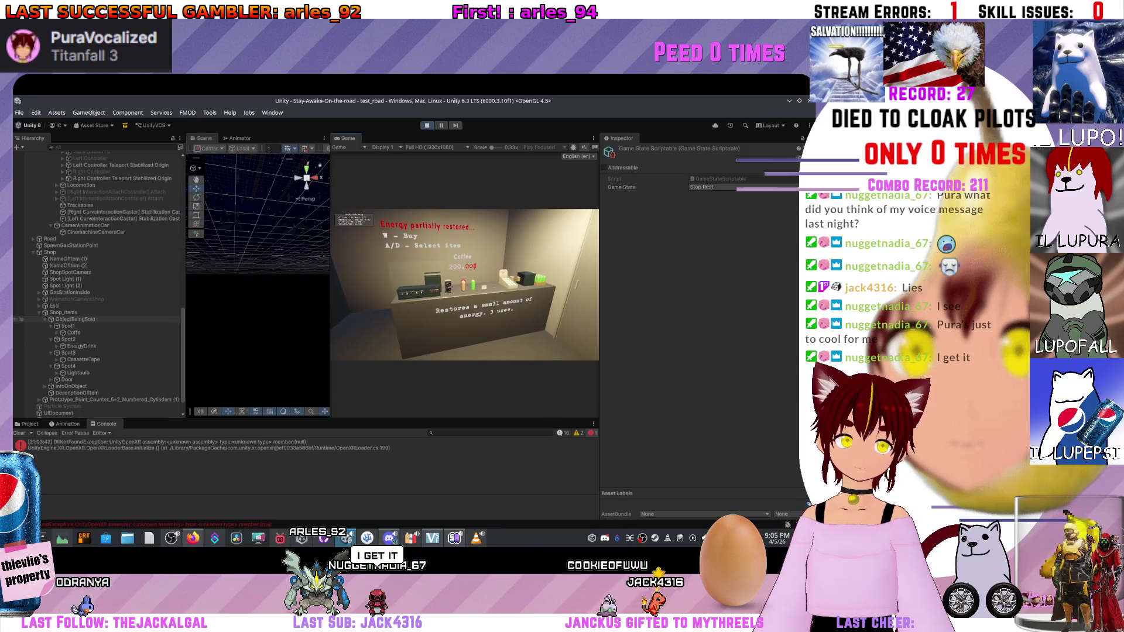
pyautogui.click(73, 333)
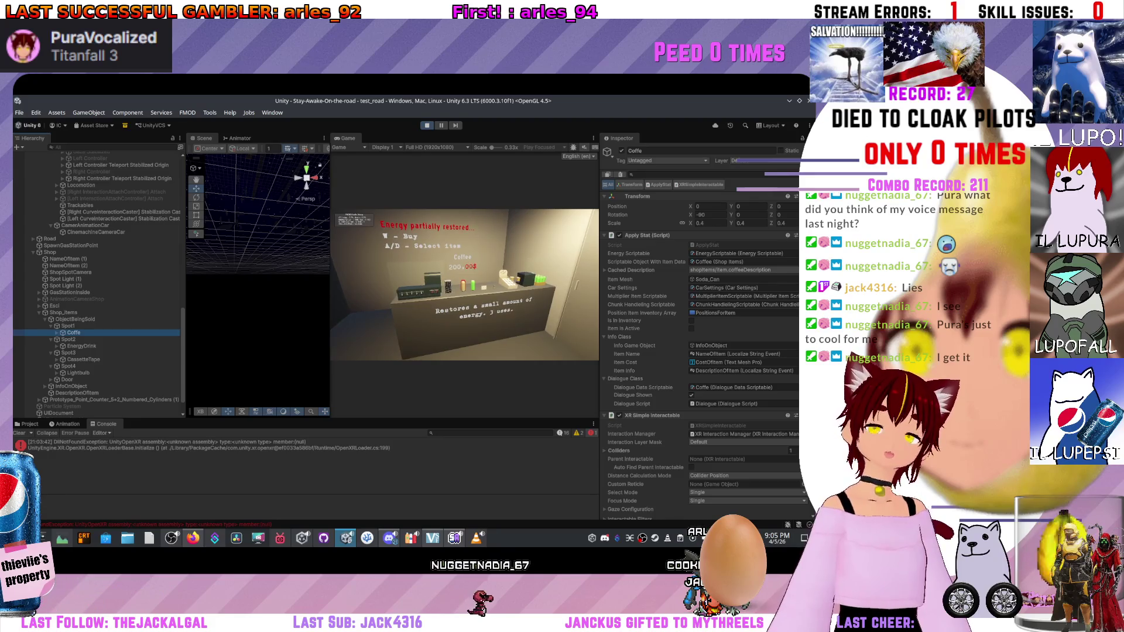
# Exit Play mode and switch over to ApplyStat.cs in the code editor.
pyautogui.hotkey('ctrl', 'p')
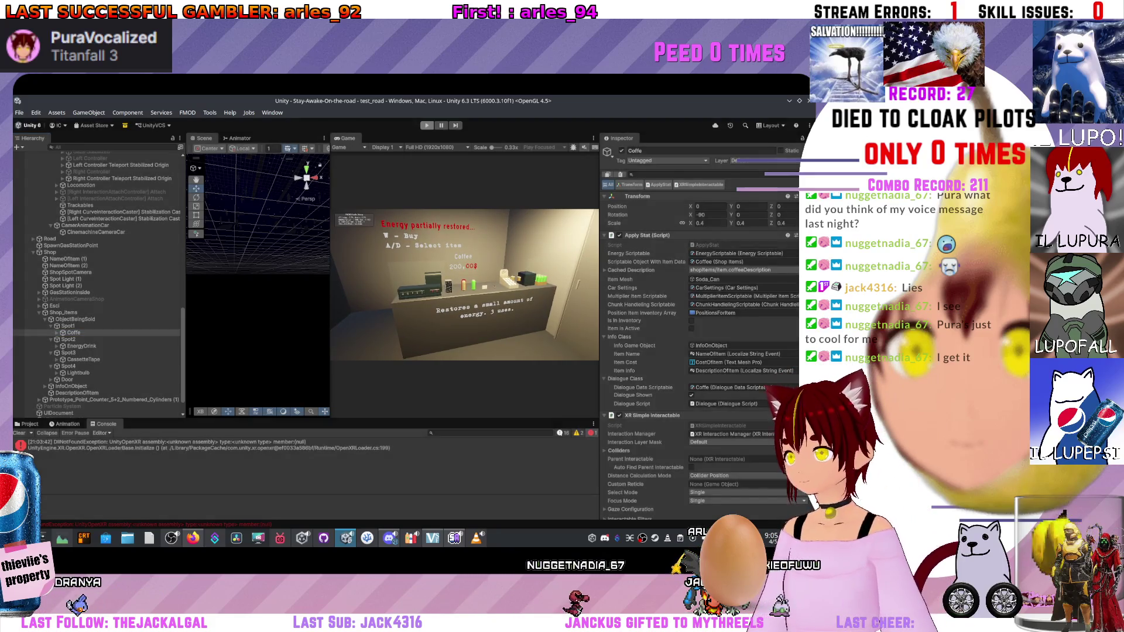
pyautogui.scroll(-2, 99, 273)
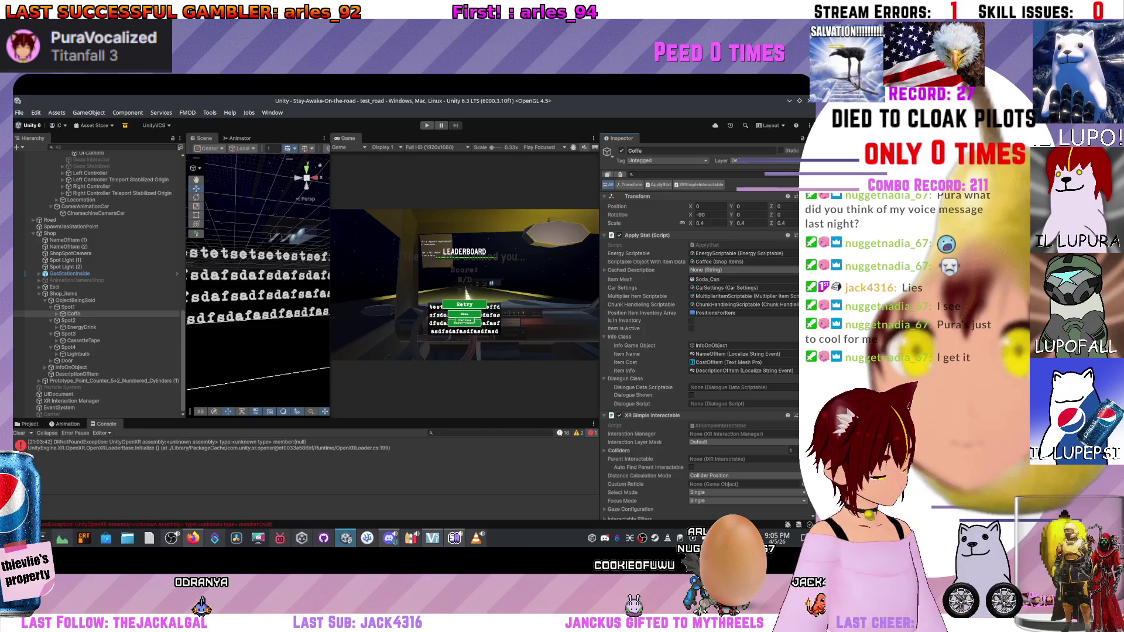
pyautogui.hotkey('alt', 'Tab')
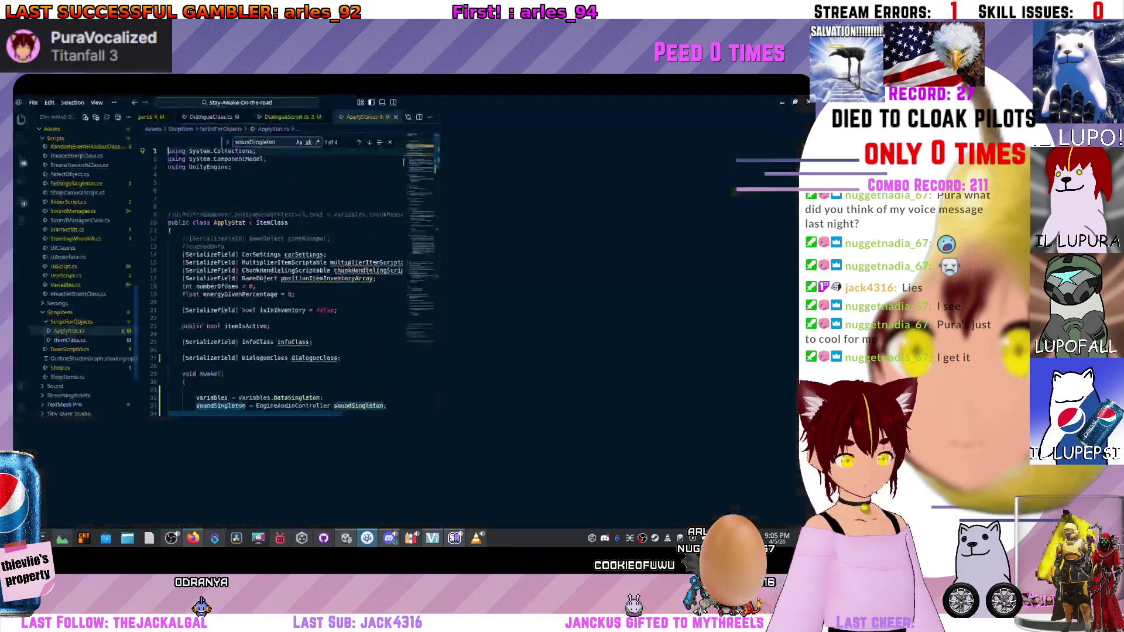
# Start a new line after ShowDialogue(0) in ApplyStat.cs beginning with 'dialogueClass.'.
pyautogui.scroll(-15, 463, 330)
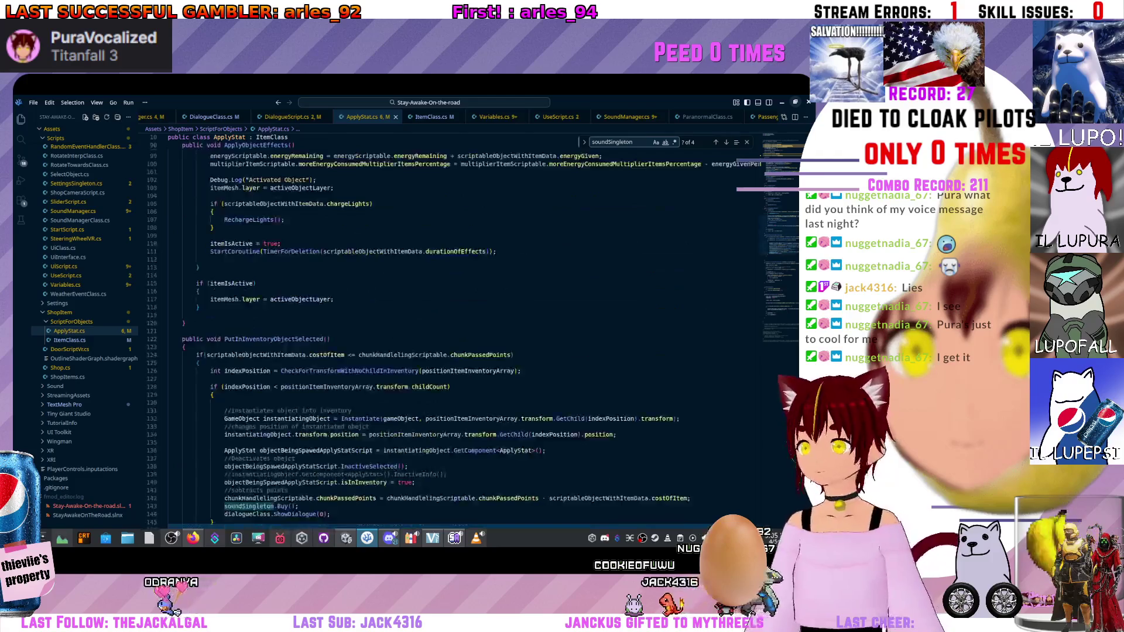
pyautogui.scroll(13, 463, 331)
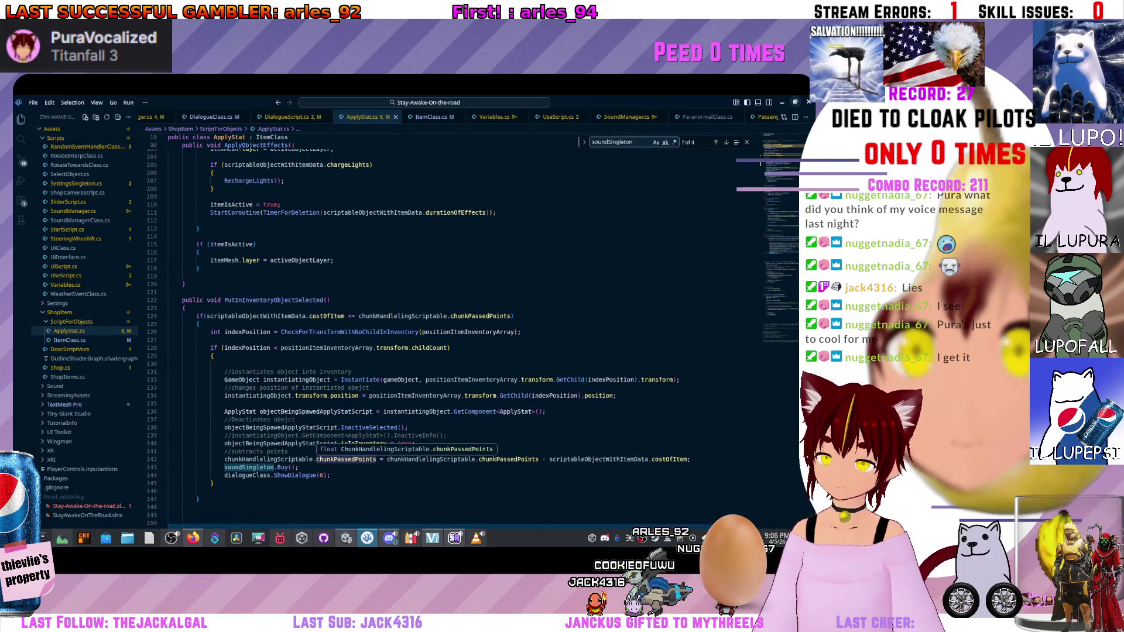
pyautogui.scroll(-3, 462, 331)
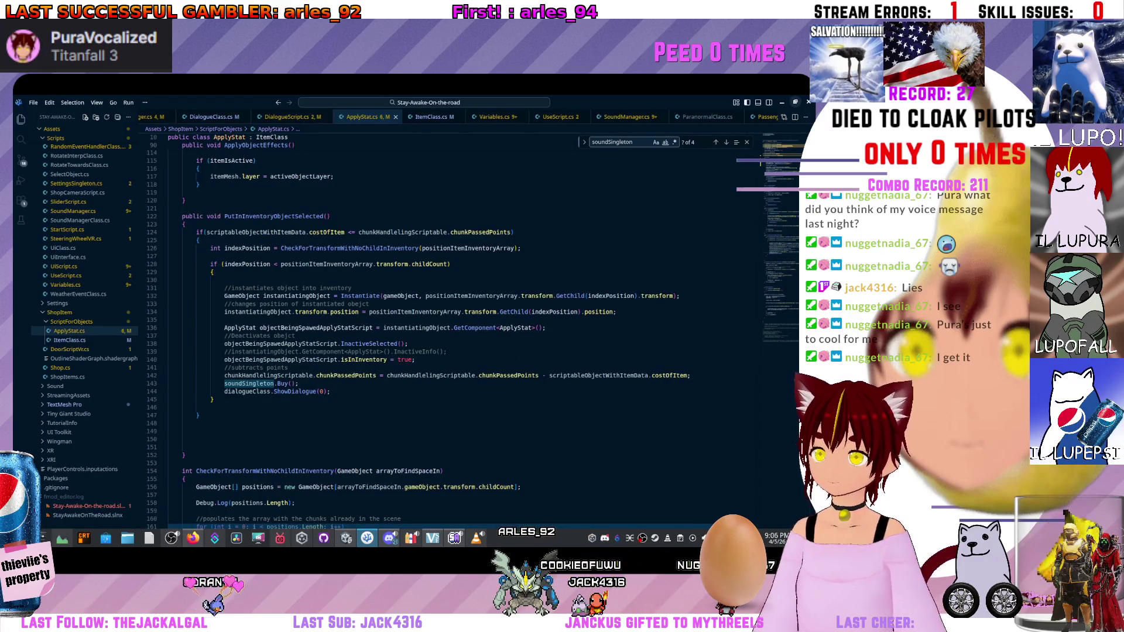
pyautogui.click(213, 399)
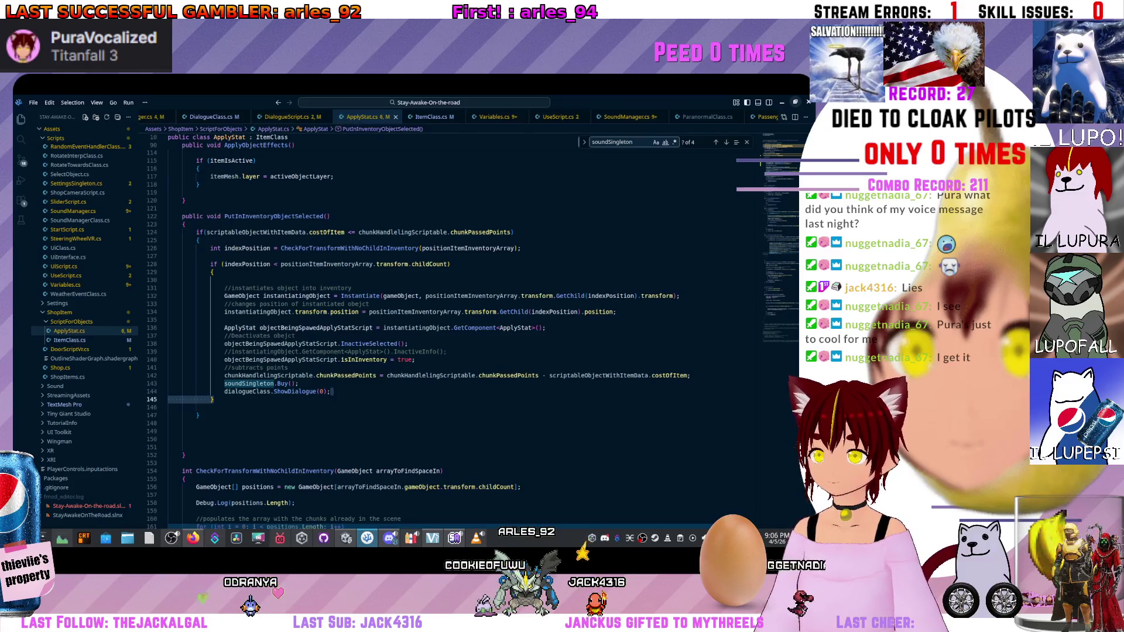
pyautogui.moveTo(331, 391); pyautogui.dragTo(225, 391)
pyautogui.press('End')
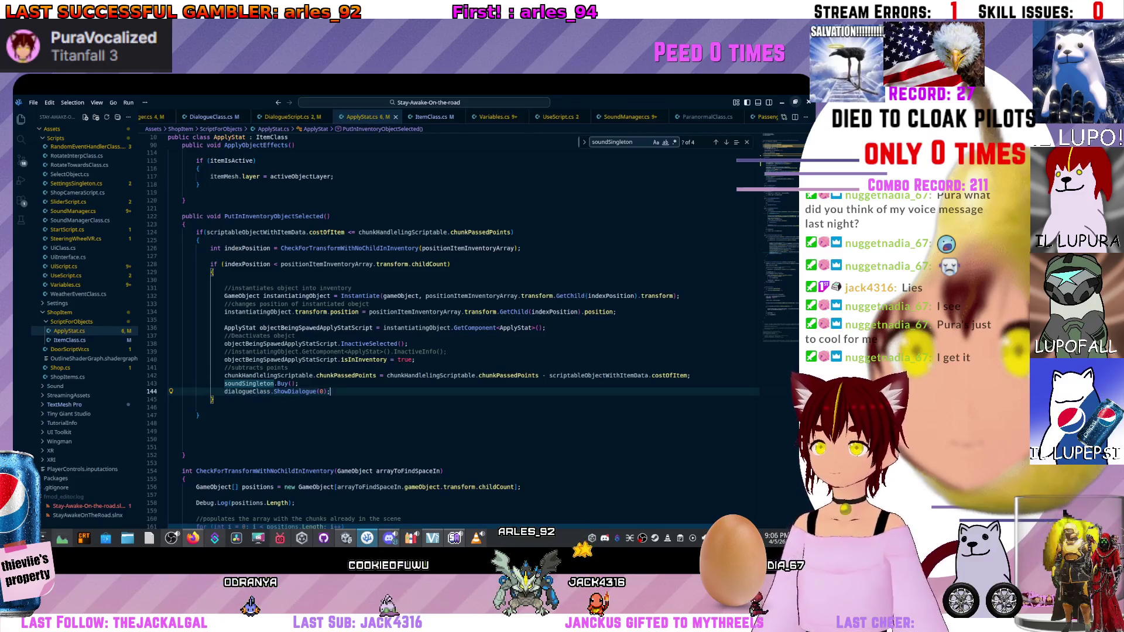
pyautogui.press('Return')
pyautogui.press('Return')
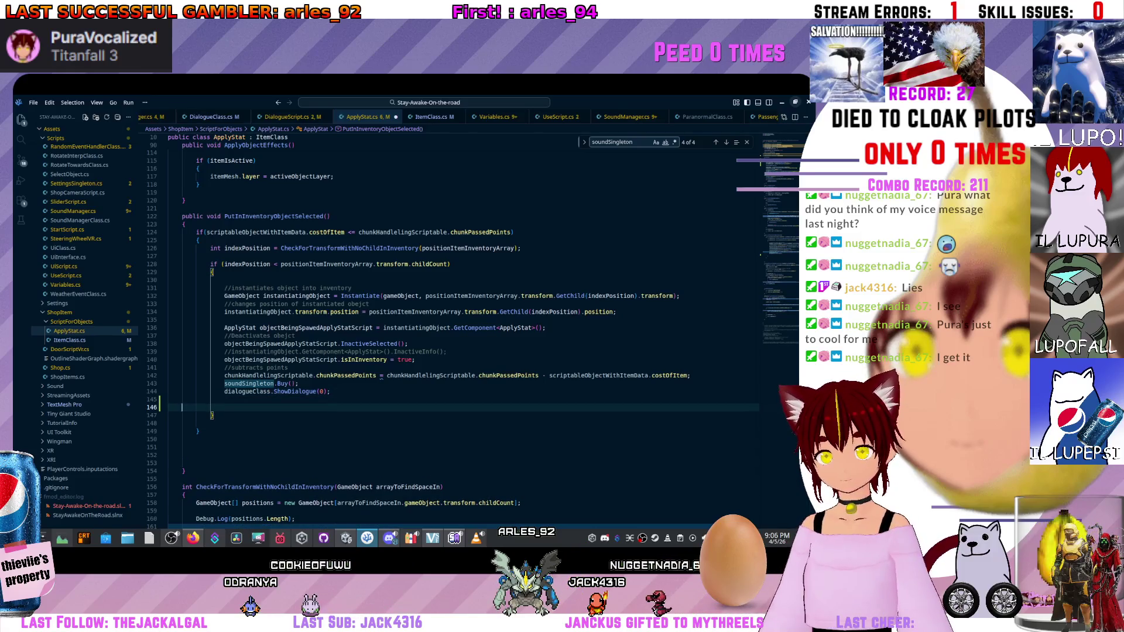
pyautogui.hotkey('ctrl', 'z')
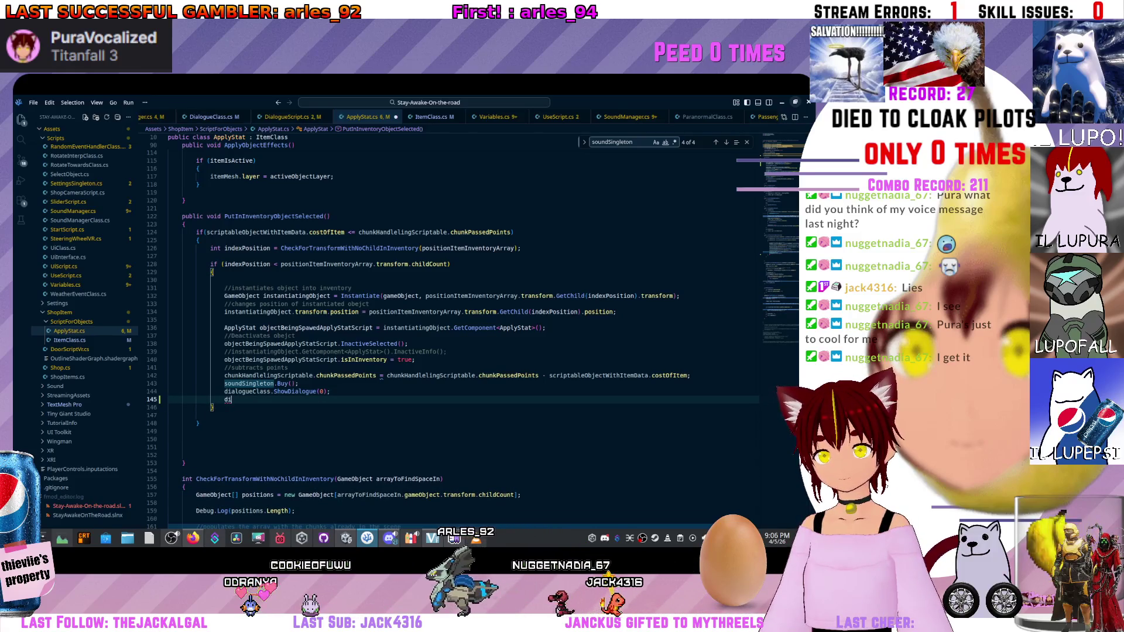
pyautogui.write('dial')
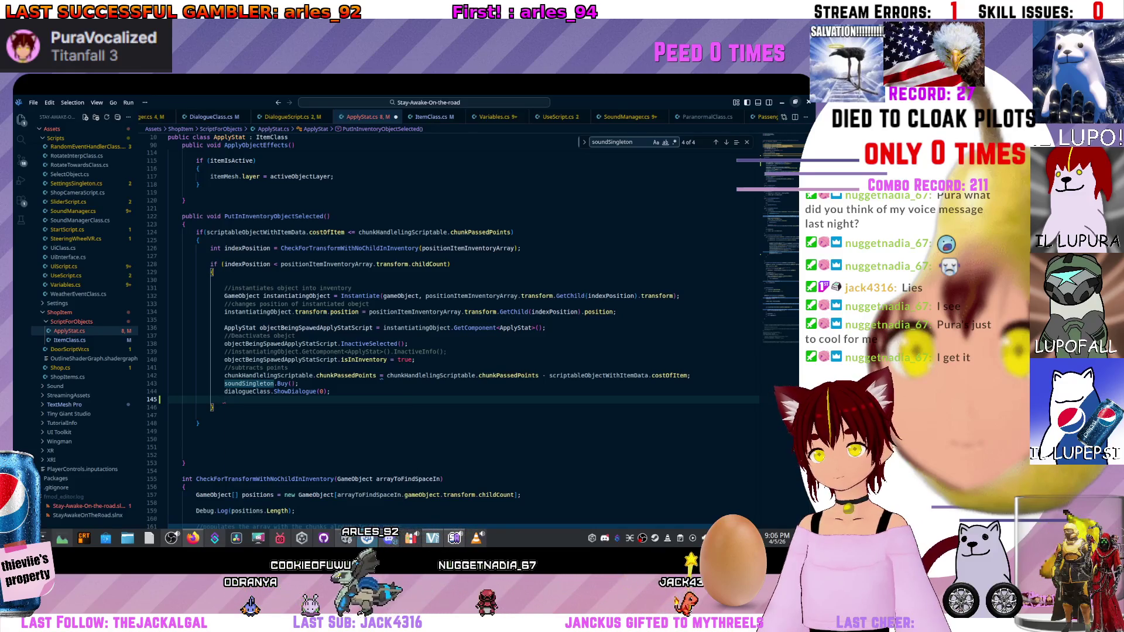
pyautogui.write('ogueClass.S')
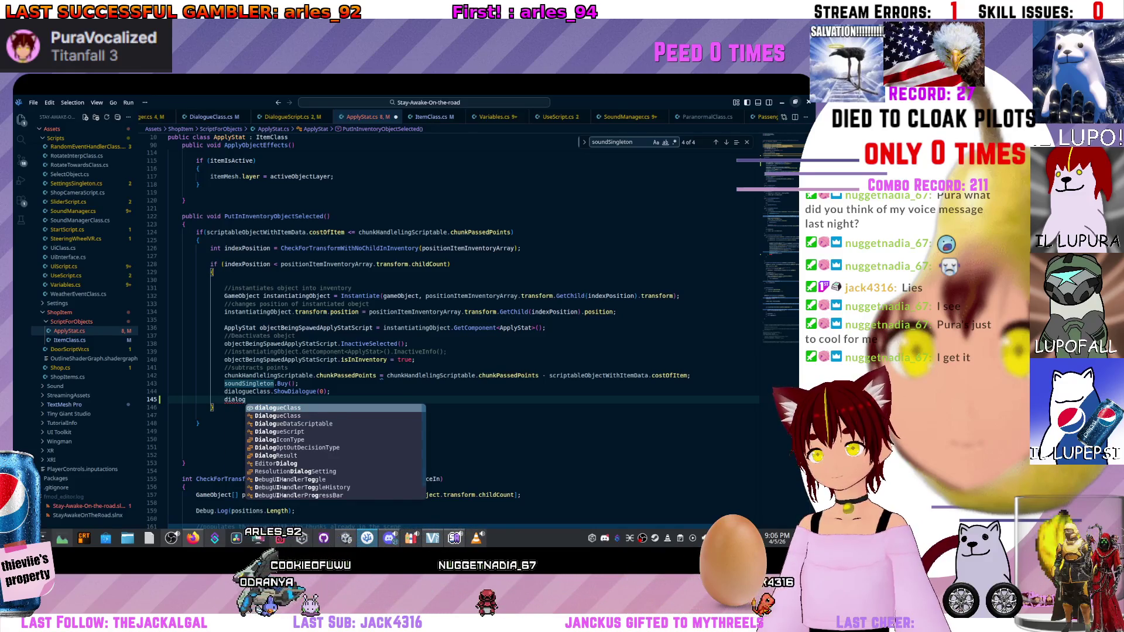
pyautogui.press('BackSpace')
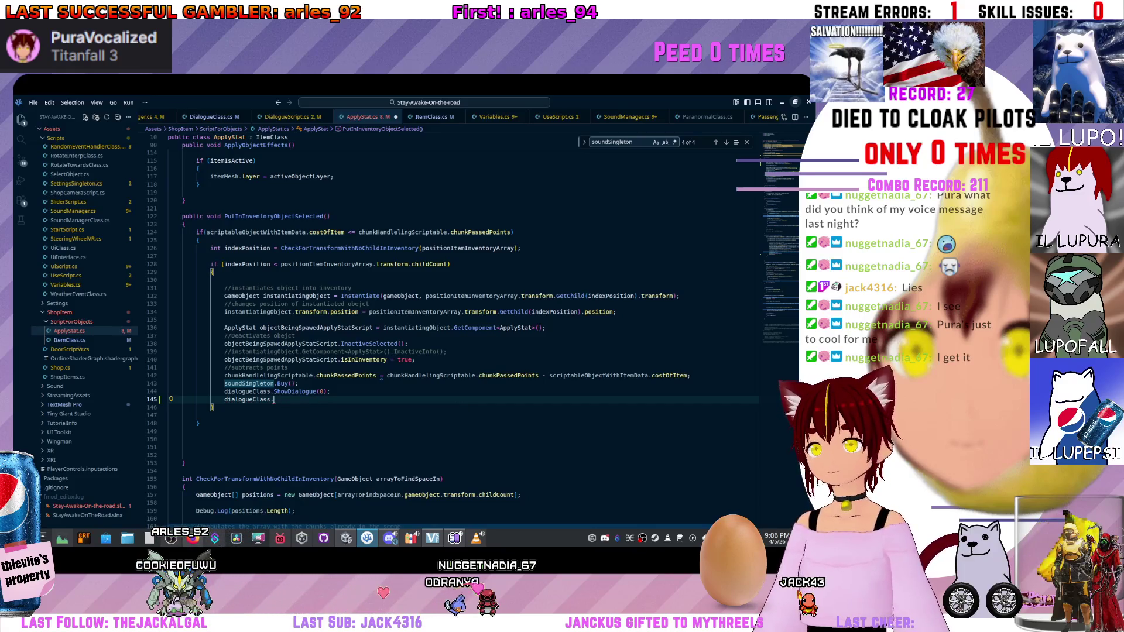
# Check DialogueClass.cs's PassDialogueData, ShowDialogue and dialogueShown members.
pyautogui.scroll(2, 327, 116)
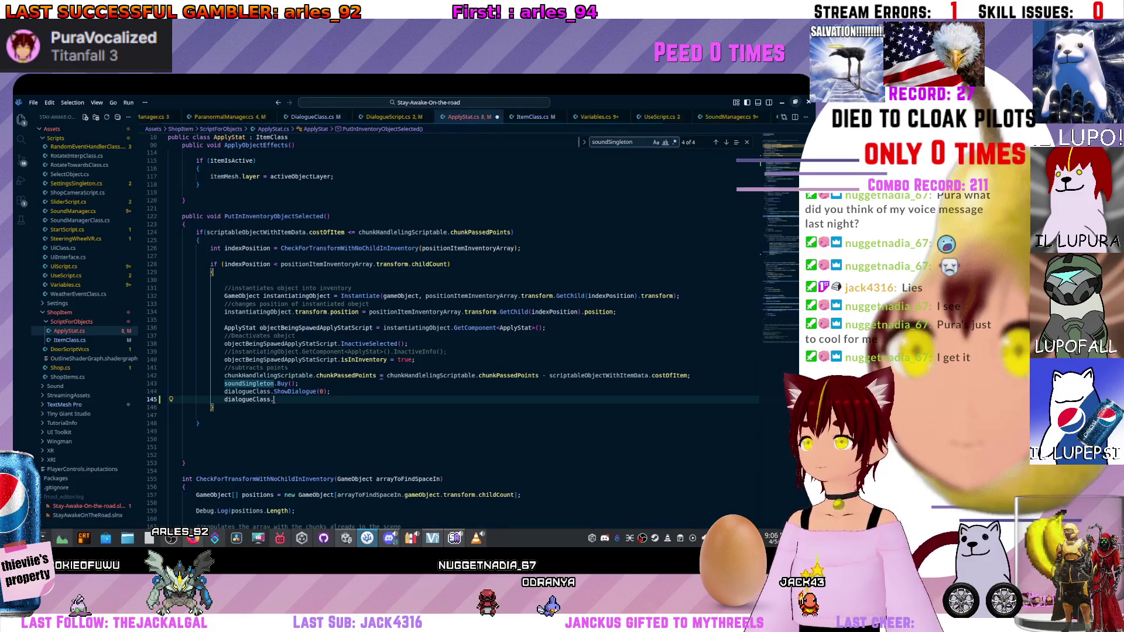
pyautogui.click(313, 116)
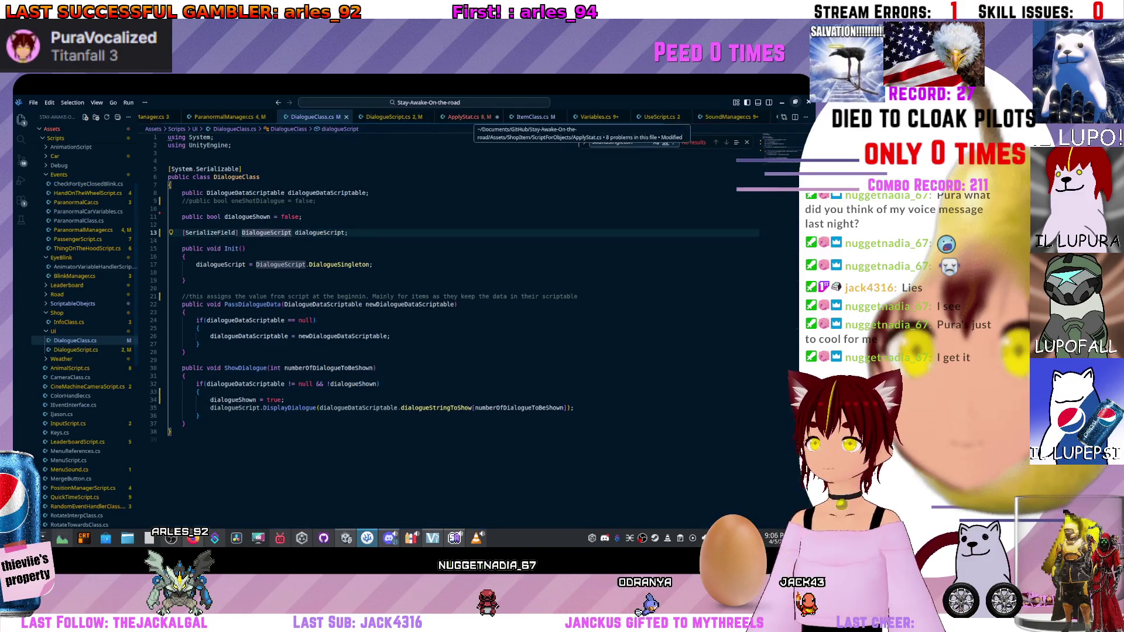
pyautogui.click(225, 304)
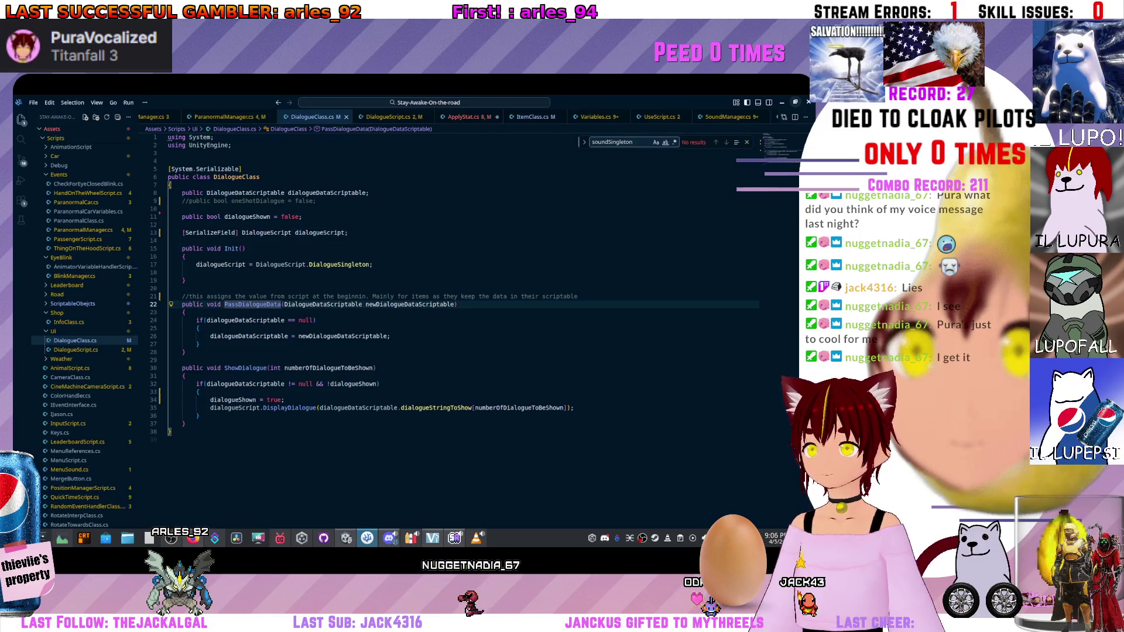
pyautogui.click(225, 368)
pyautogui.click(225, 216)
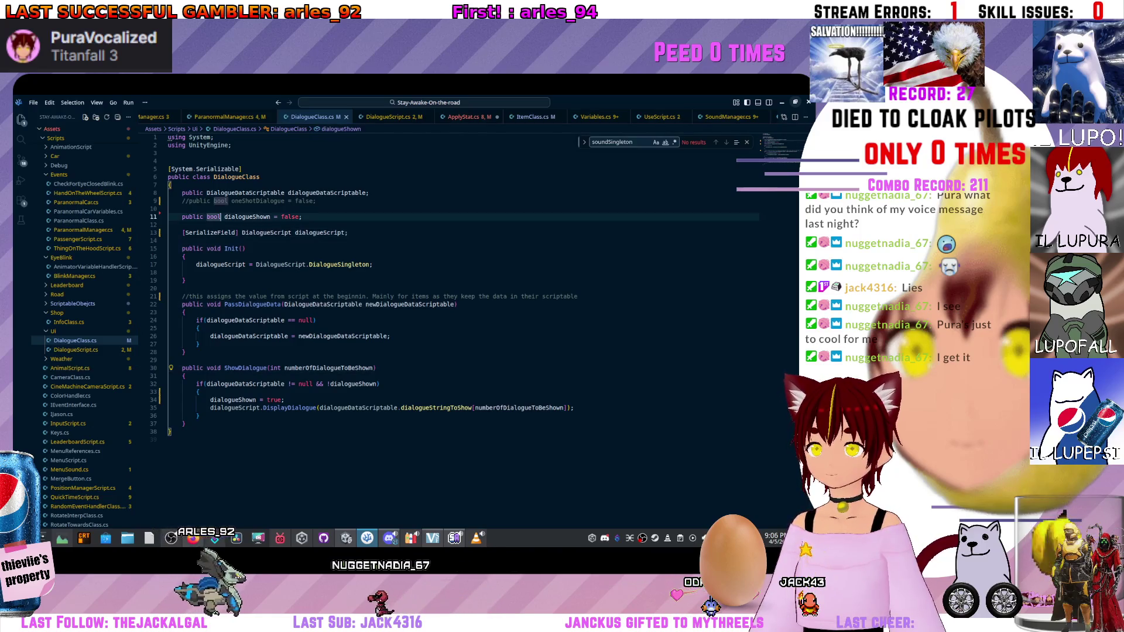
pyautogui.hotkey('ctrl', 'Tab')
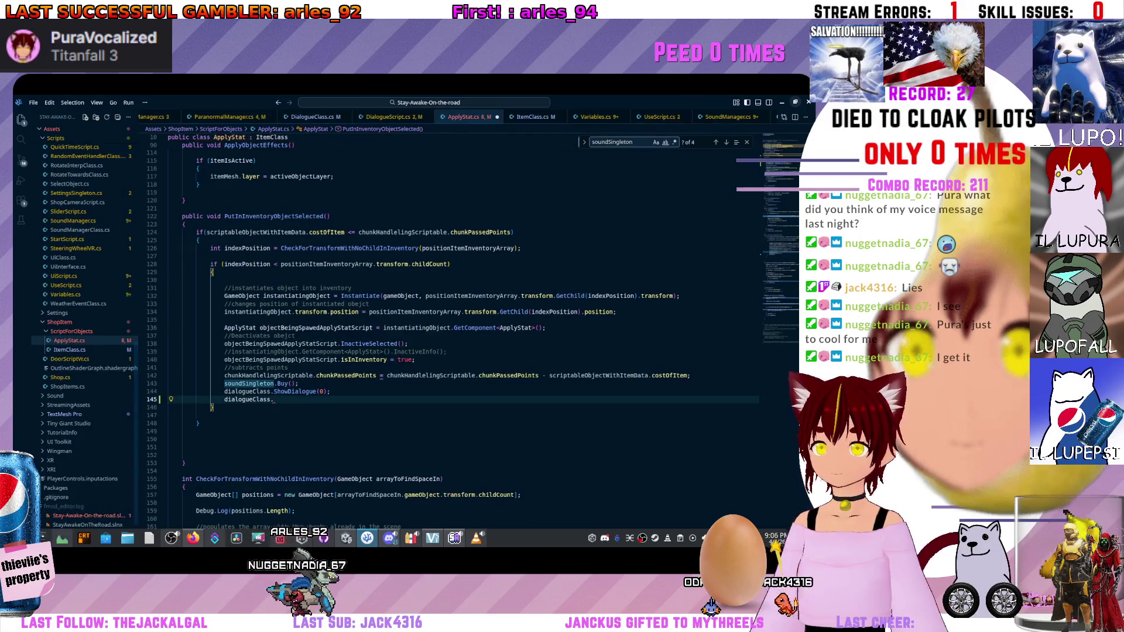
# Complete the line as 'dialogueClass.dialogueShown = false;' and switch back to Unity.
pyautogui.write('Dia')
pyautogui.press('Down')
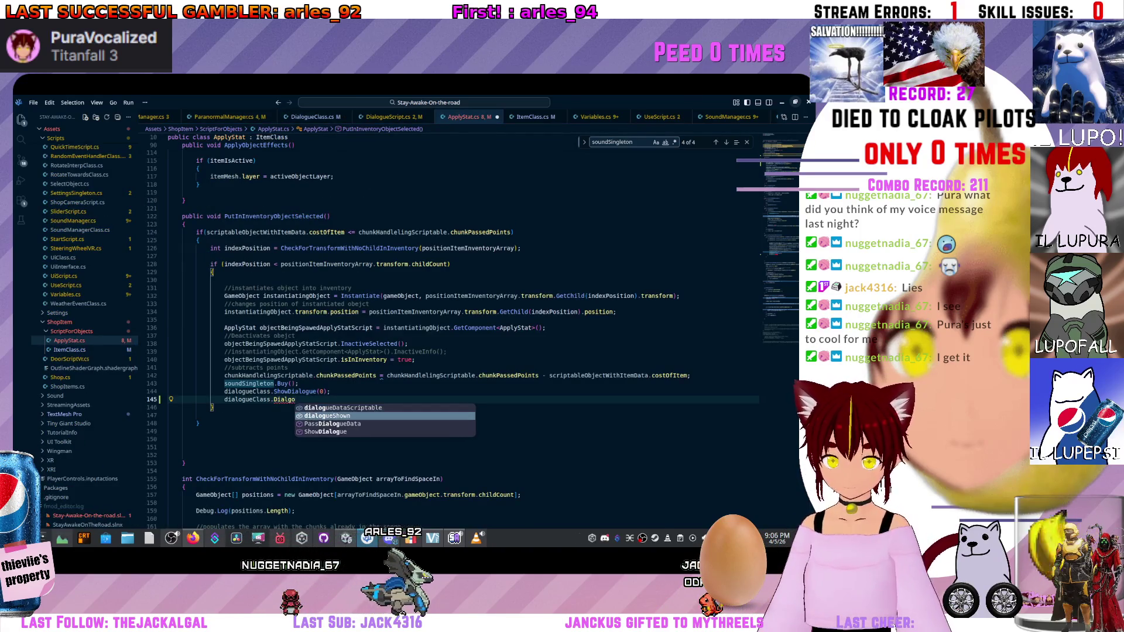
pyautogui.press('Tab')
pyautogui.write('= false;')
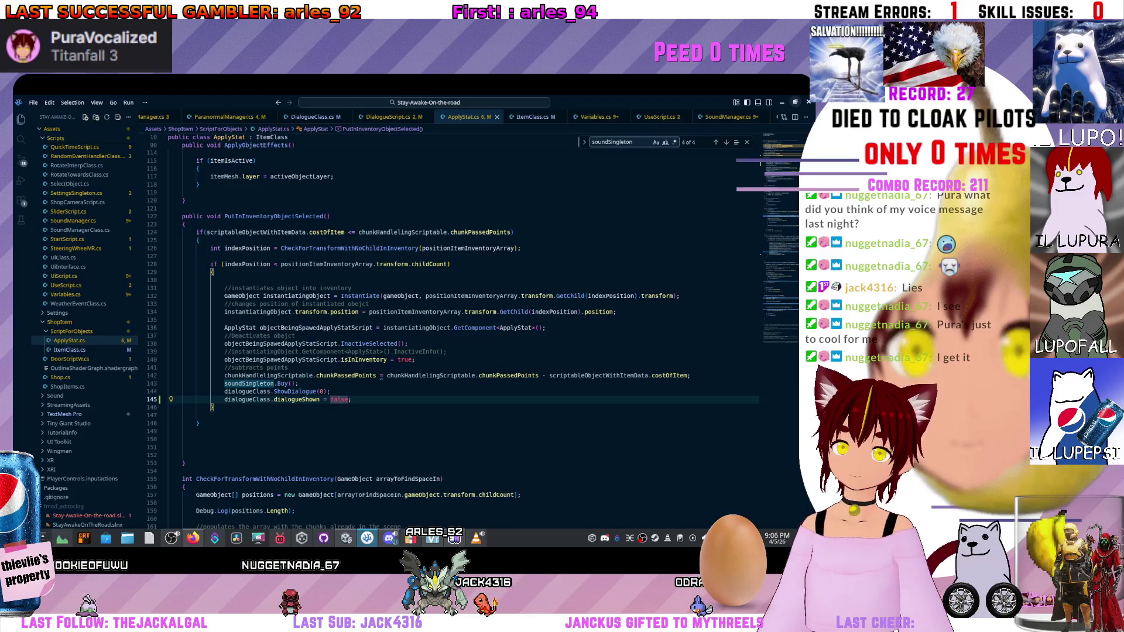
pyautogui.scroll(-10, 463, 328)
pyautogui.scroll(10, 462, 327)
pyautogui.scroll(5, 462, 328)
pyautogui.scroll(7, 463, 328)
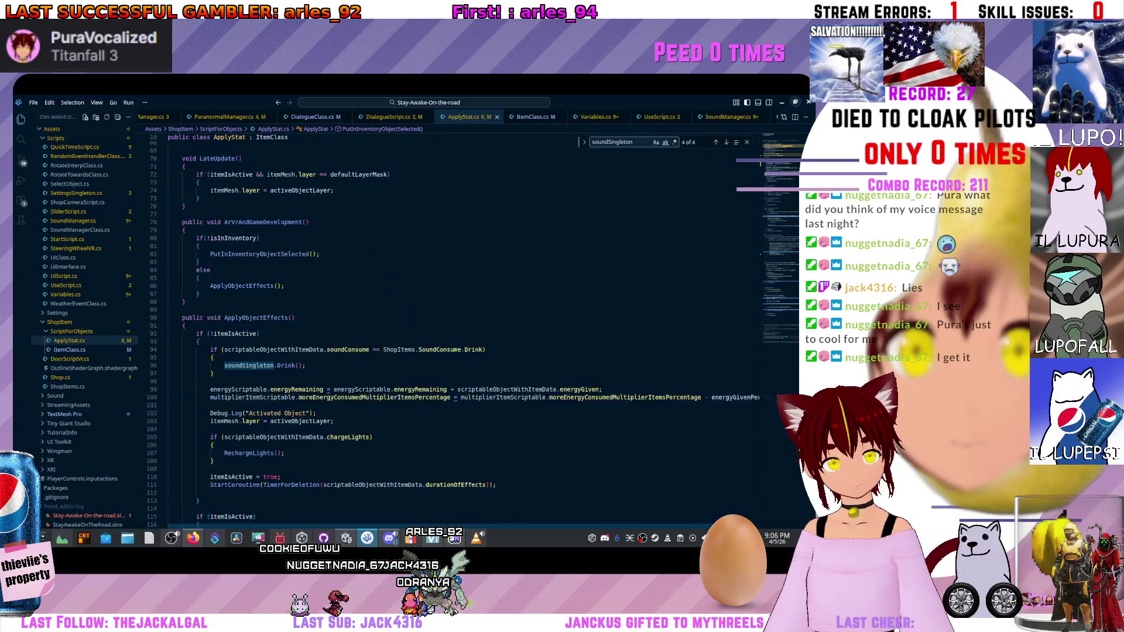
pyautogui.scroll(2, 462, 328)
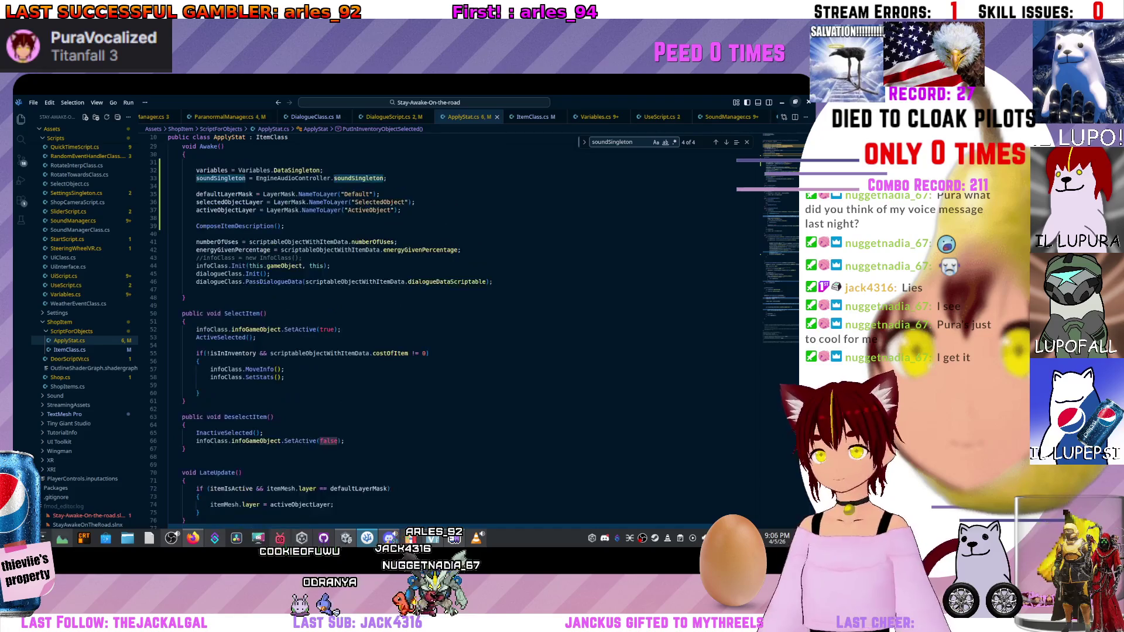
pyautogui.hotkey('alt', 'Tab')
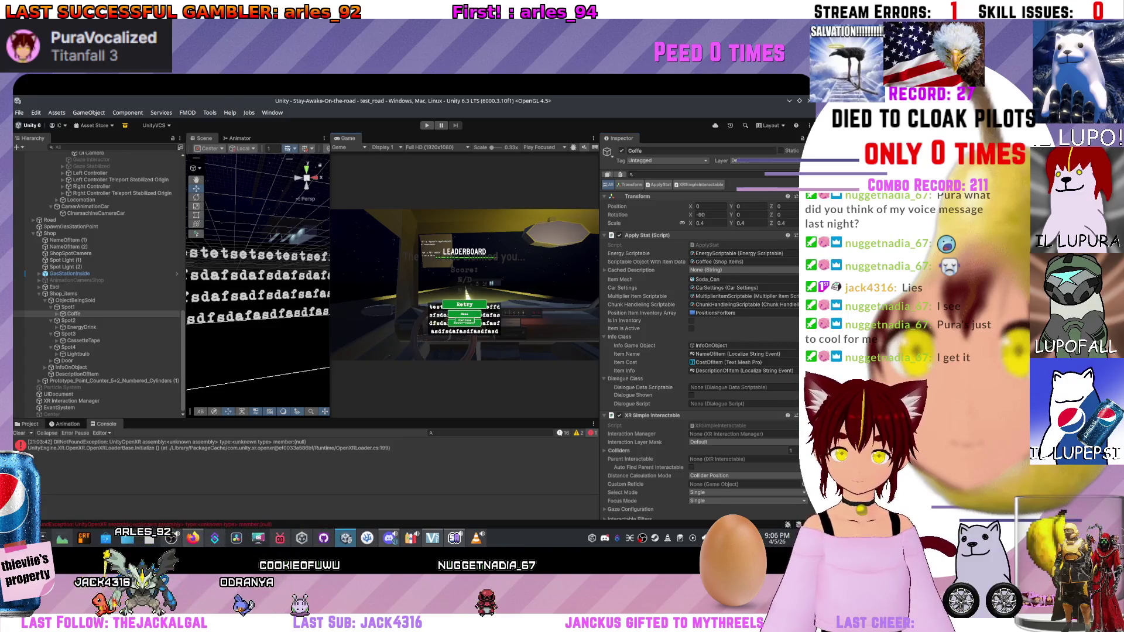
# Browse the Assets/Scripts folder in the Project window and enter Play mode.
pyautogui.click(30, 424)
pyautogui.click(39, 440)
pyautogui.rightClick(326, 471)
pyautogui.click(381, 396)
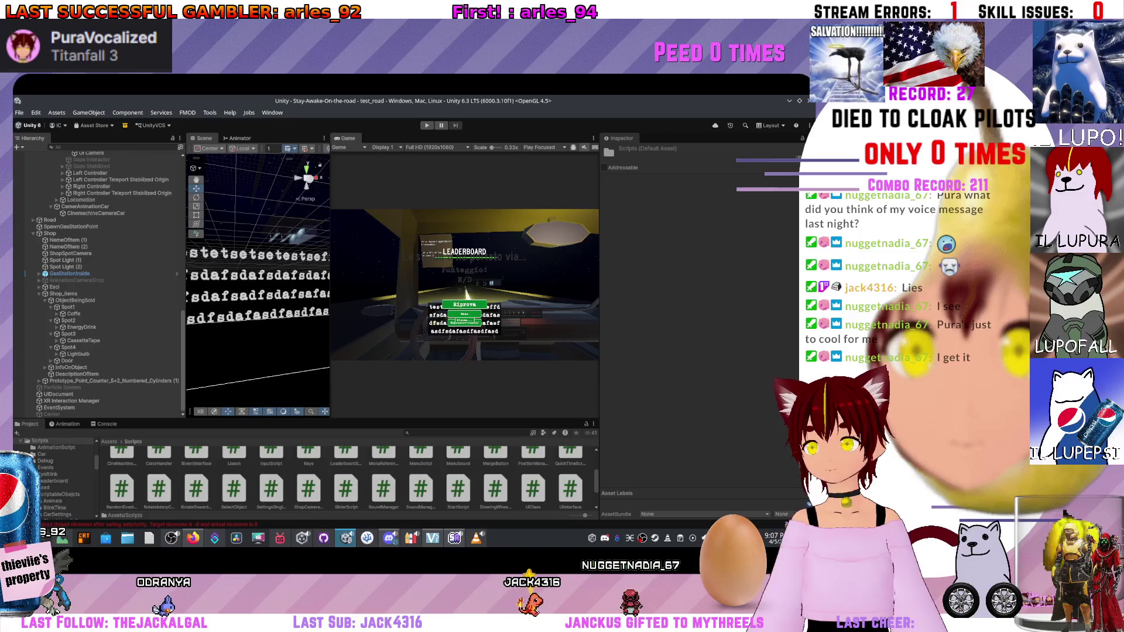
pyautogui.hotkey('ctrl', 'p')
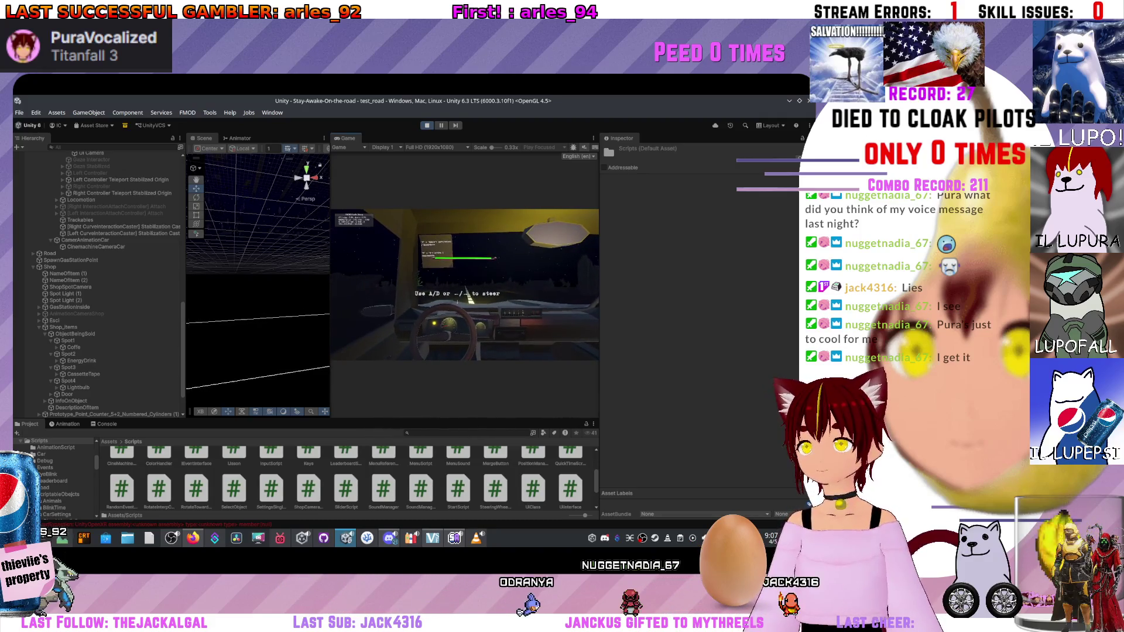
# Set the Game State Scriptable asset's state to Stop Rest via the Variables object.
pyautogui.scroll(10, 97, 290)
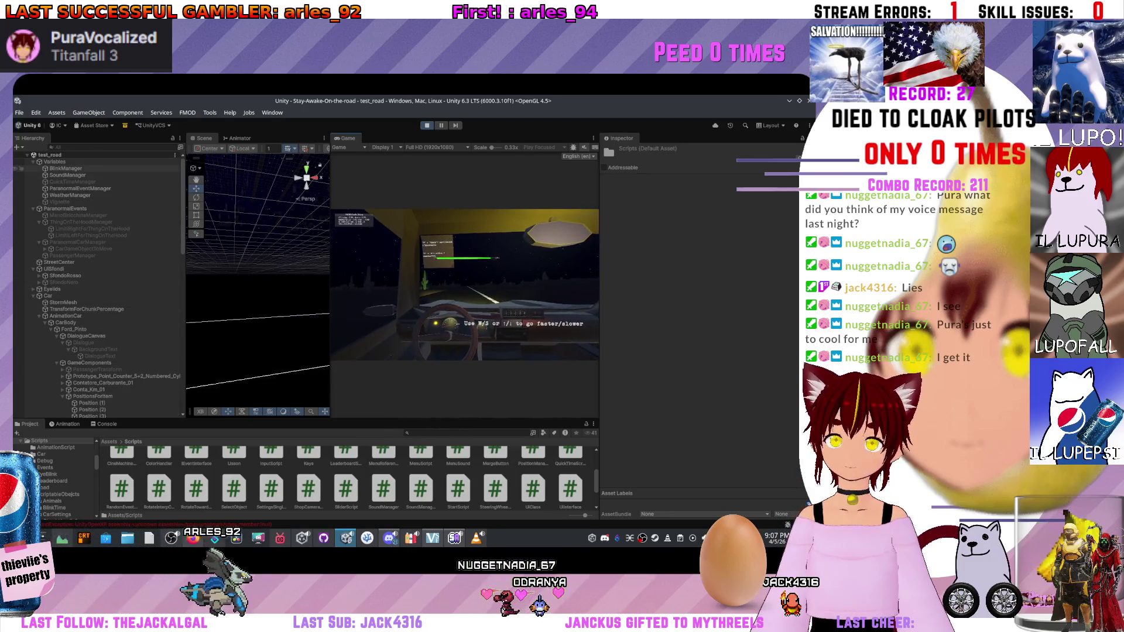
pyautogui.click(54, 161)
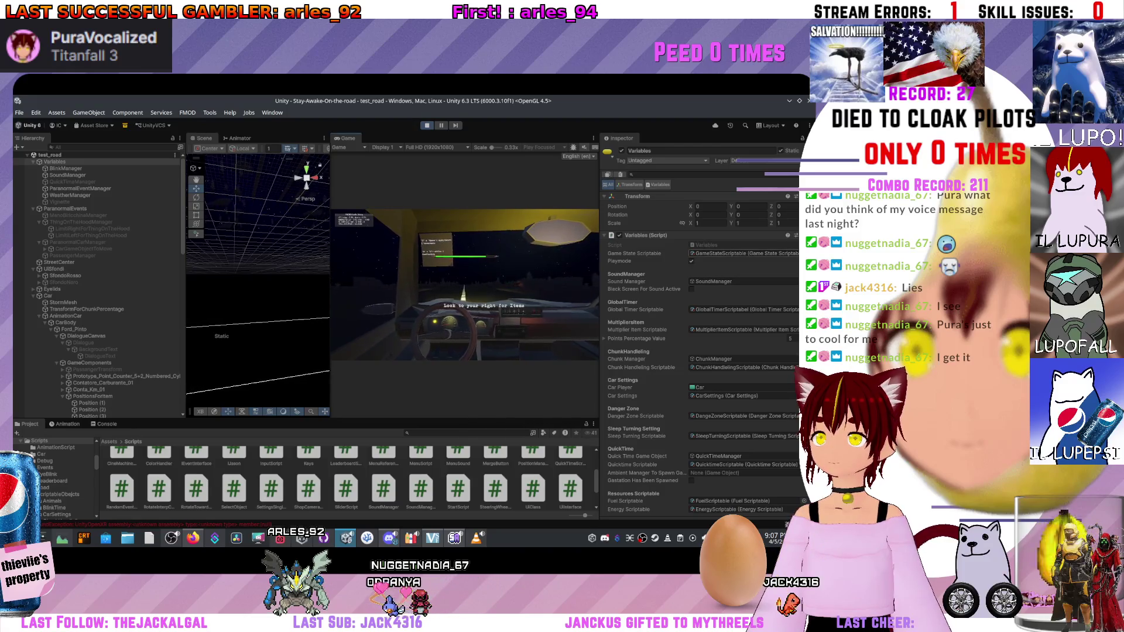
pyautogui.doubleClick(742, 253)
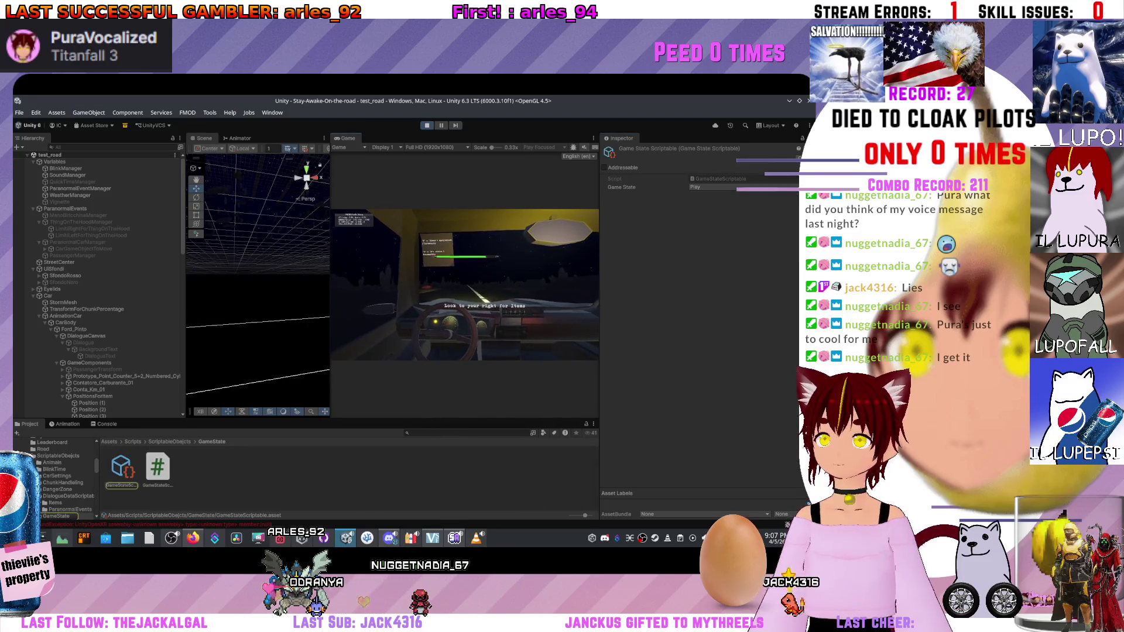
pyautogui.click(715, 209)
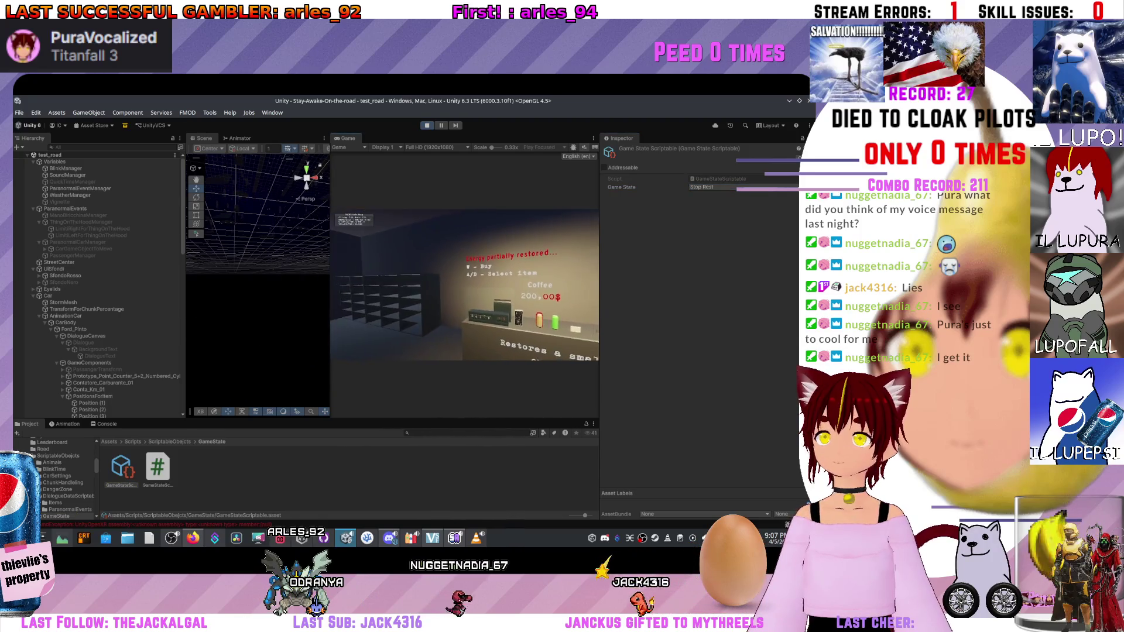
# Inspect the Multiplier Item Scriptable asset, then the Chunk Handling Scriptable asset.
pyautogui.click(55, 161)
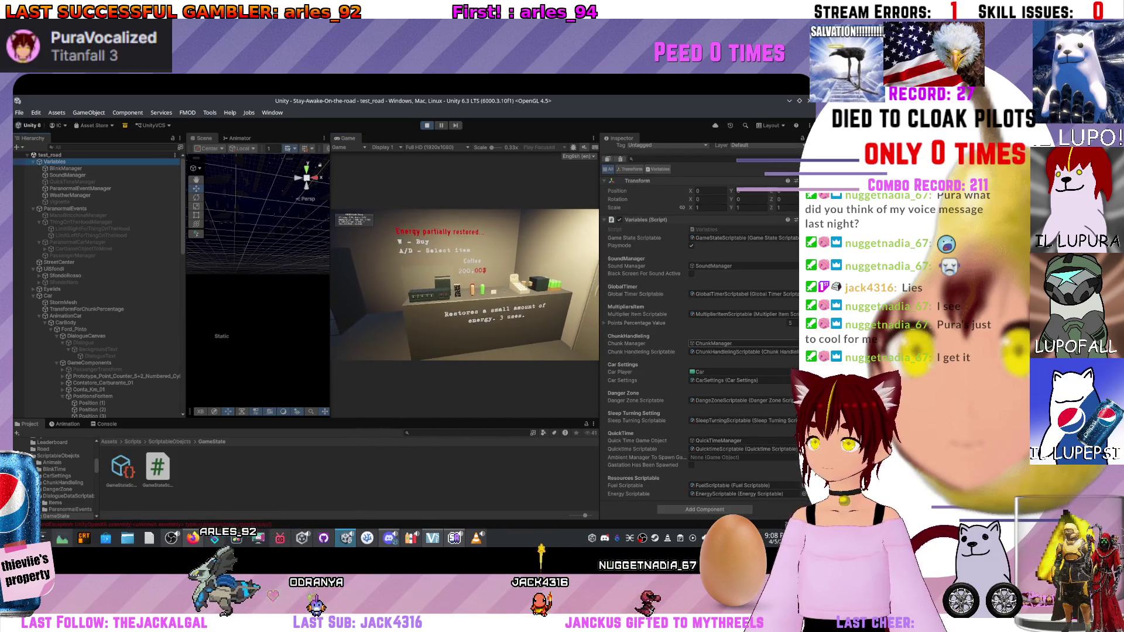
pyautogui.doubleClick(743, 314)
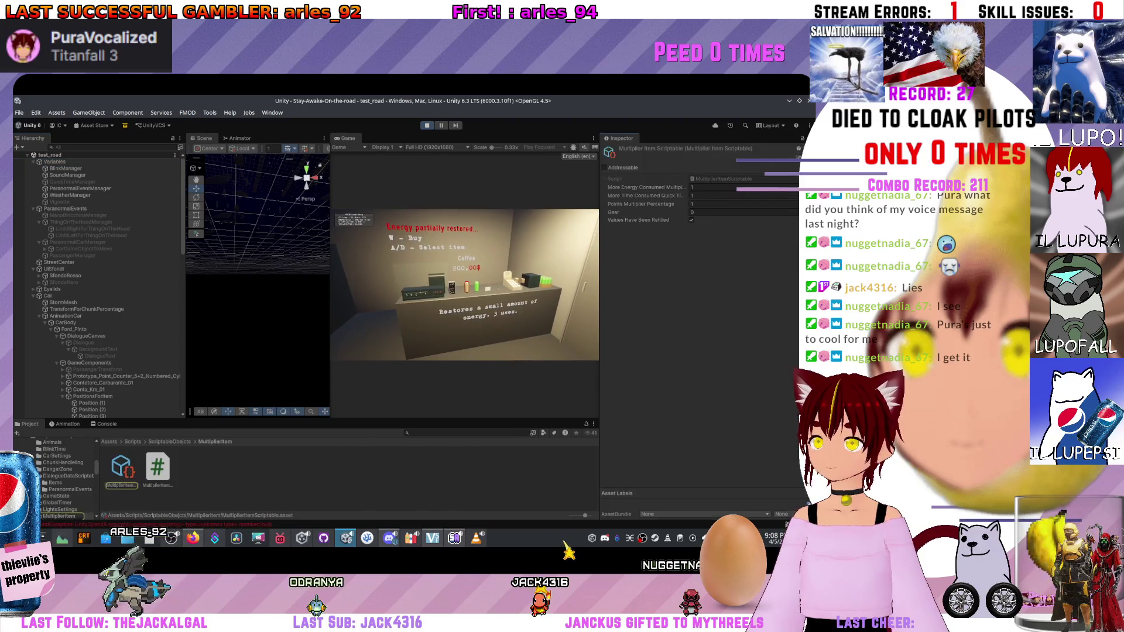
pyautogui.click(54, 162)
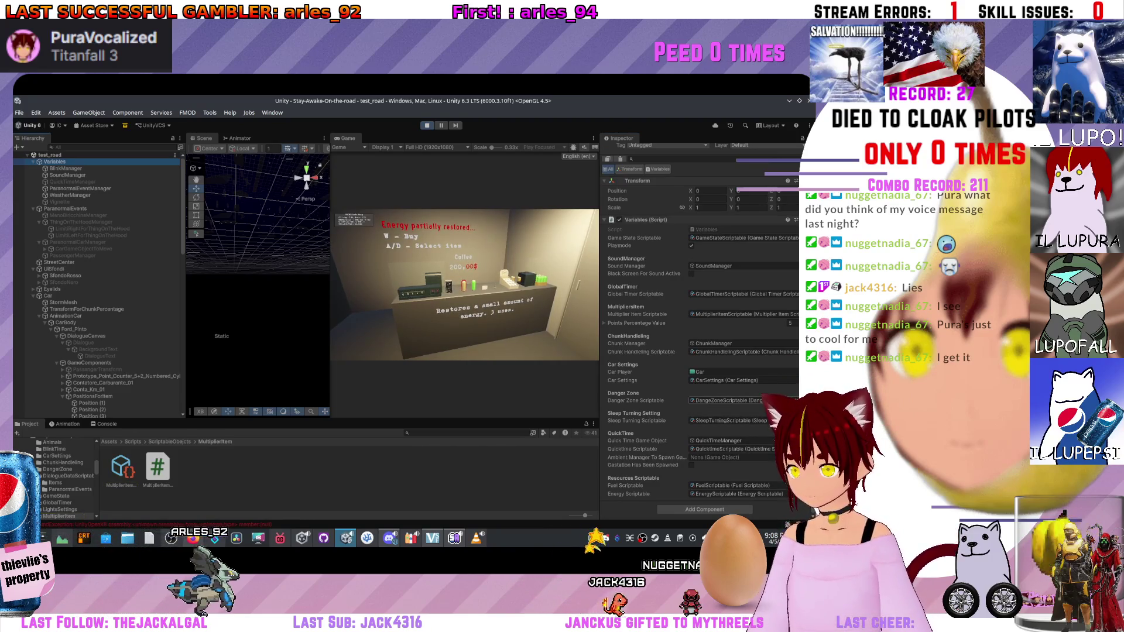
pyautogui.doubleClick(743, 352)
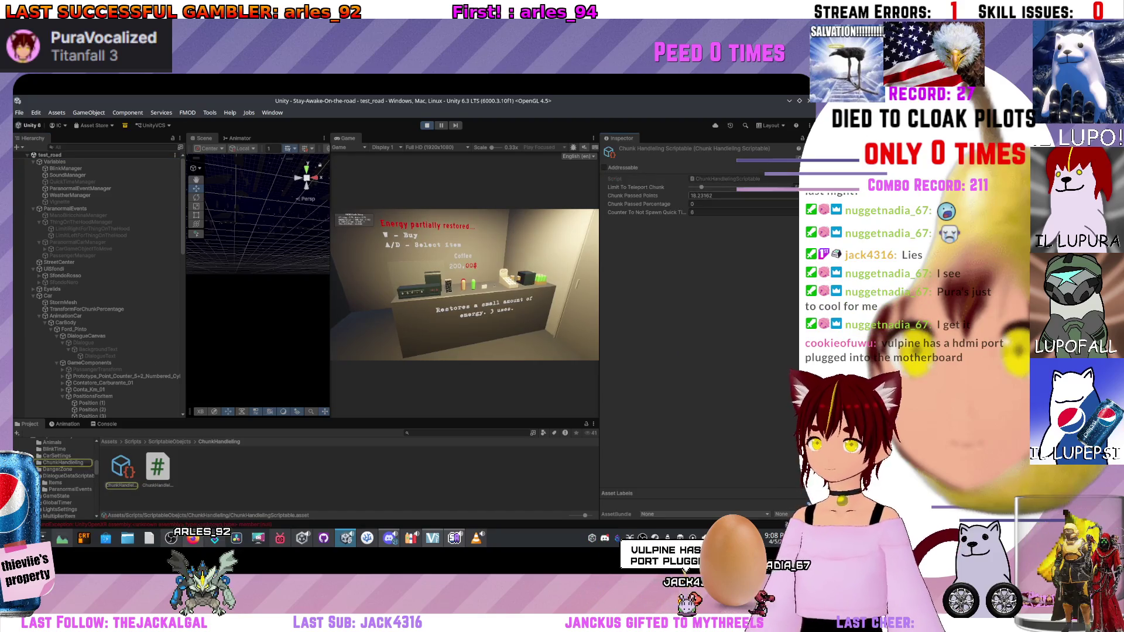
# Commit Chunk Passed Points as 1800, then buy an Energy Drink and a Coffee in the shop.
pyautogui.press('Escape')
pyautogui.press('d')
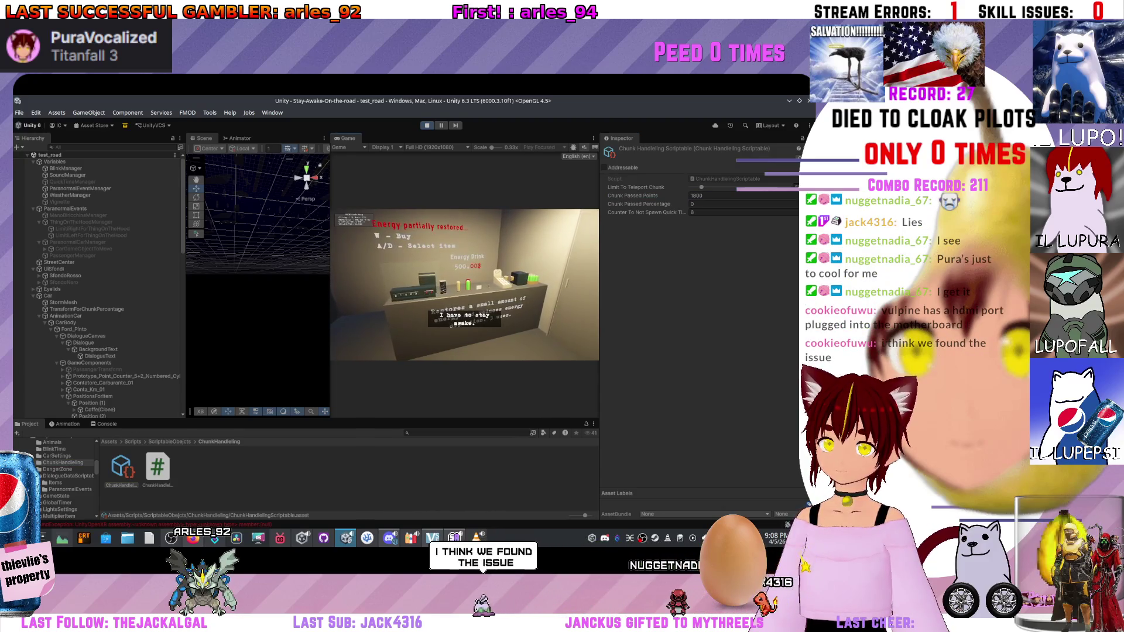
pyautogui.press('w')
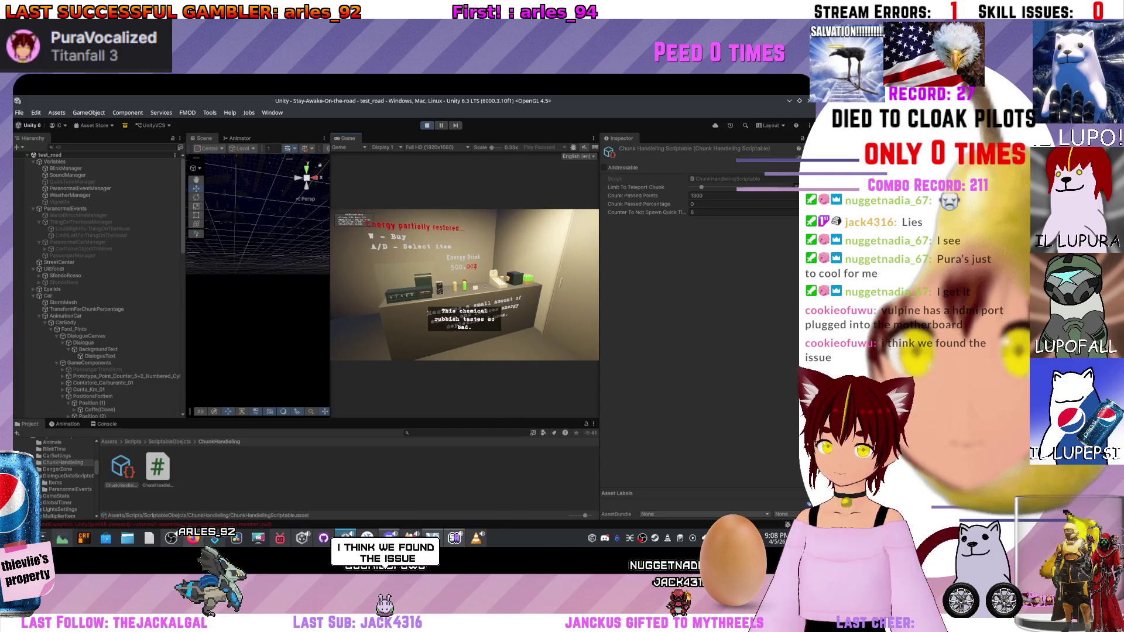
pyautogui.press('d')
pyautogui.press('d')
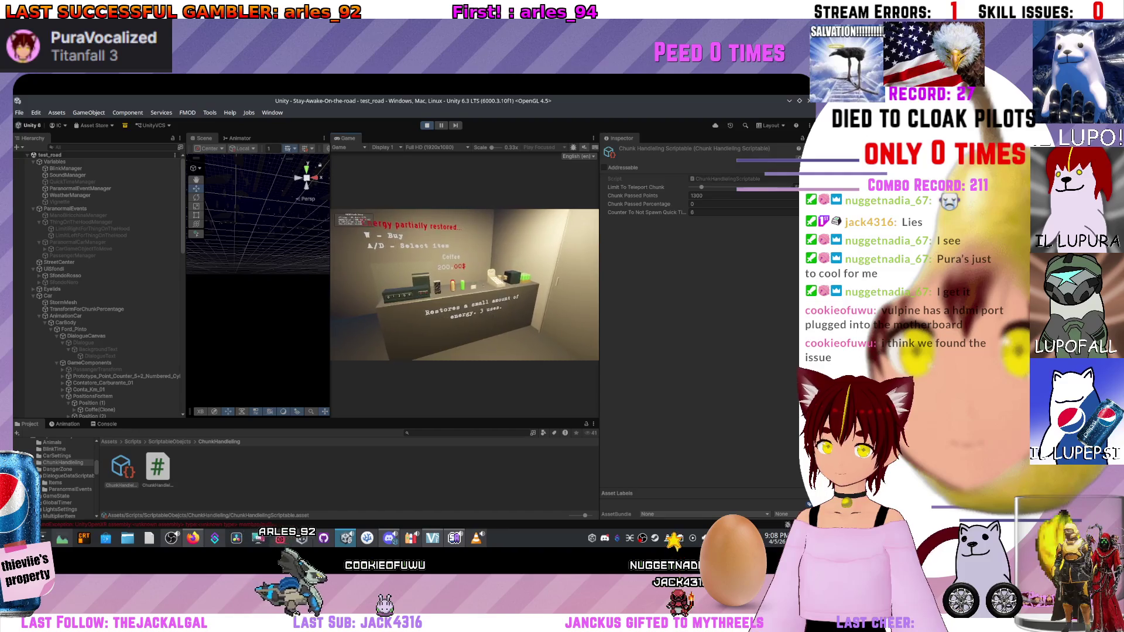
pyautogui.press('w')
pyautogui.press('w')
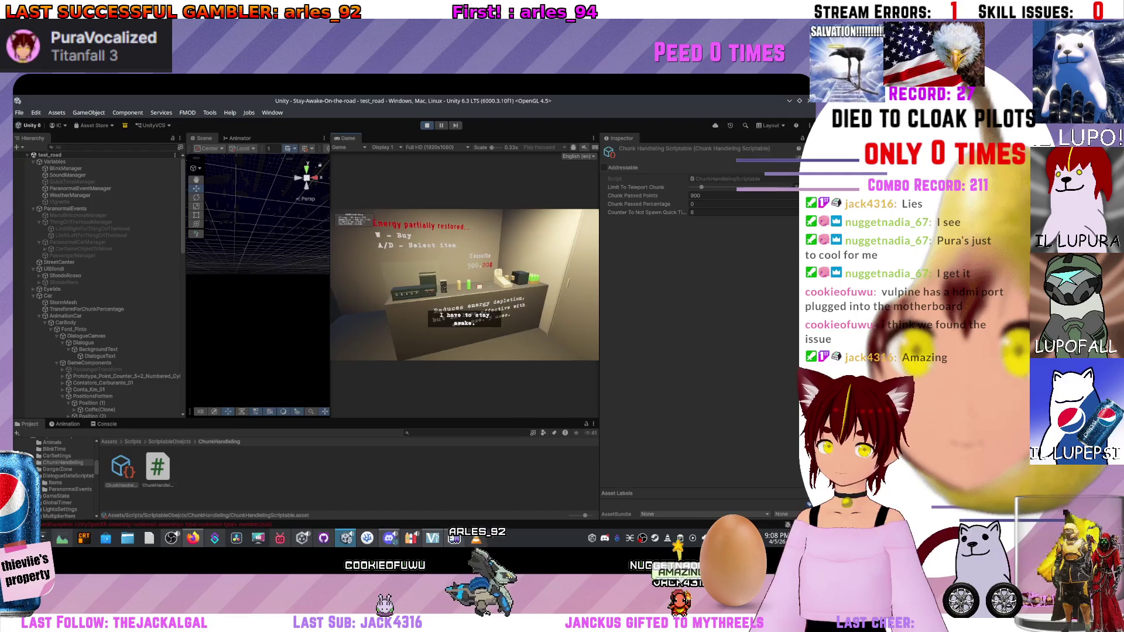
# Exit the shop to keep driving, then select the PassengerManager object.
pyautogui.press('d')
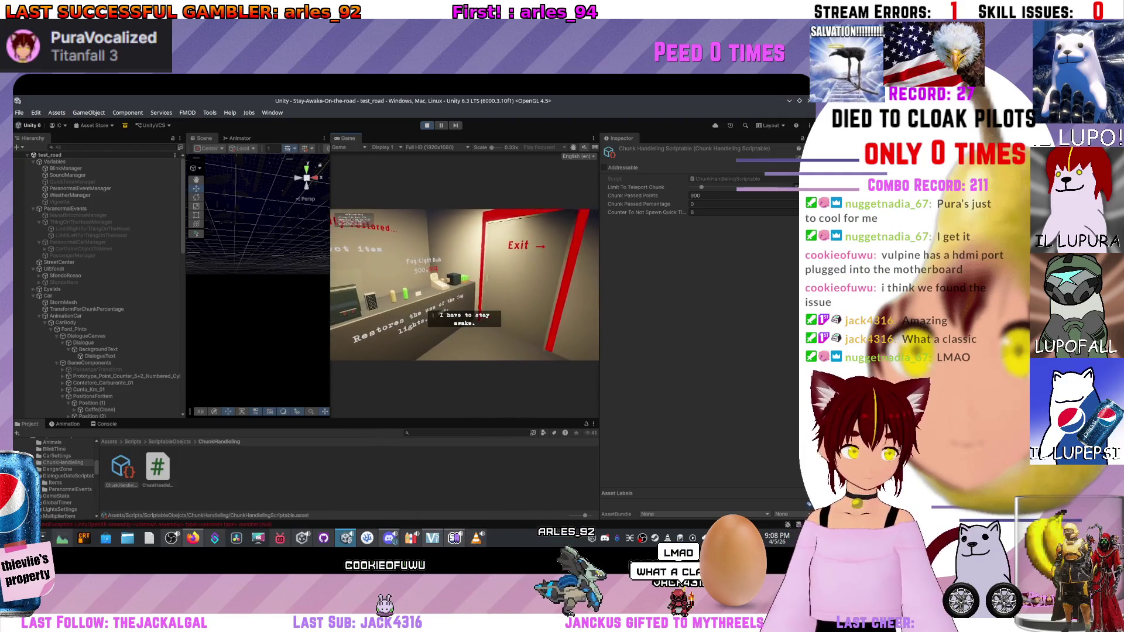
pyautogui.press('d')
pyautogui.press('w')
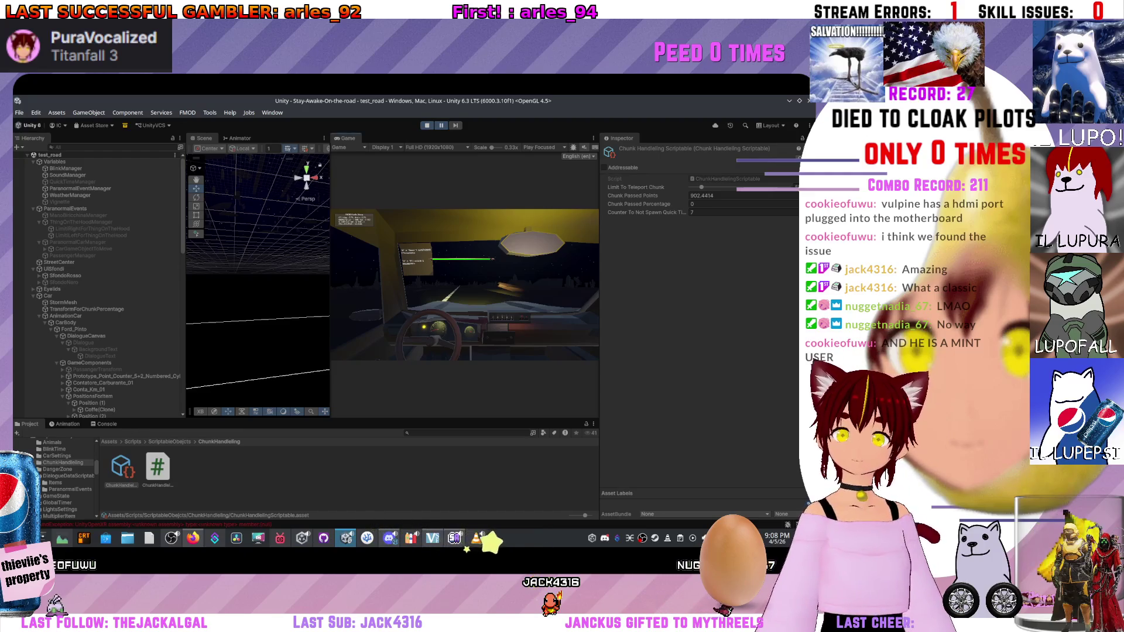
pyautogui.click(73, 256)
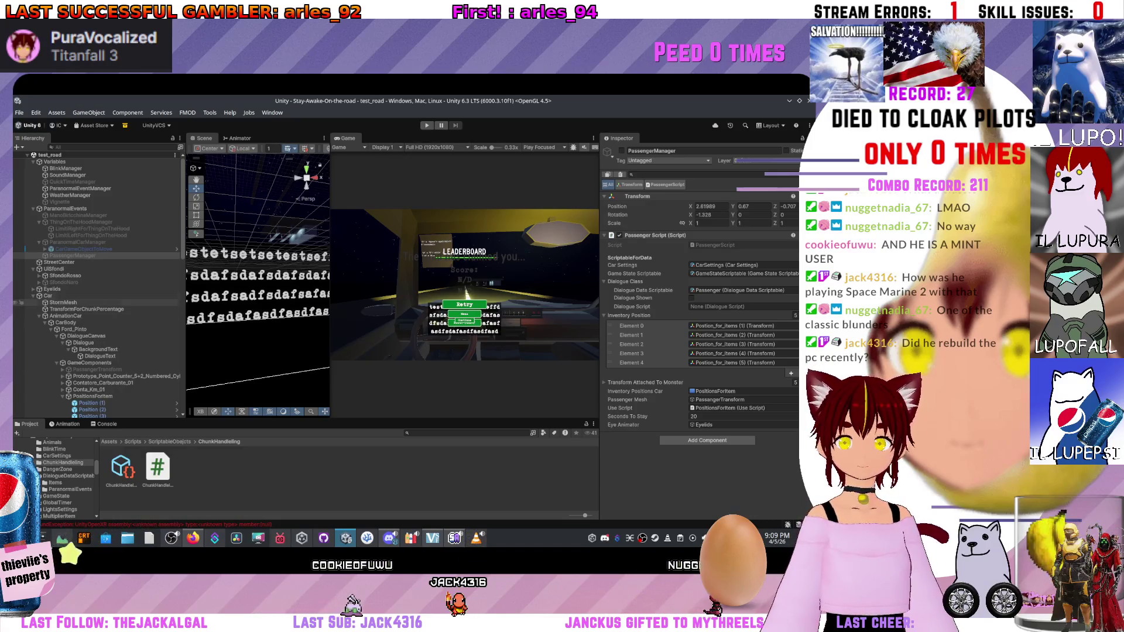
# Clear the garbled text from DialogueText's TextMeshPro input, then switch to the VS Code window.
pyautogui.click(258, 281)
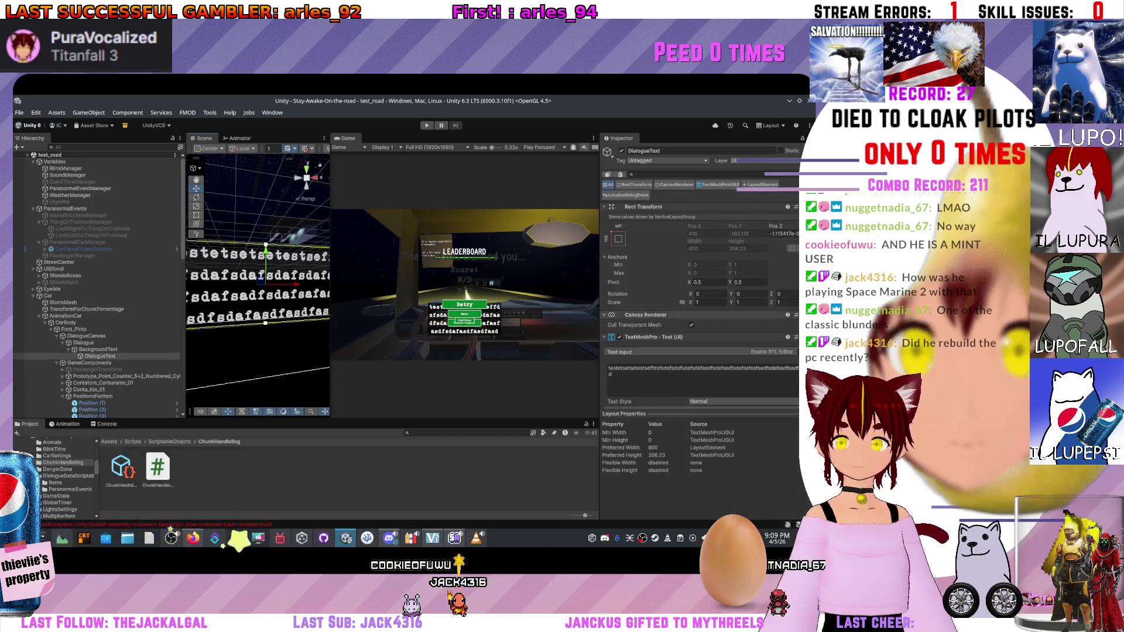
pyautogui.press('BackSpace')
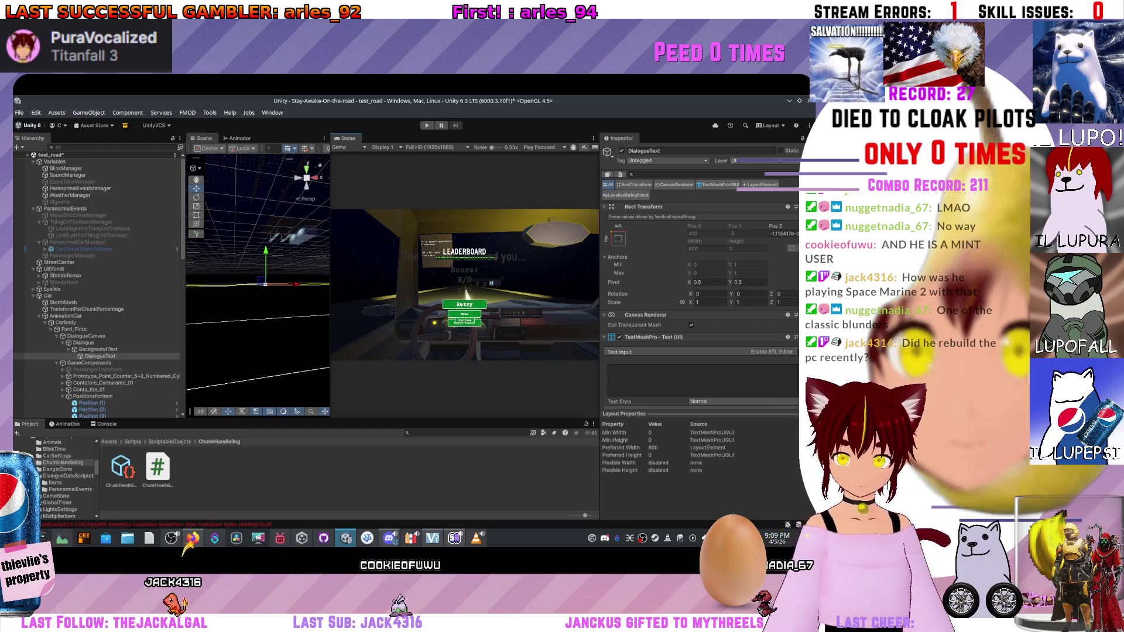
pyautogui.click(171, 538)
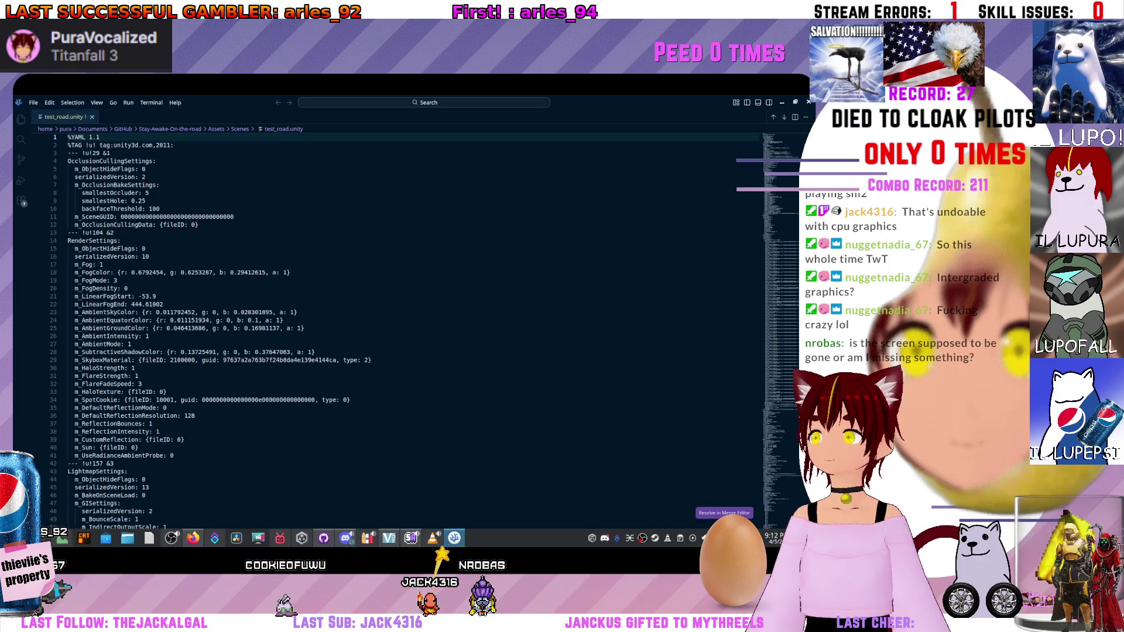
# Open test_road.unity in the Merge Editor and review its conflict panes.
pyautogui.click(724, 513)
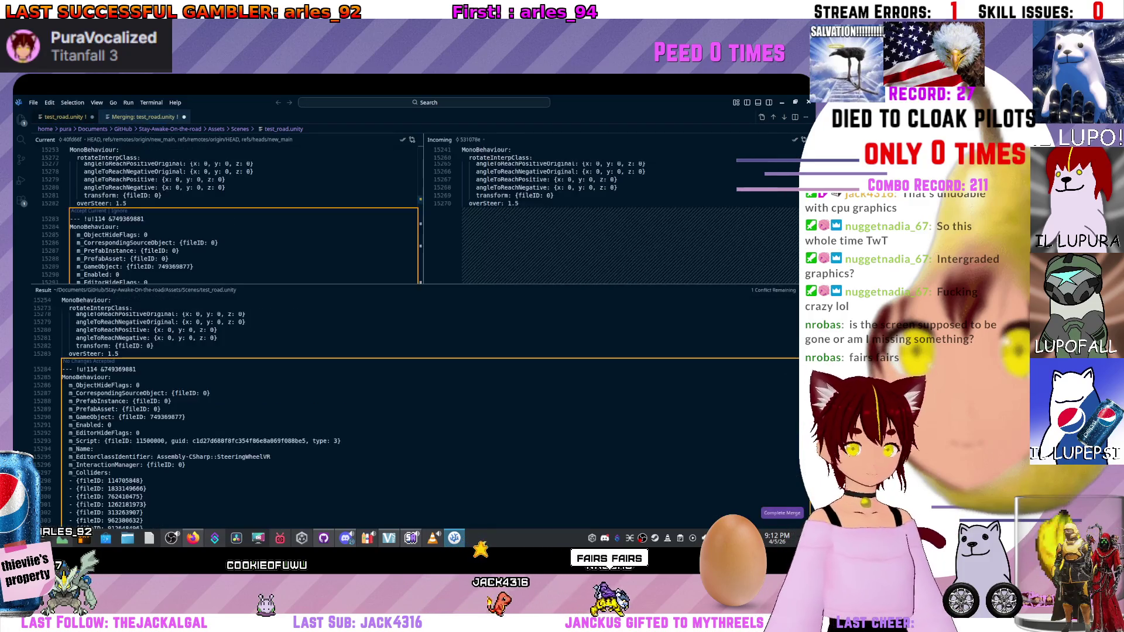
pyautogui.scroll(-3, 234, 217)
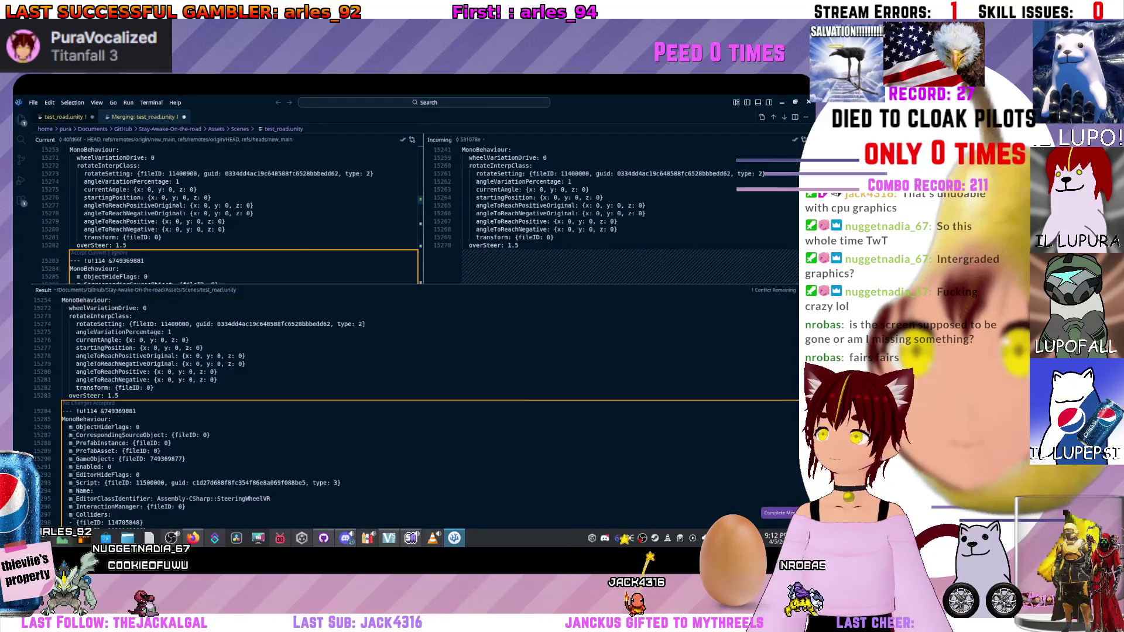
pyautogui.scroll(-20, 245, 304)
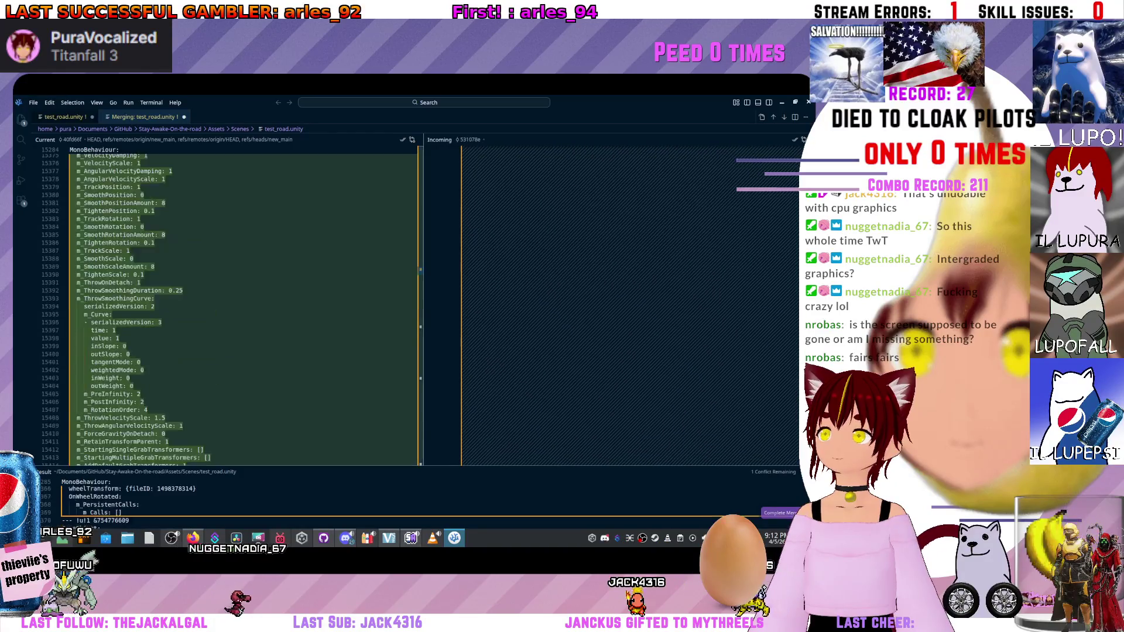
pyautogui.scroll(-20, 246, 304)
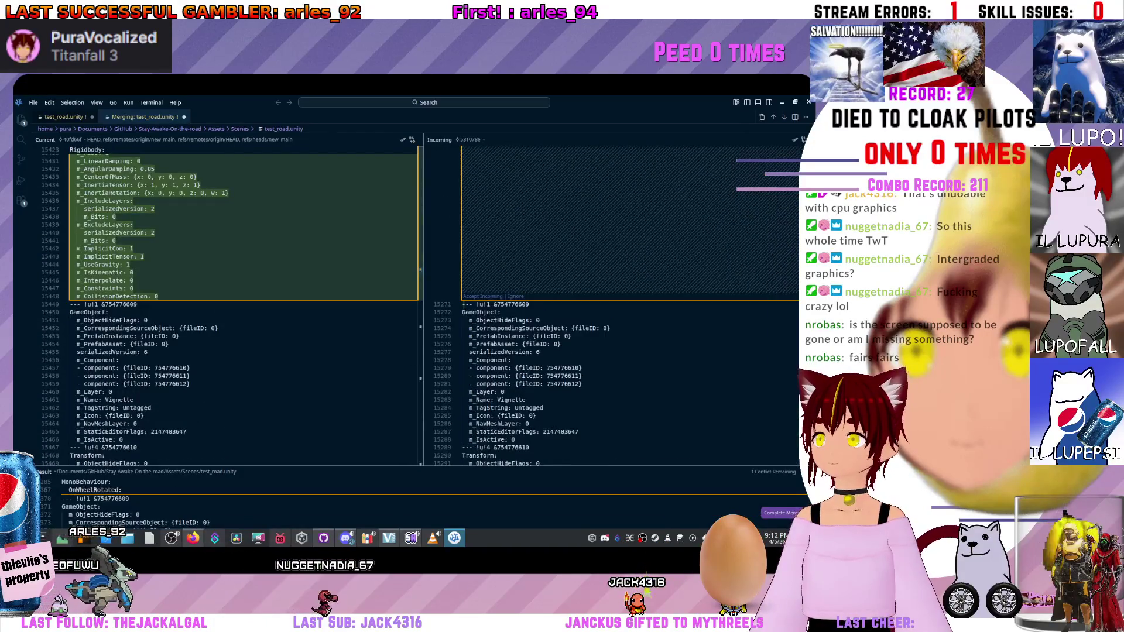
pyautogui.scroll(-20, 245, 305)
pyautogui.scroll(-20, 246, 305)
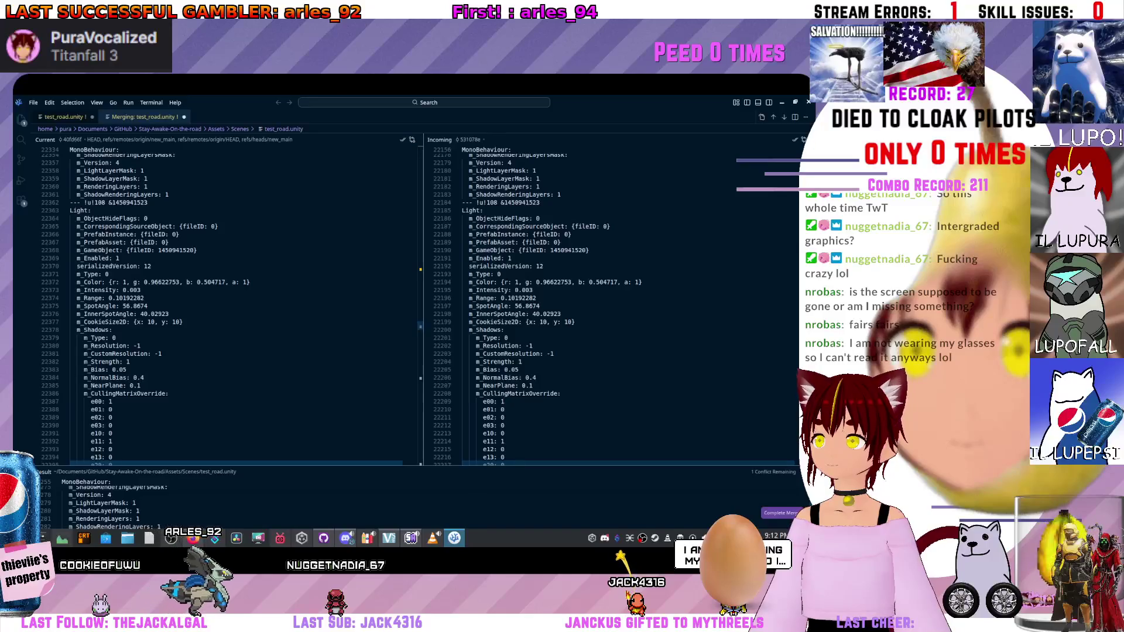
pyautogui.scroll(-20, 246, 305)
pyautogui.scroll(20, 246, 304)
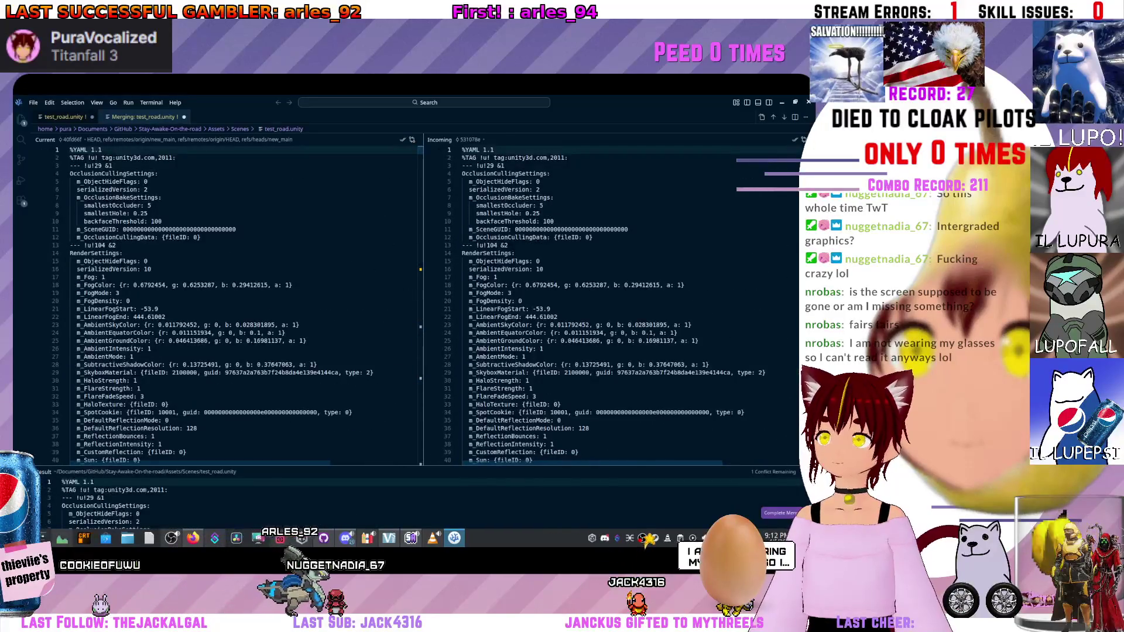
pyautogui.scroll(20, 246, 304)
pyautogui.scroll(-20, 246, 304)
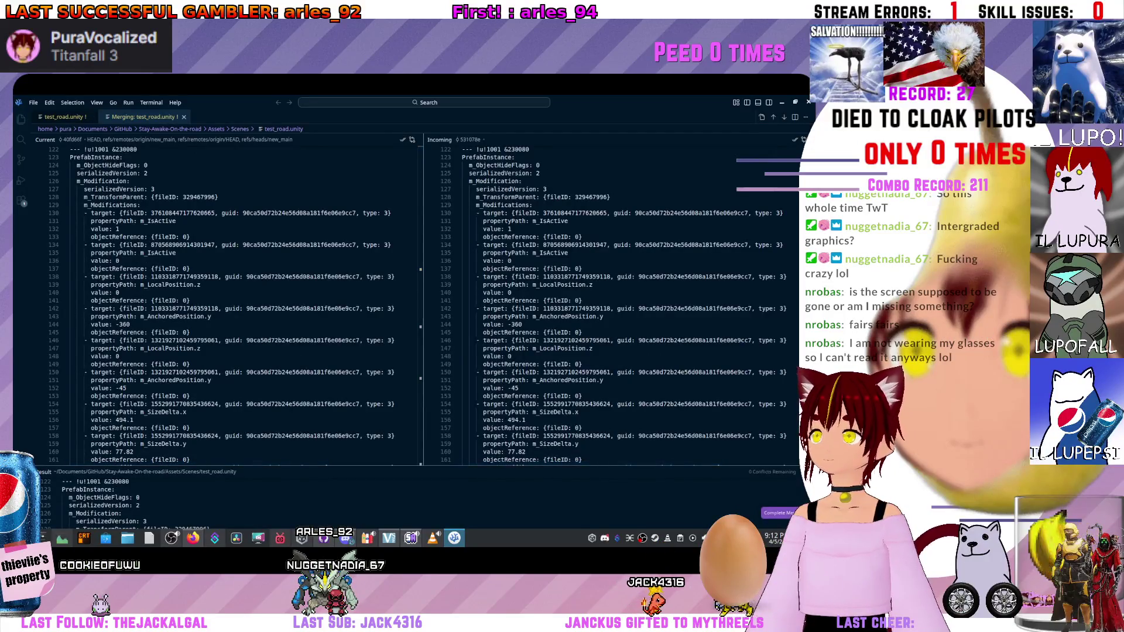
# Complete the test_road.unity merge, quit VS Code, and continue the rebase.
pyautogui.click(778, 513)
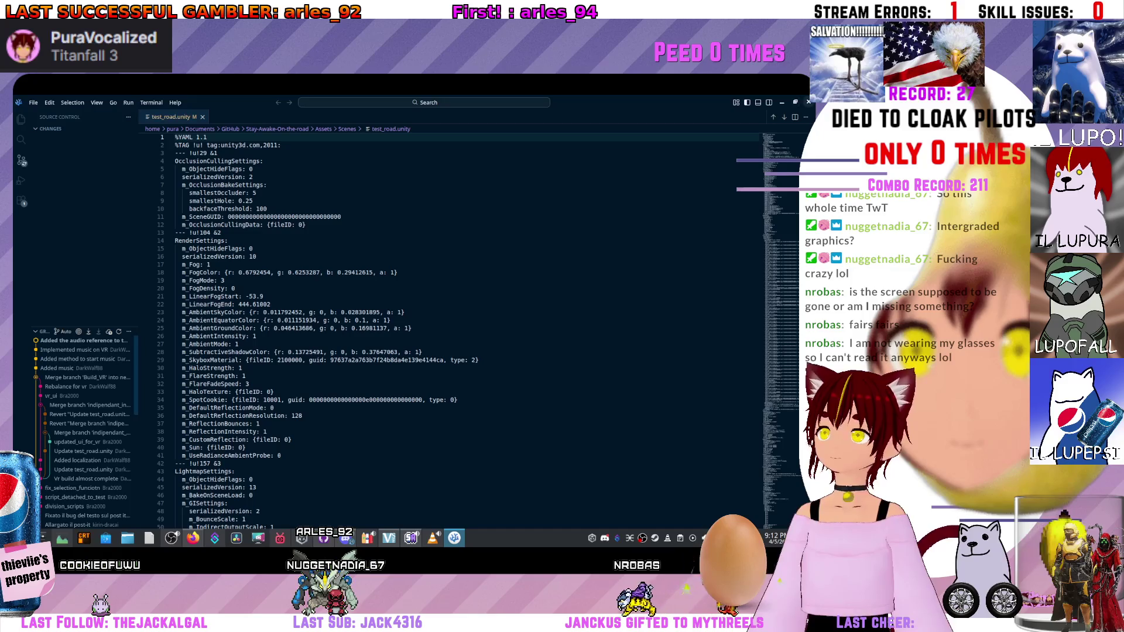
pyautogui.hotkey('ctrl', 'q')
pyautogui.press('Return')
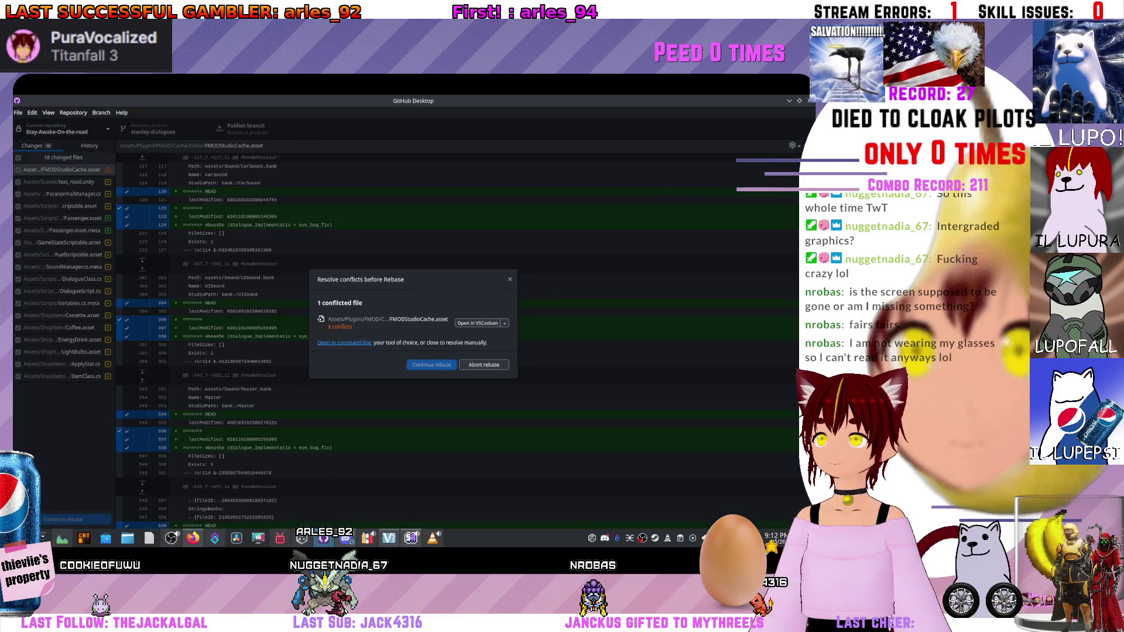
# Open the conflicted FMODStudioCache.asset in the code editor from the Resolve conflicts dialog.
pyautogui.click(478, 323)
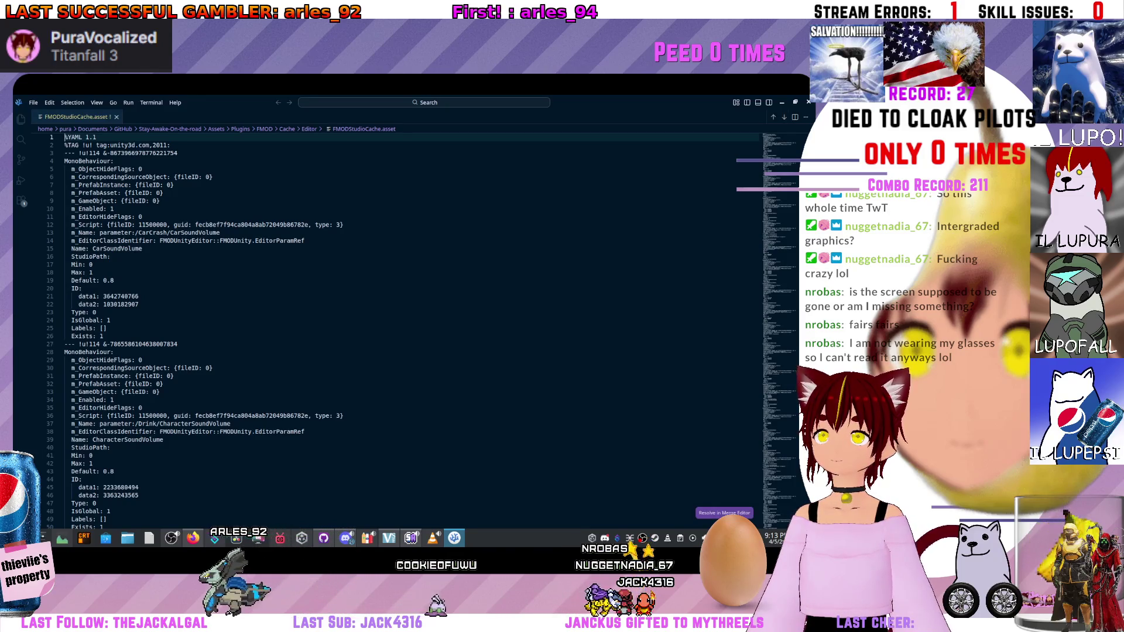
# Merge and save FMODStudioCache.asset, then continue the rebase onto new_main to completion.
pyautogui.click(724, 513)
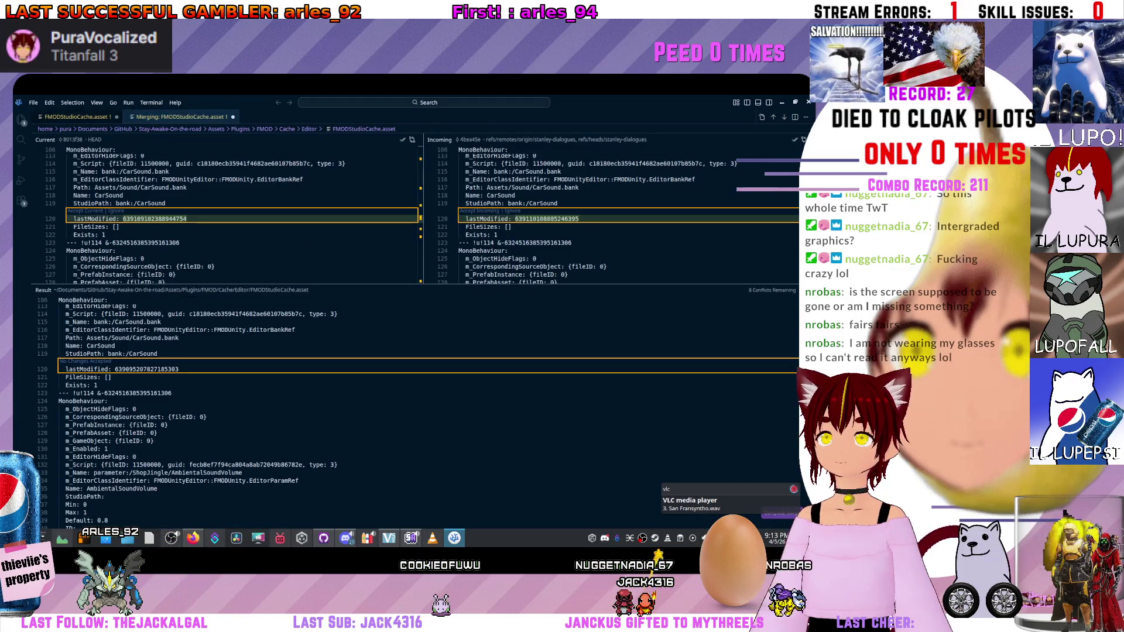
pyautogui.scroll(-10, 410, 409)
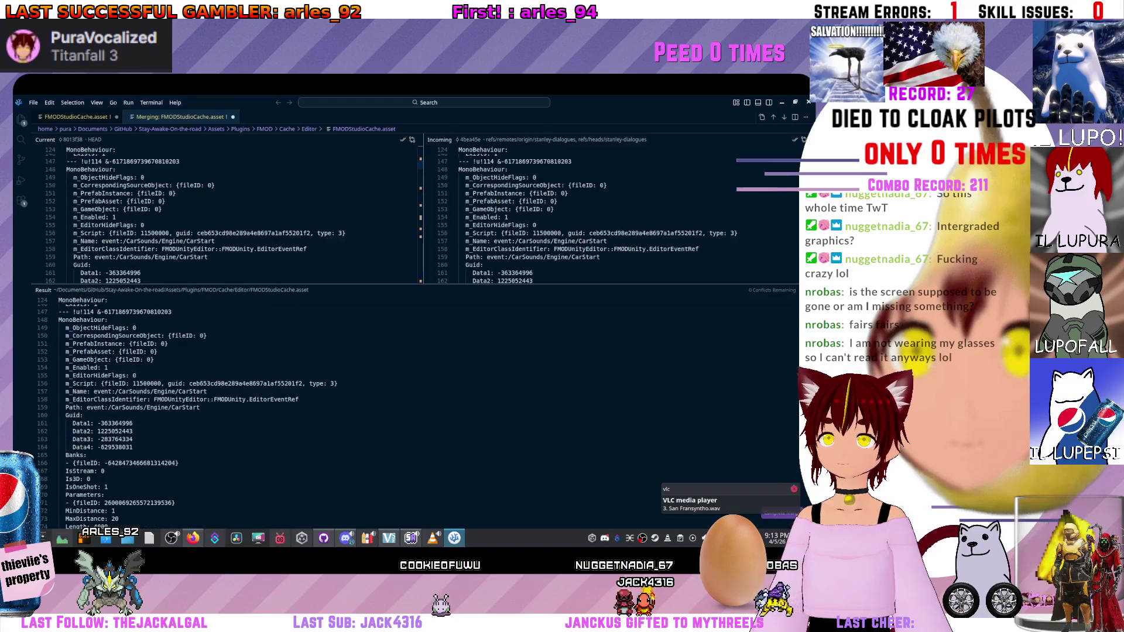
pyautogui.hotkey('ctrl', 'w')
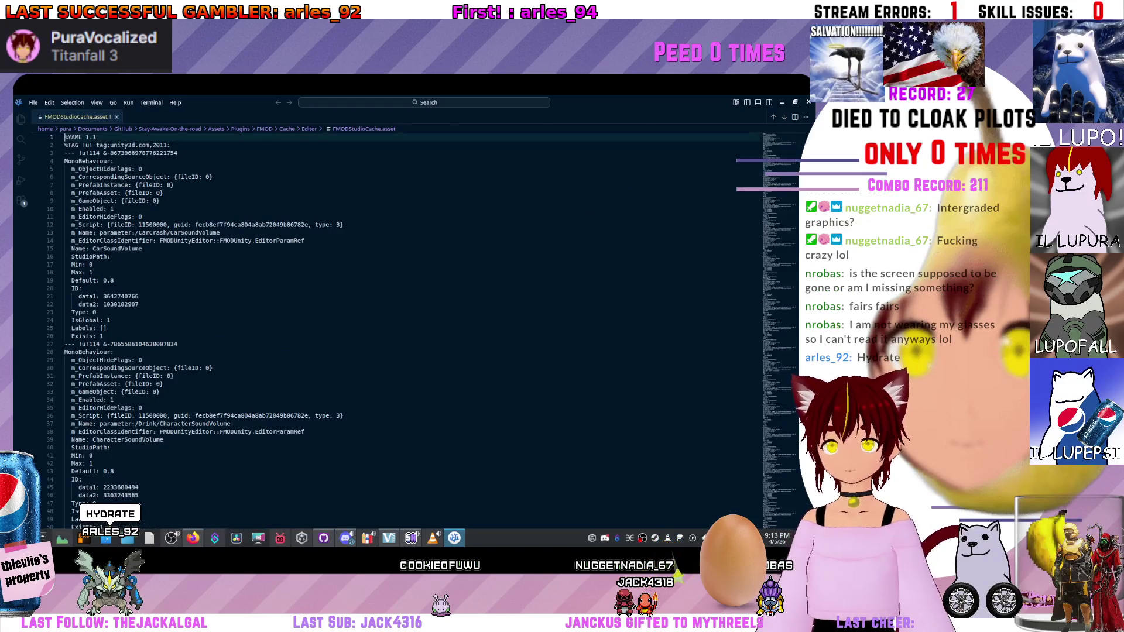
pyautogui.hotkey('ctrl', 's')
pyautogui.press('Return')
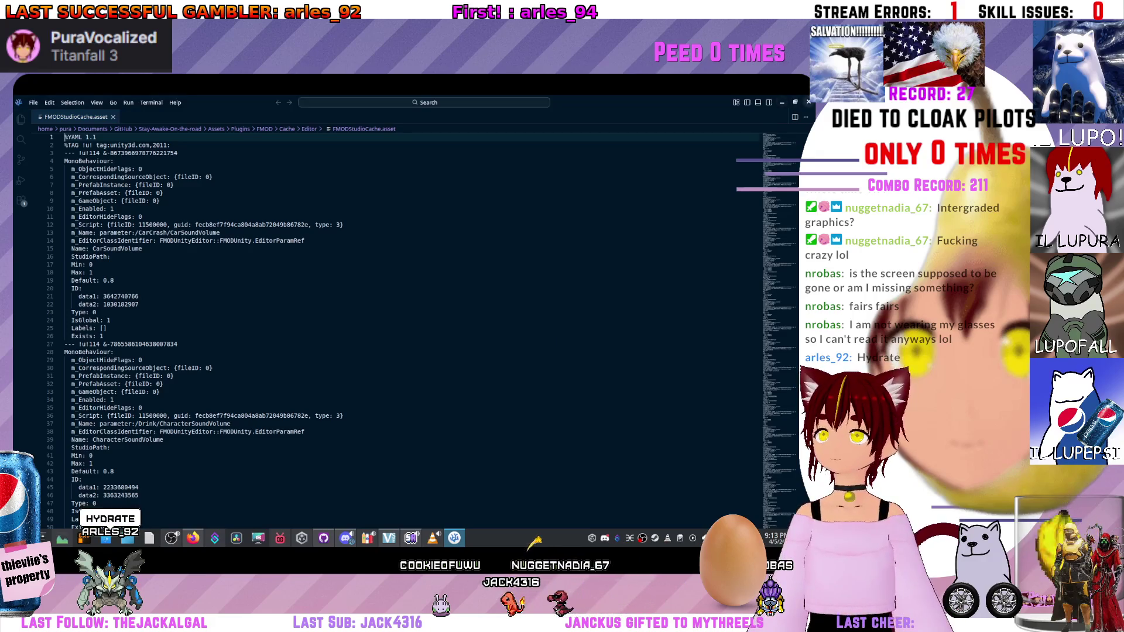
pyautogui.hotkey('alt', 'Tab')
pyautogui.press('Return')
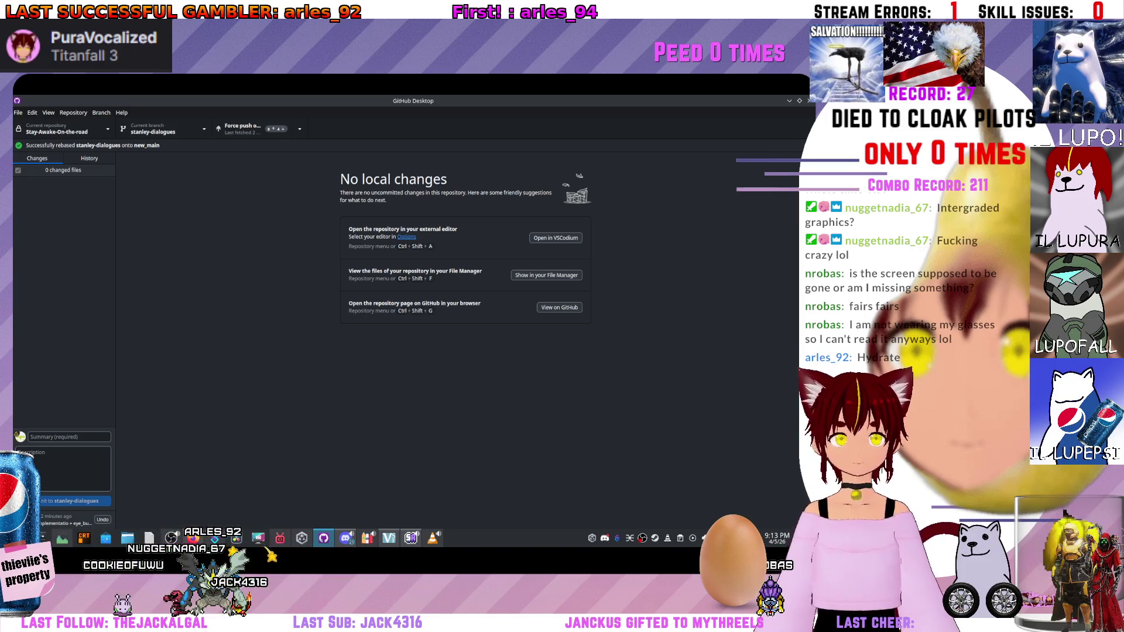
# Force-push stanley-dialogues to origin, confirming the remote history overwrite.
pyautogui.click(240, 129)
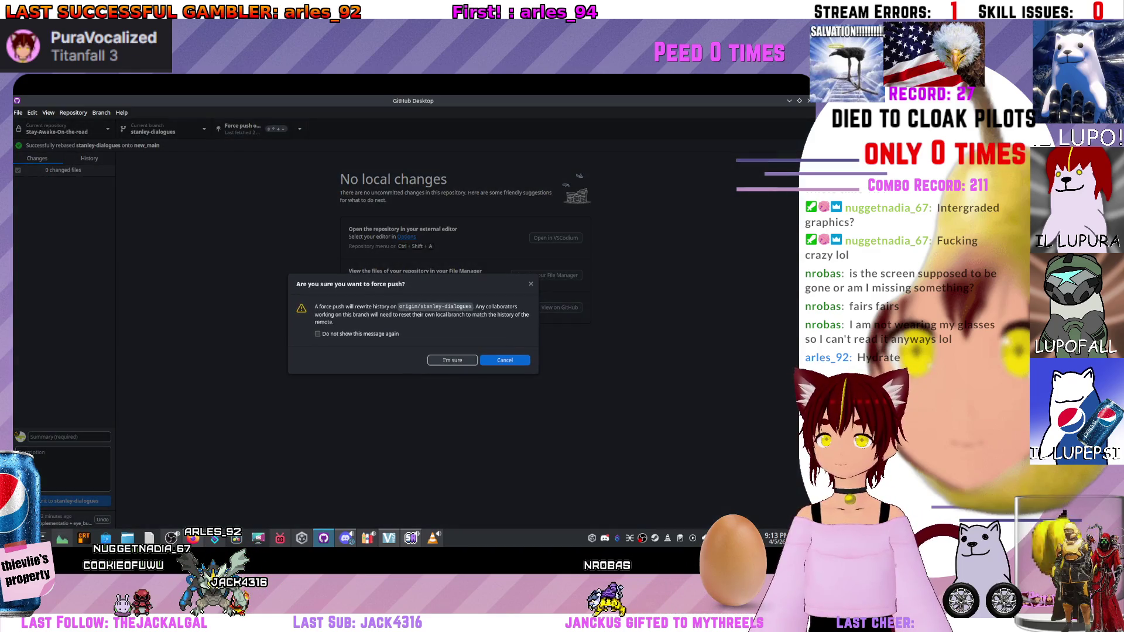
pyautogui.click(451, 360)
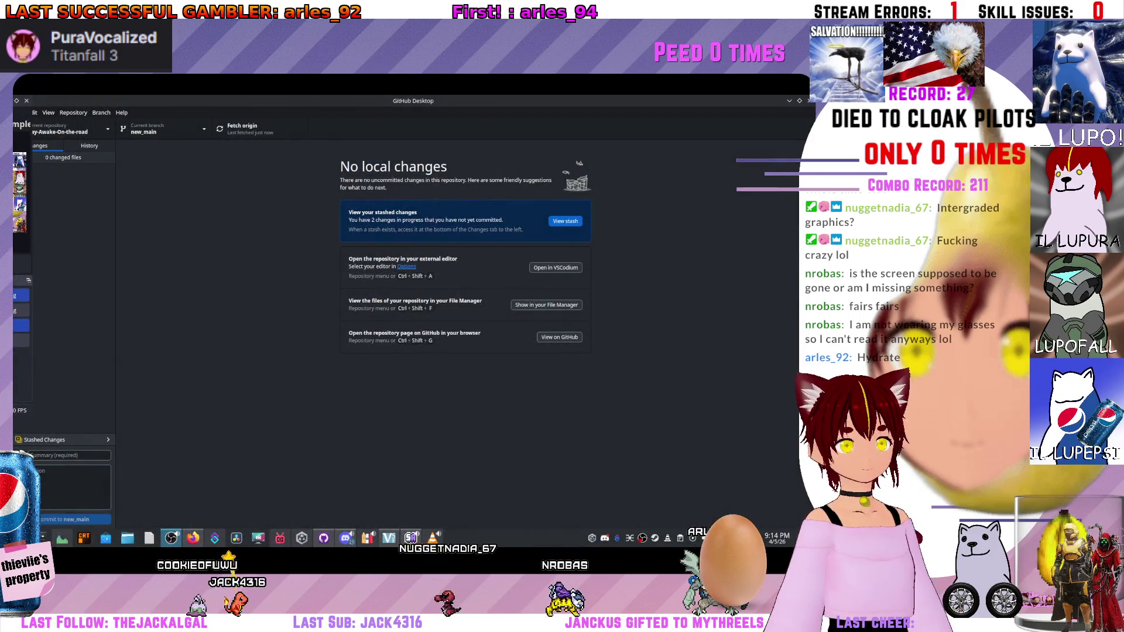
pyautogui.press('super+d')
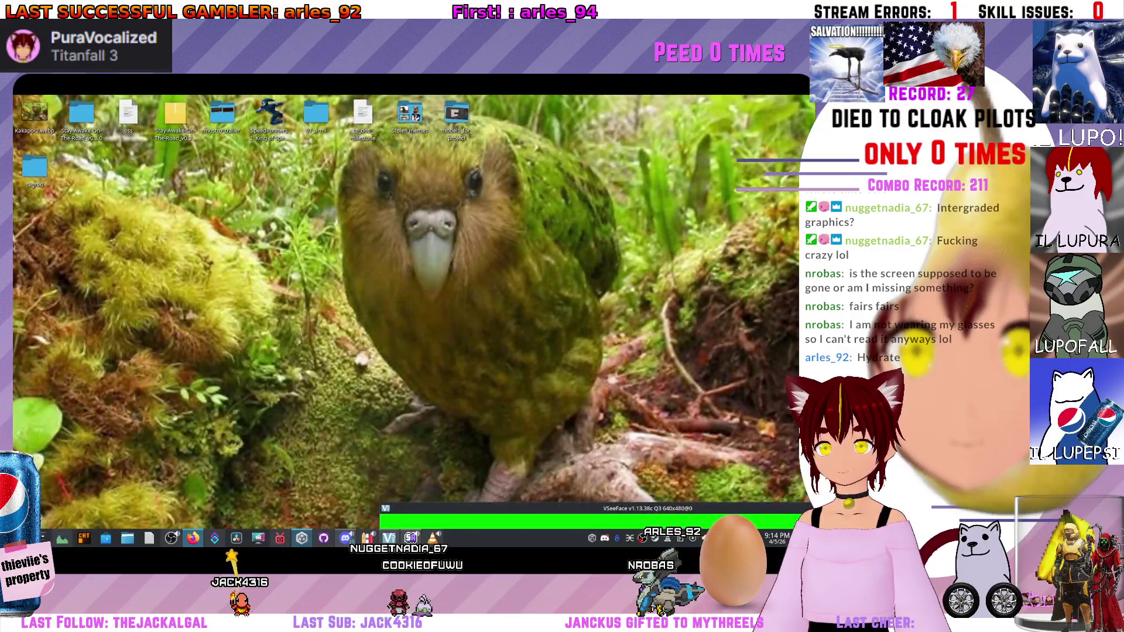
# Show Unity Hub's Projects list with Stay-Awake-On-the-road, then minimize it.
pyautogui.click(218, 538)
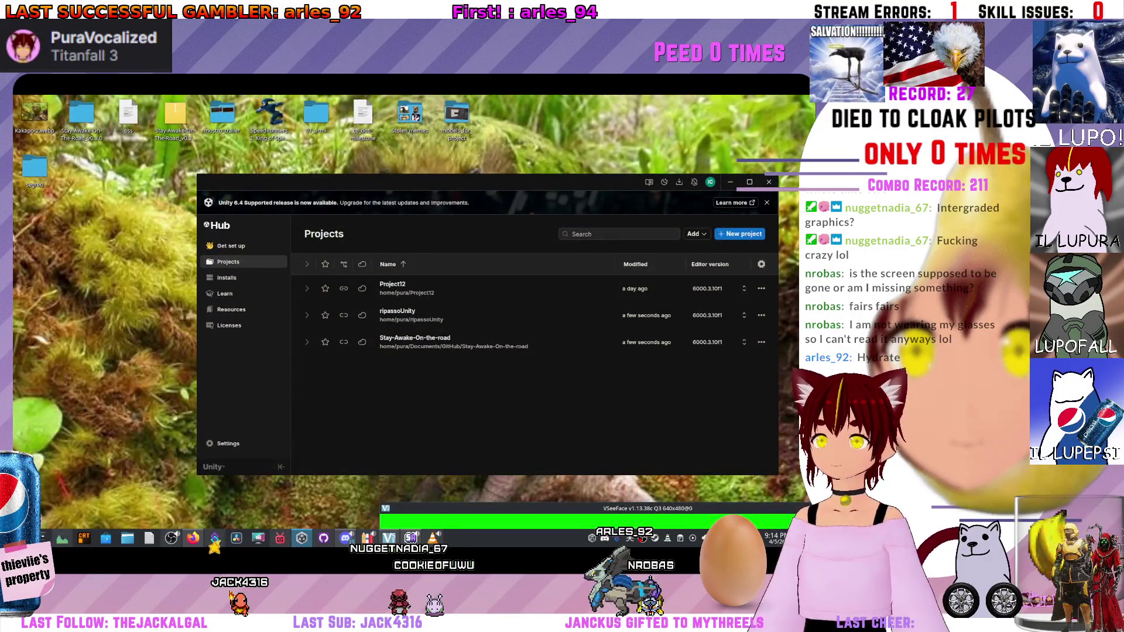
pyautogui.click(216, 538)
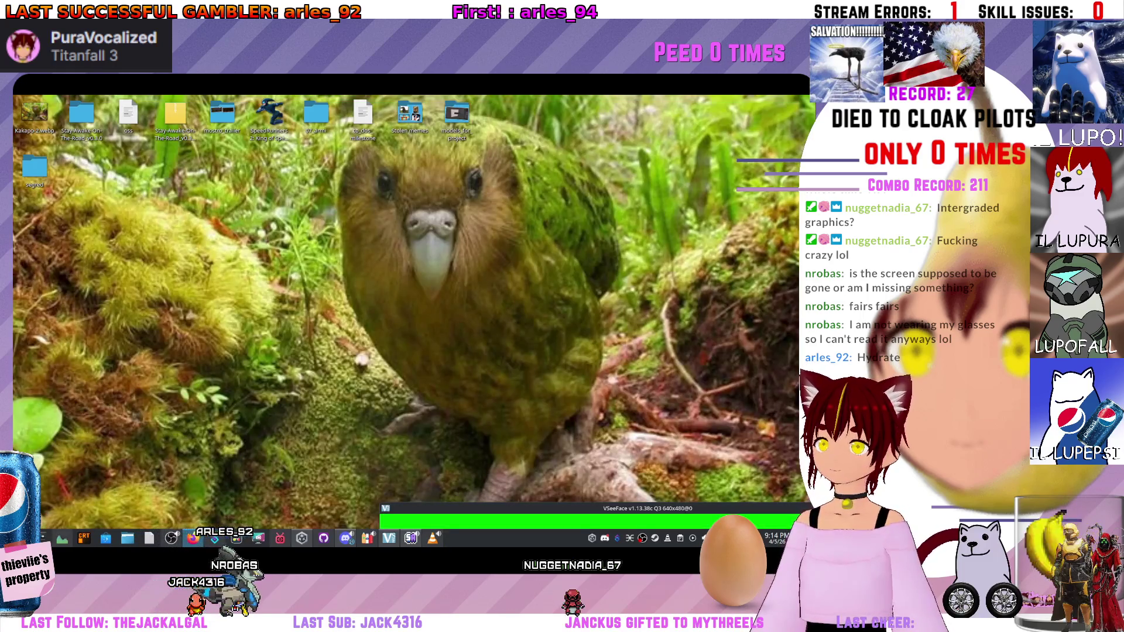
# Wait for Stay-Awake-On-the-road to load in Unity with the test_road scene.
pyautogui.moveTo(302, 537)
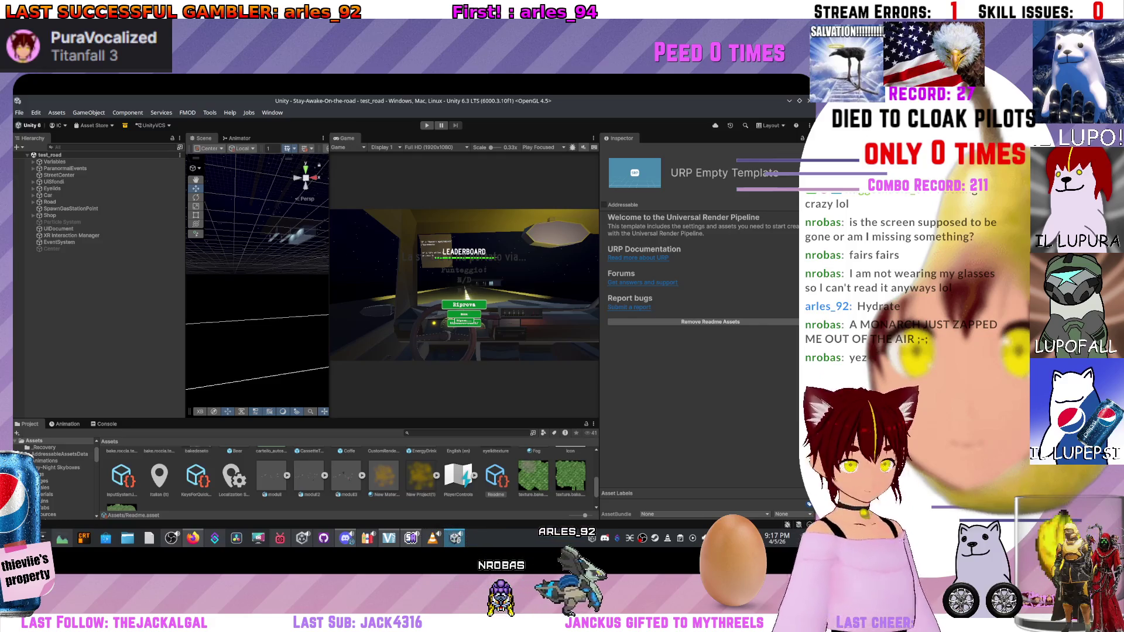
# Enlarge the Project panel and navigate to Assets/Scripts/ScriptableObjects.
pyautogui.scroll(3, 345, 474)
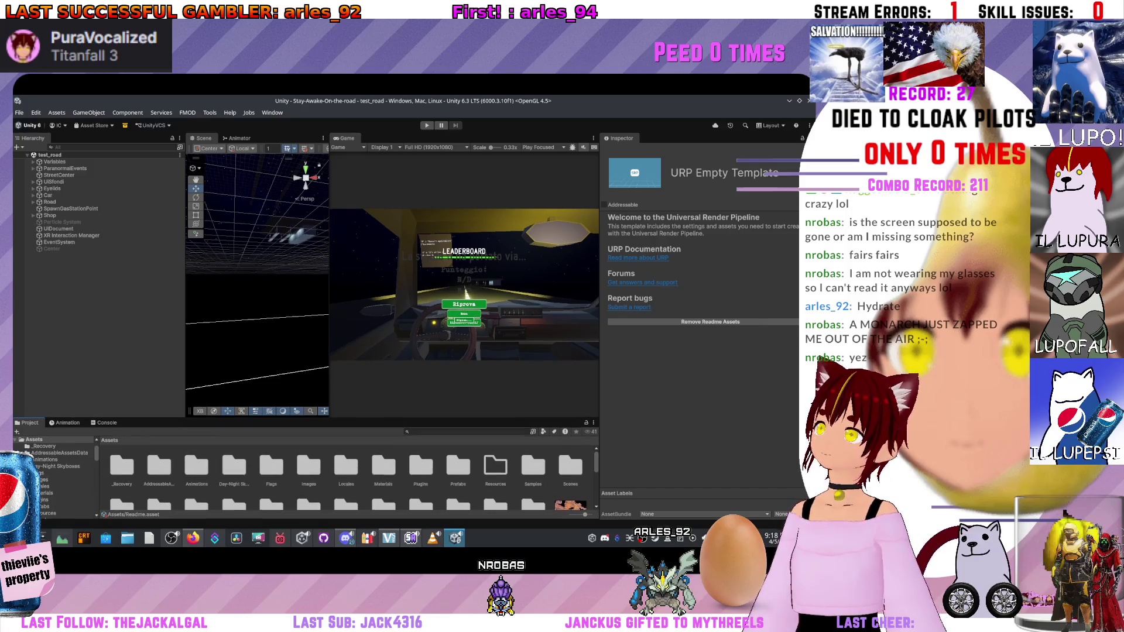
pyautogui.moveTo(309, 419); pyautogui.dragTo(309, 325)
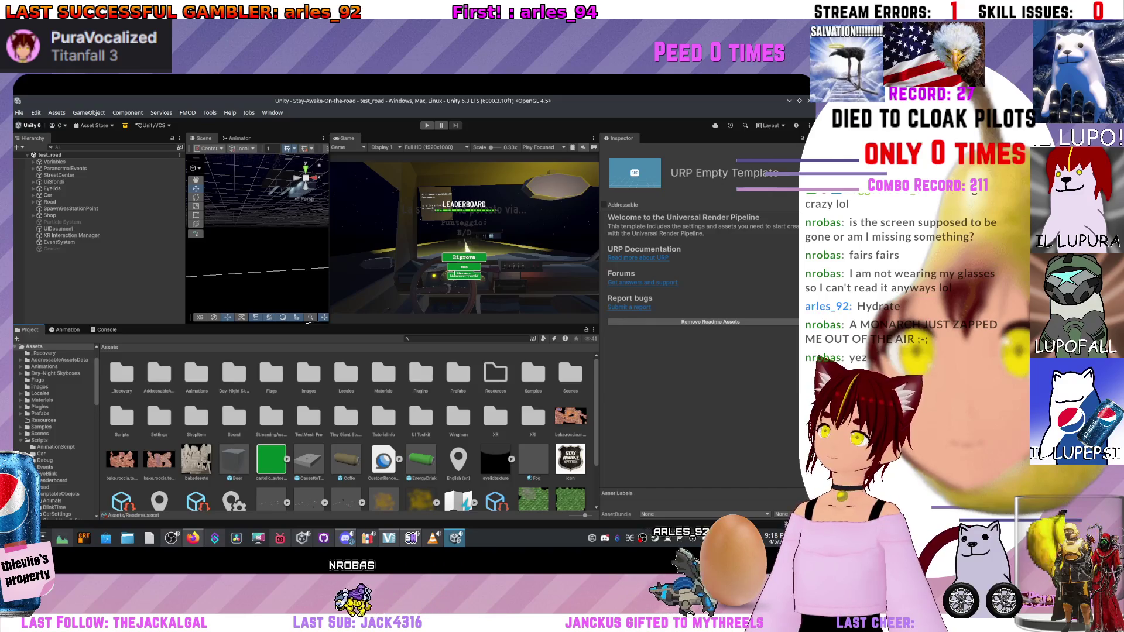
pyautogui.click(158, 417)
pyautogui.doubleClick(159, 417)
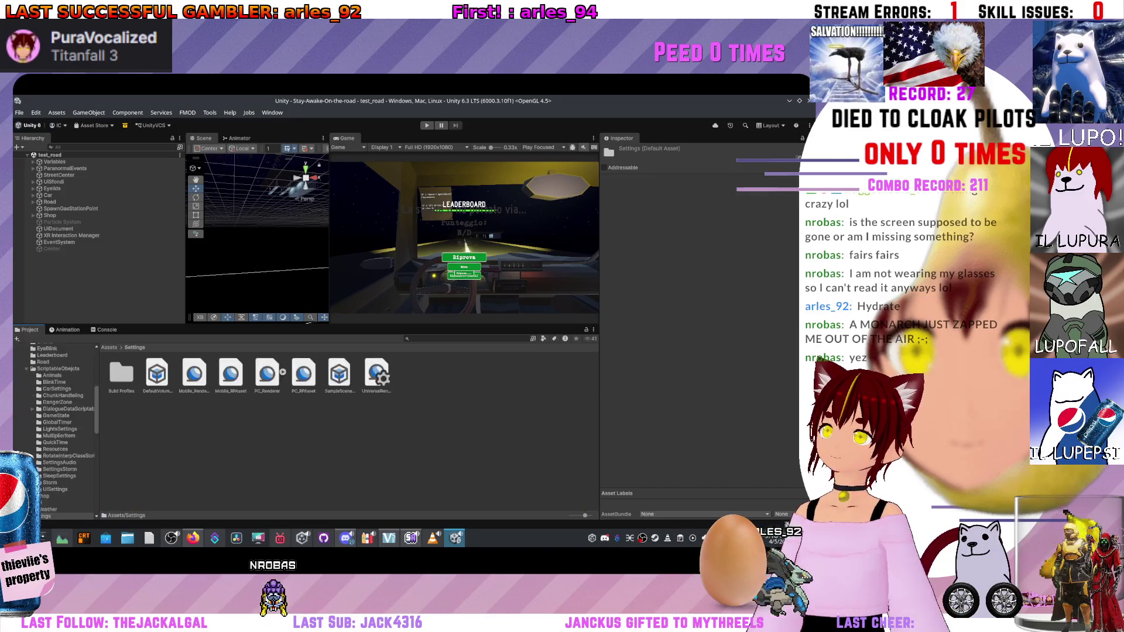
pyautogui.click(109, 347)
pyautogui.doubleClick(122, 417)
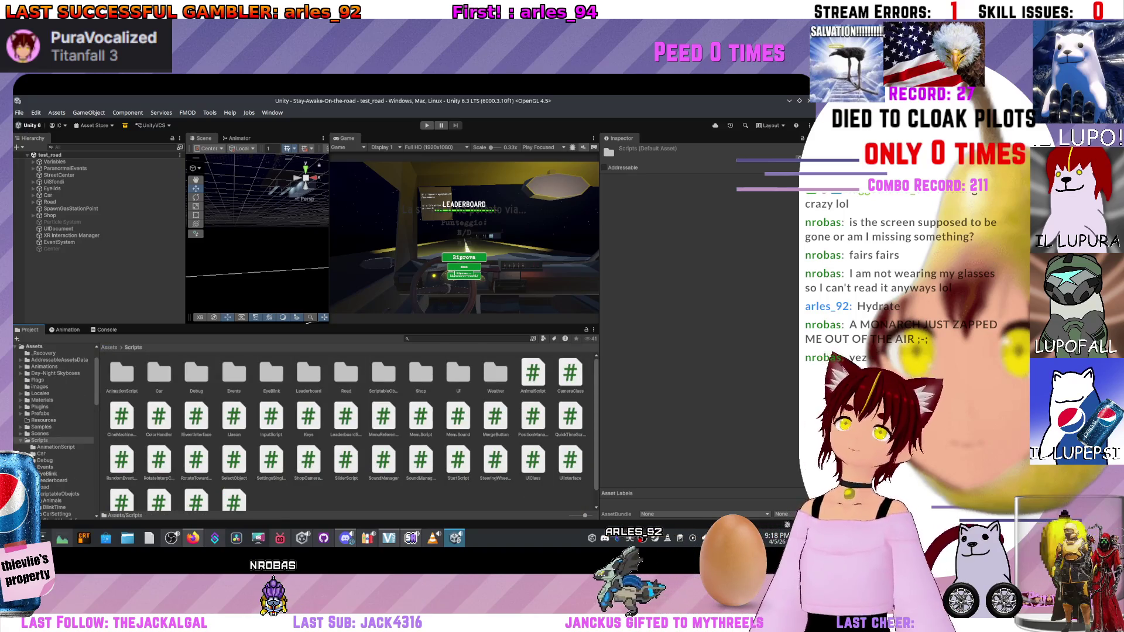
pyautogui.click(57, 515)
pyautogui.click(170, 348)
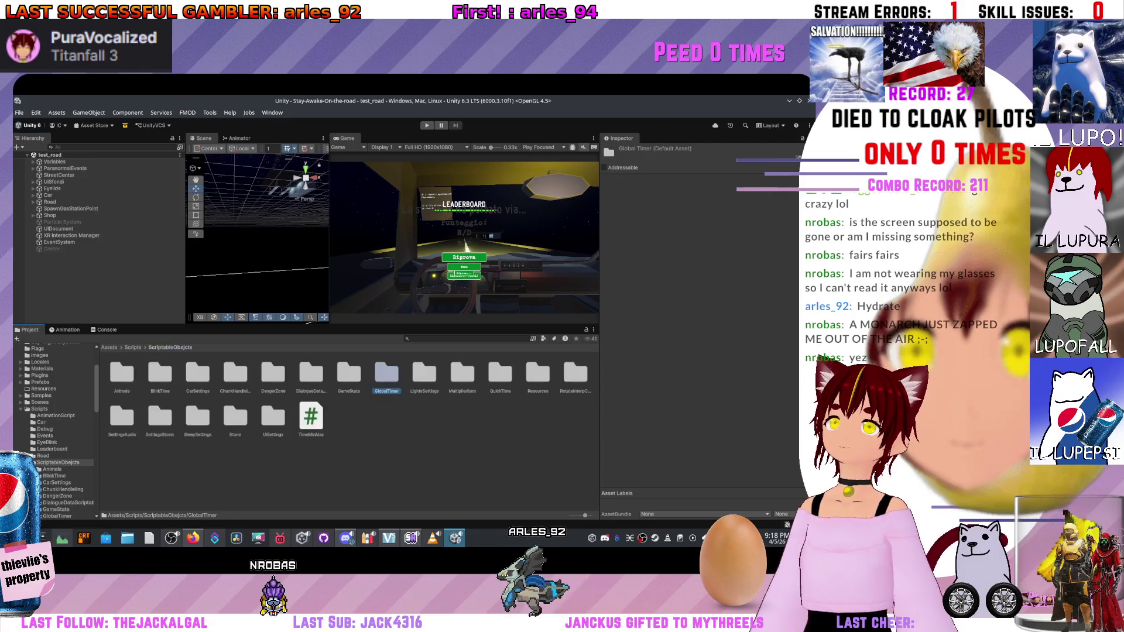
# Create a new folder named Balancing in ScriptableObjects.
pyautogui.rightClick(258, 462)
pyautogui.moveTo(304, 199)
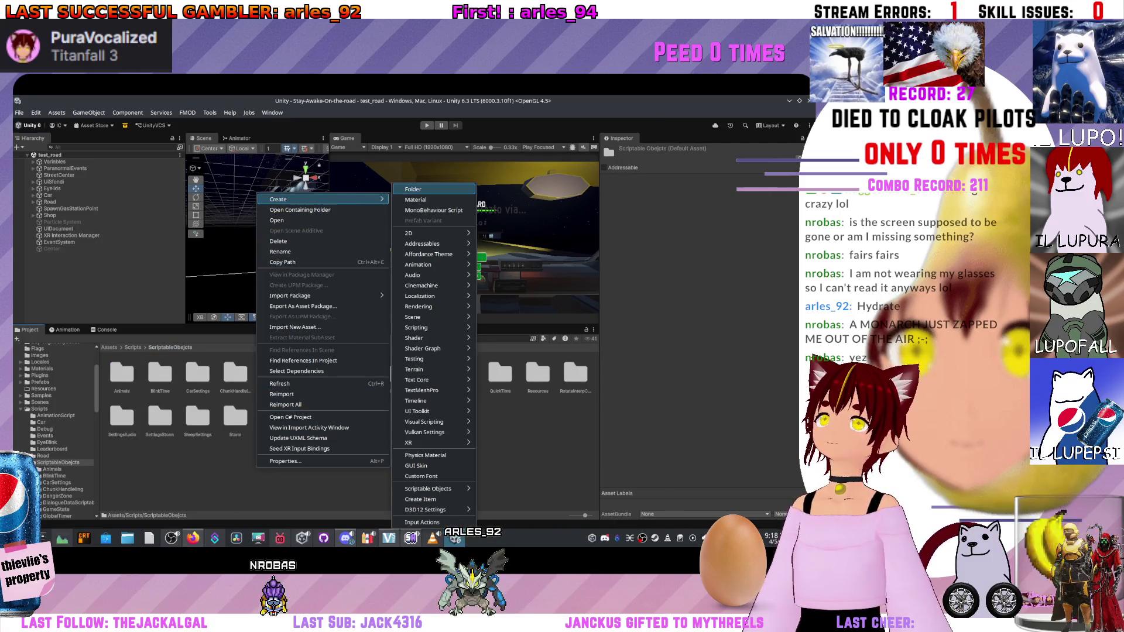
pyautogui.click(412, 189)
pyautogui.write('lancing')
pyautogui.press('Return')
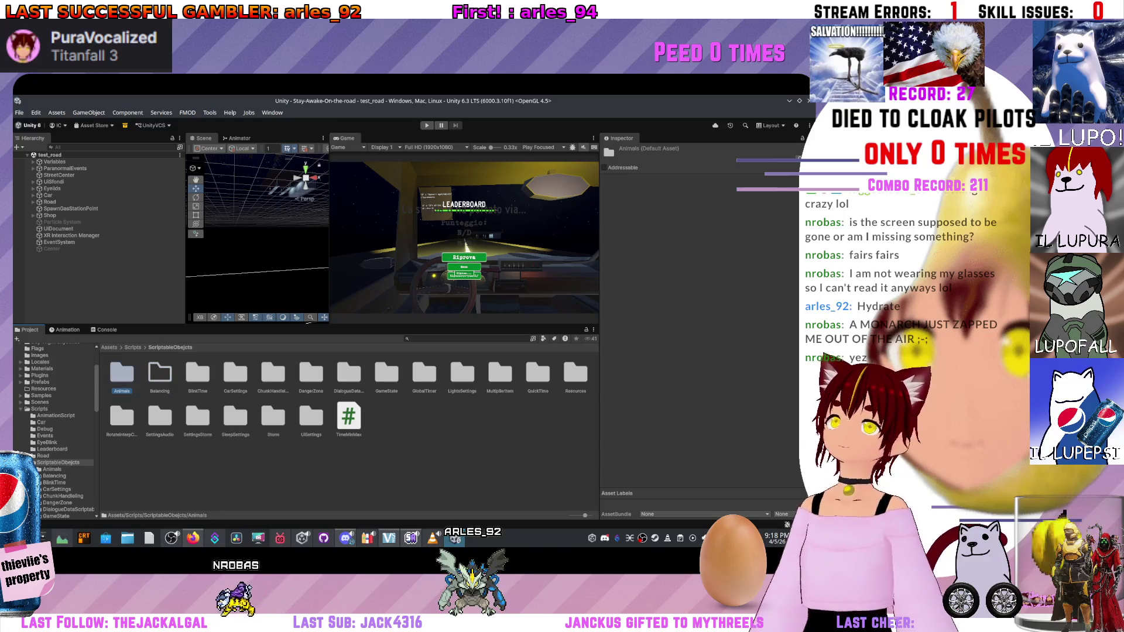
# Move the Coyote asset from Animals into the Balancing folder.
pyautogui.doubleClick(121, 373)
pyautogui.click(194, 375)
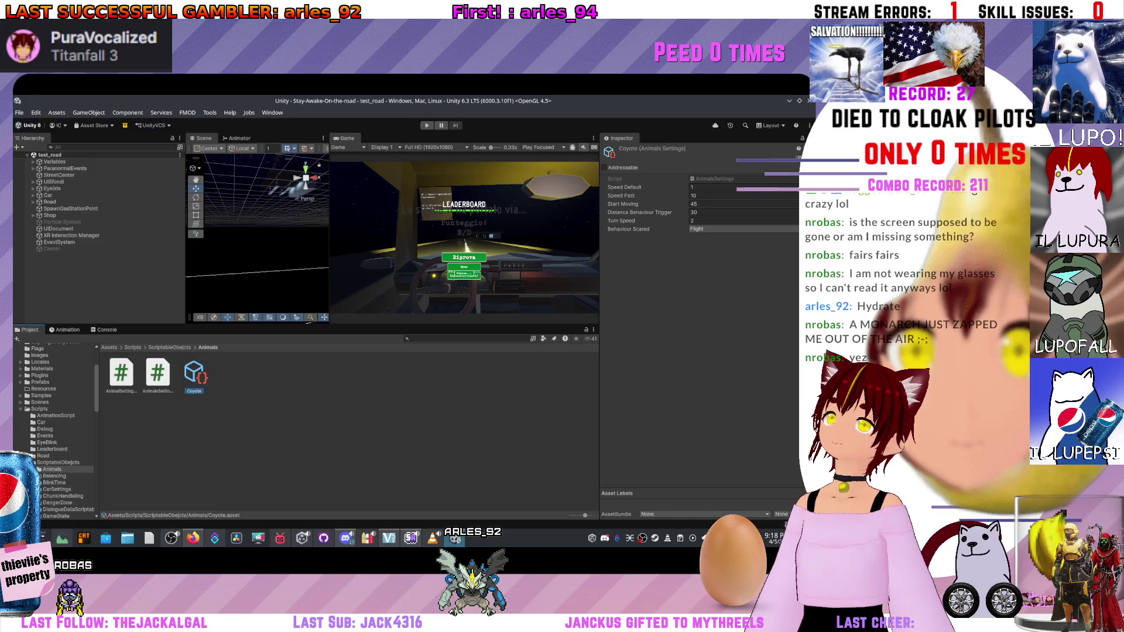
pyautogui.click(787, 524)
pyautogui.click(194, 375)
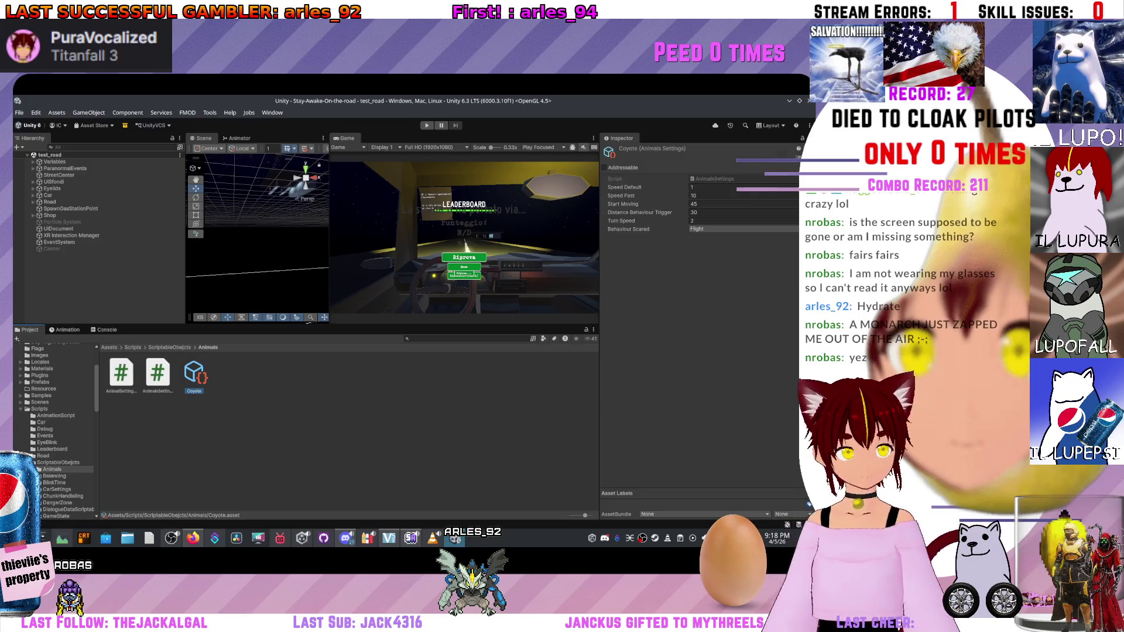
pyautogui.click(169, 347)
pyautogui.doubleClick(159, 375)
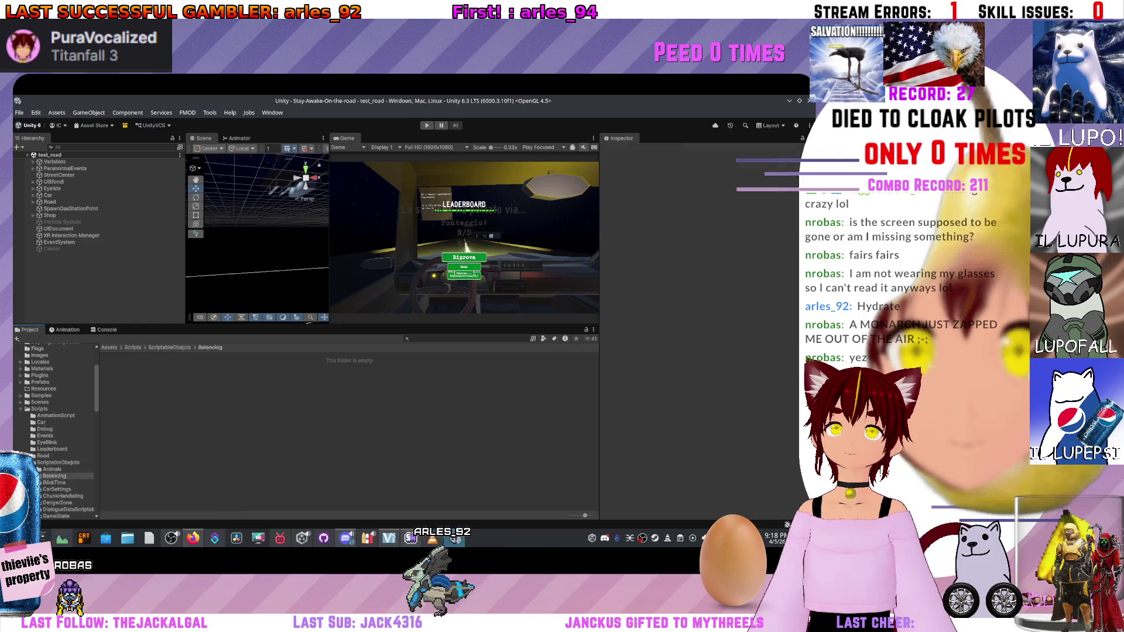
pyautogui.click(169, 347)
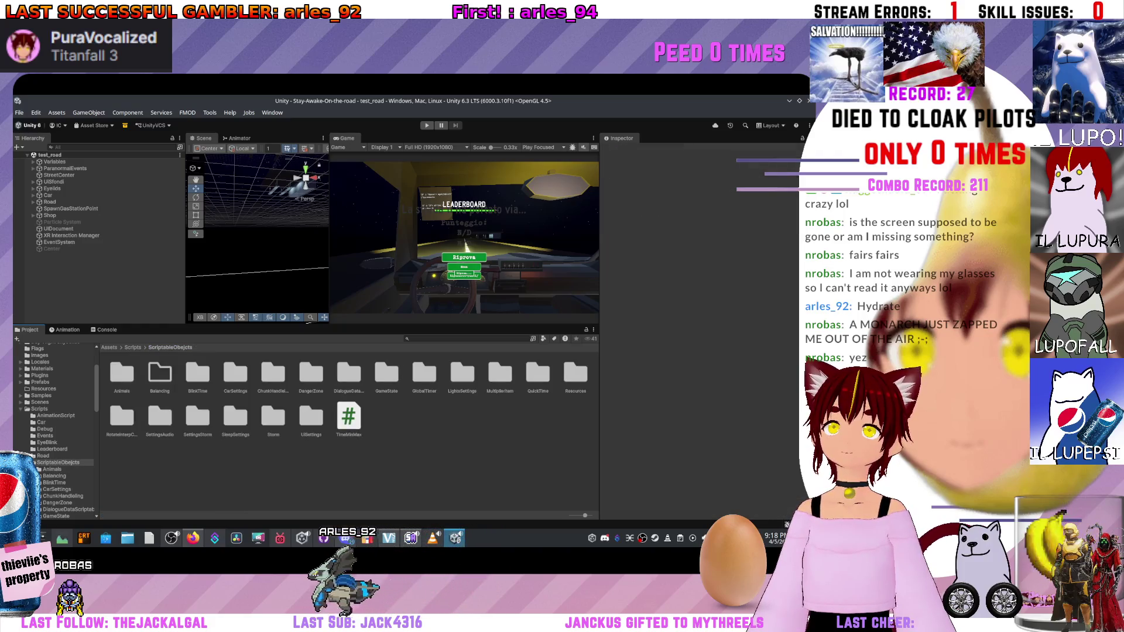
pyautogui.doubleClick(160, 375)
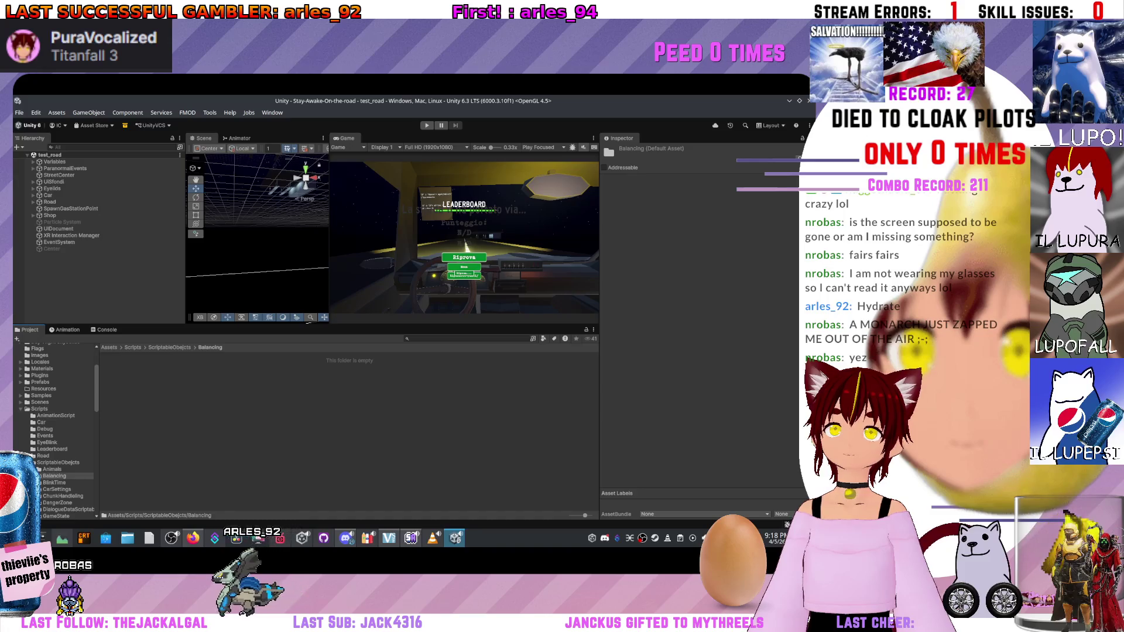
pyautogui.hotkey('ctrl', 'v')
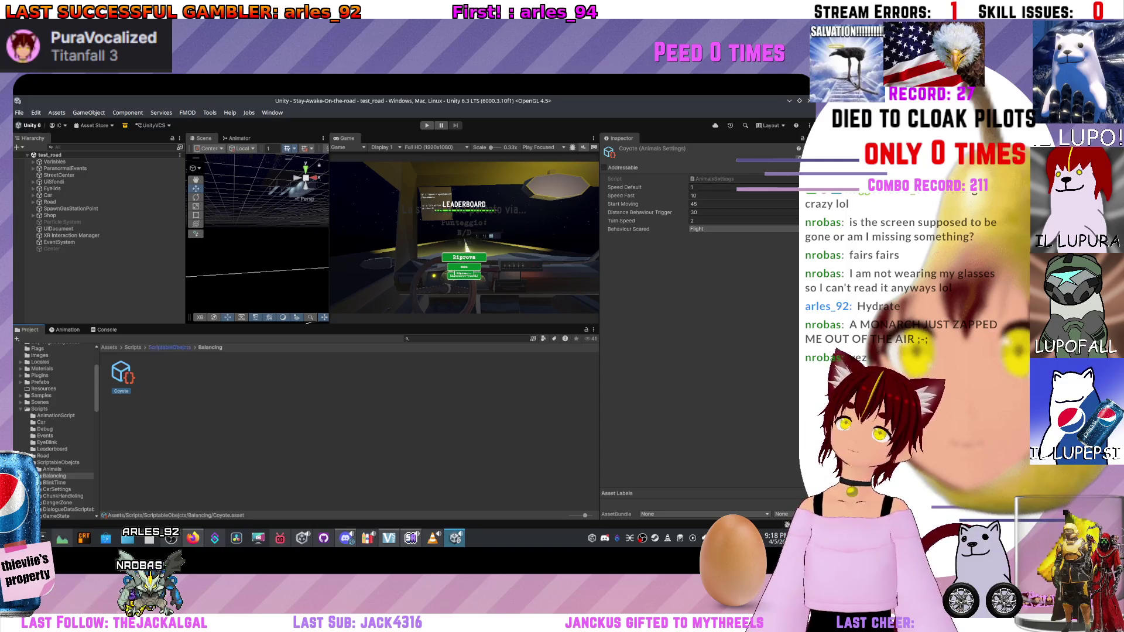
# Move the TimeMinMaxBlink asset from BlinkTime into Balancing.
pyautogui.click(169, 347)
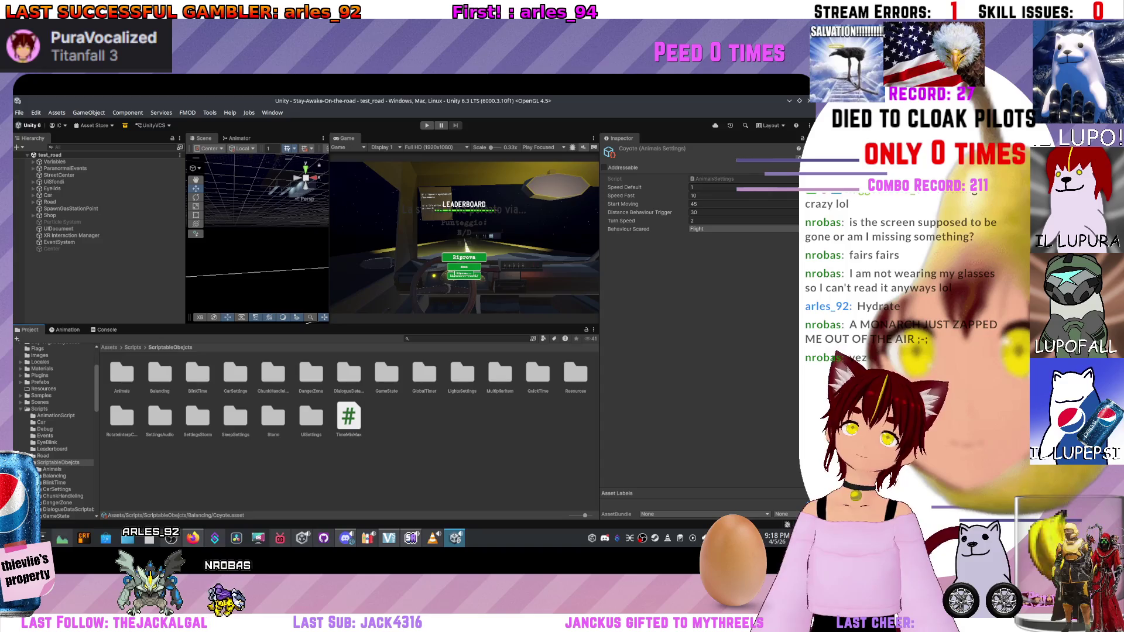
pyautogui.doubleClick(197, 372)
pyautogui.click(122, 374)
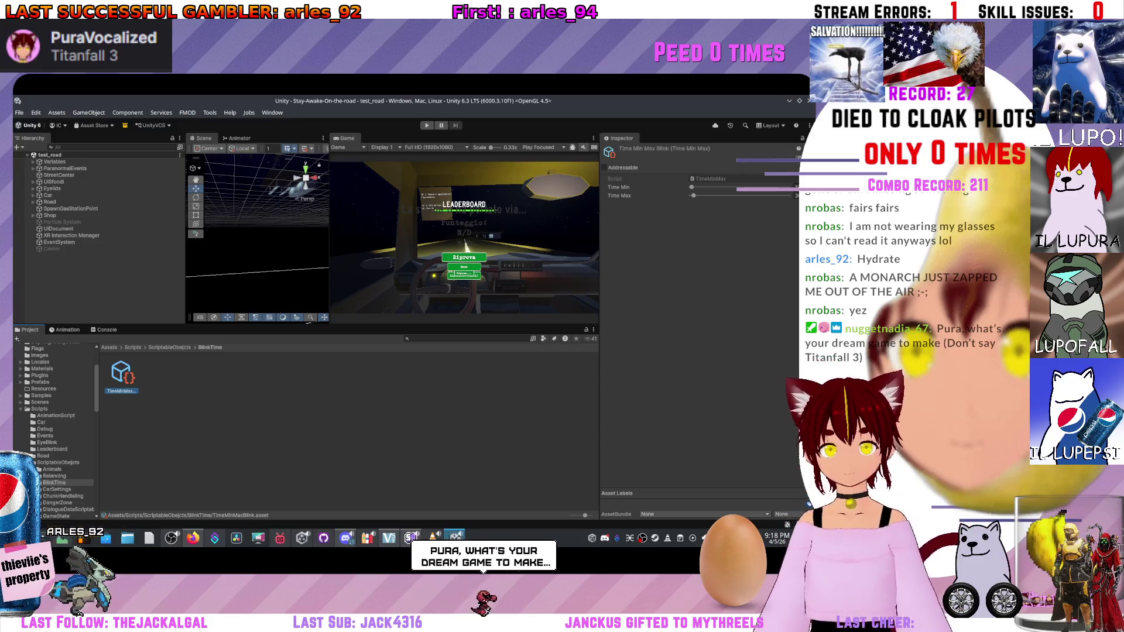
pyautogui.click(54, 476)
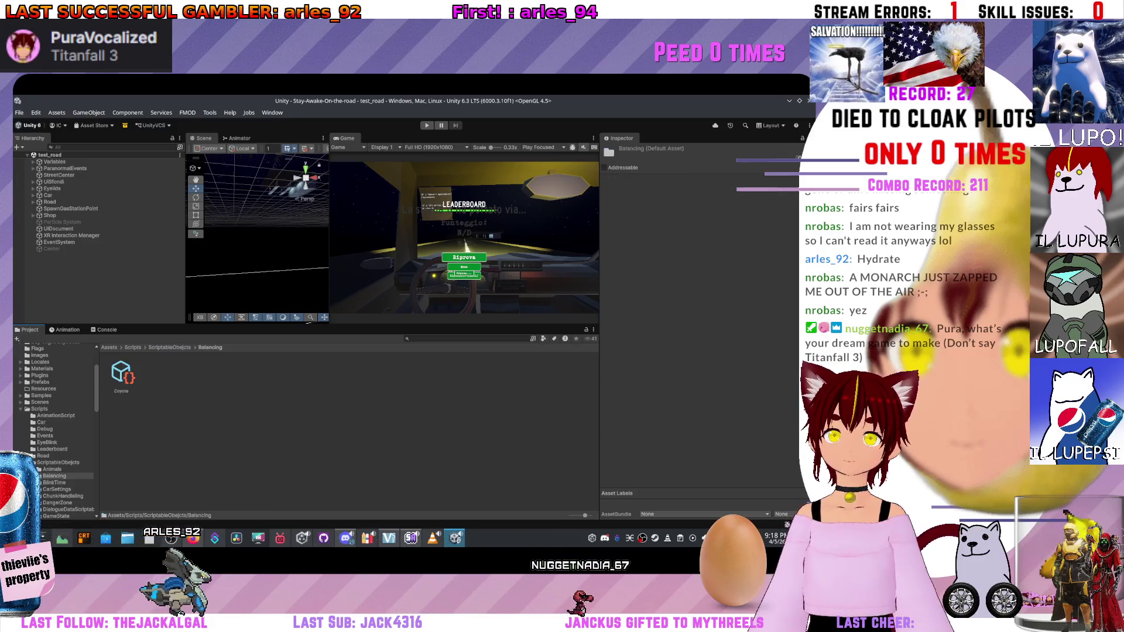
pyautogui.click(58, 463)
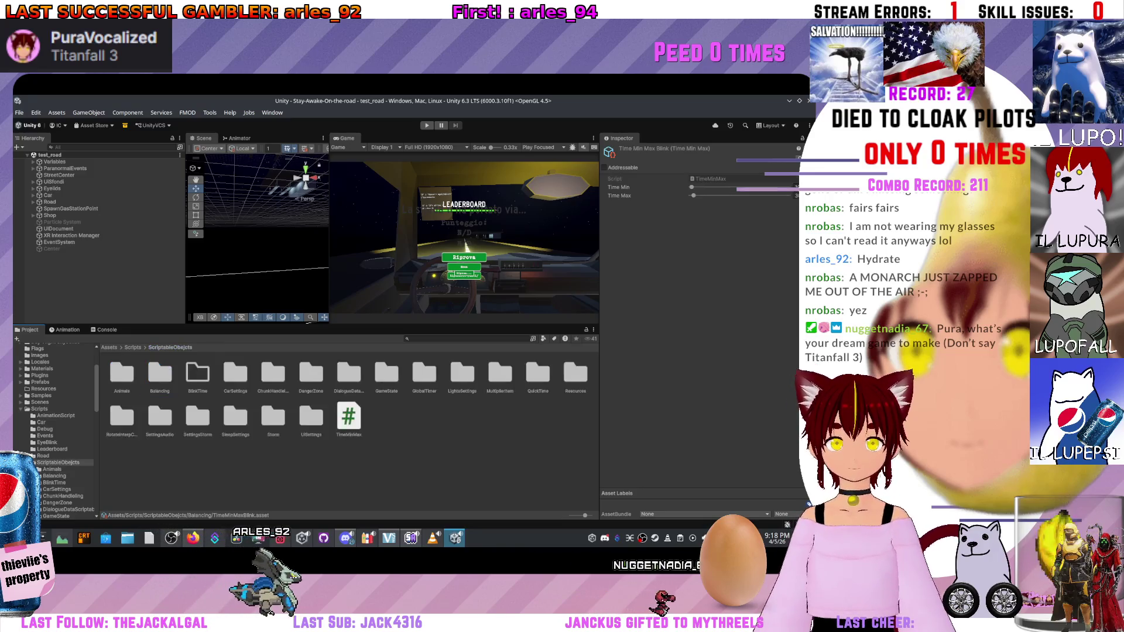
# Open the CarSettings folder and inspect the CarSettings asset's fields.
pyautogui.doubleClick(234, 373)
pyautogui.click(121, 374)
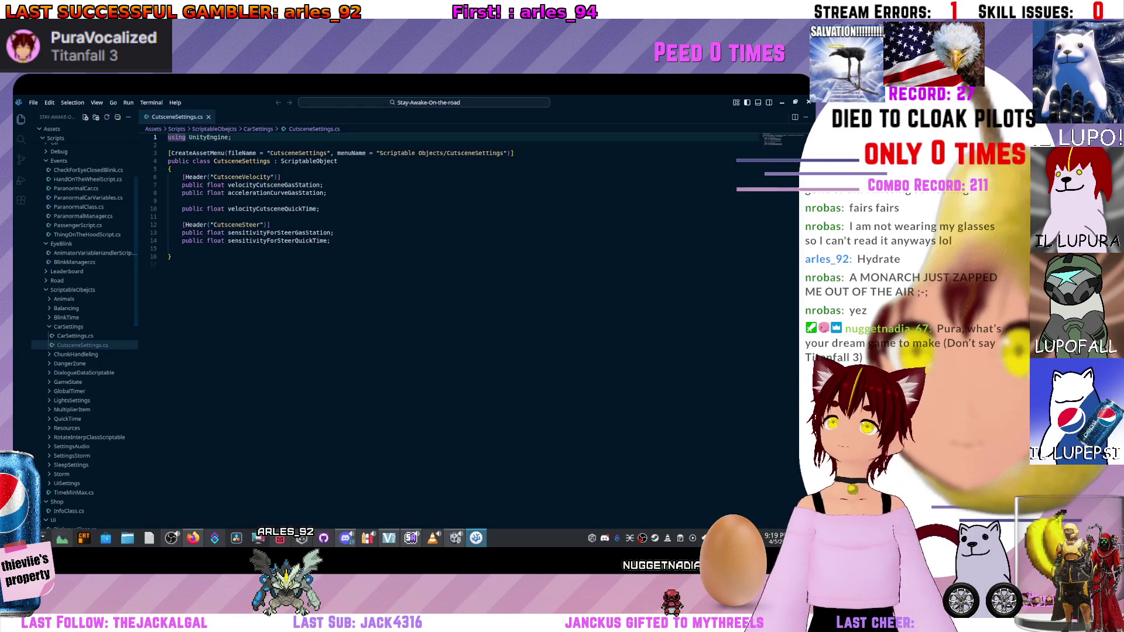
pyautogui.hotkey('alt', 'Tab')
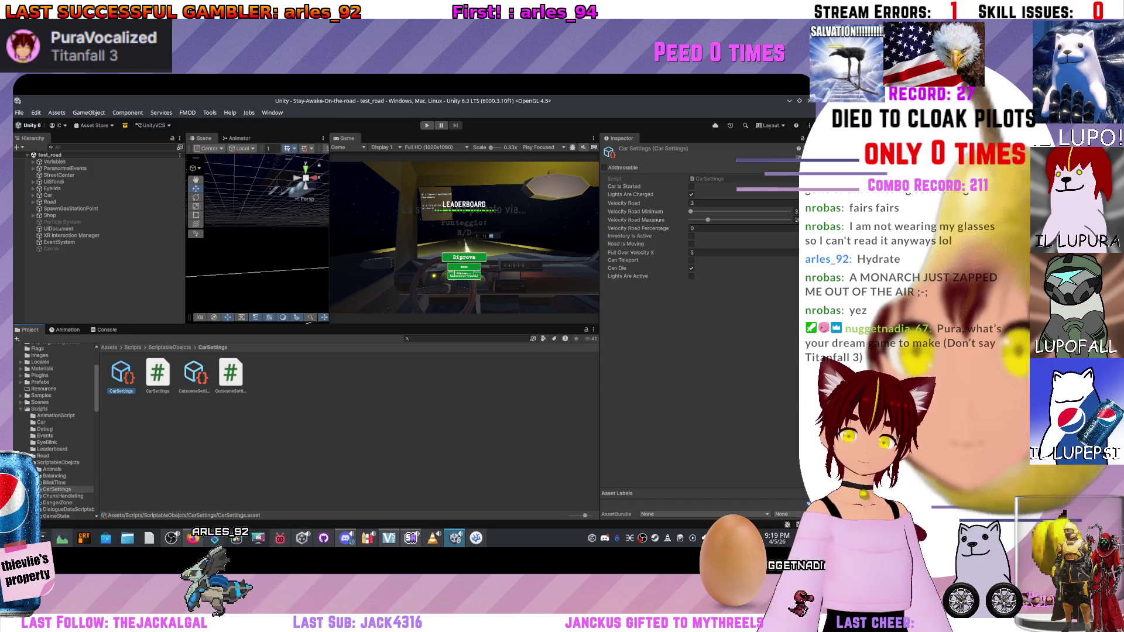
# Select CutsceneSettings to show its values, such as Sensitivity For Steer Gas Station 5.
pyautogui.click(195, 375)
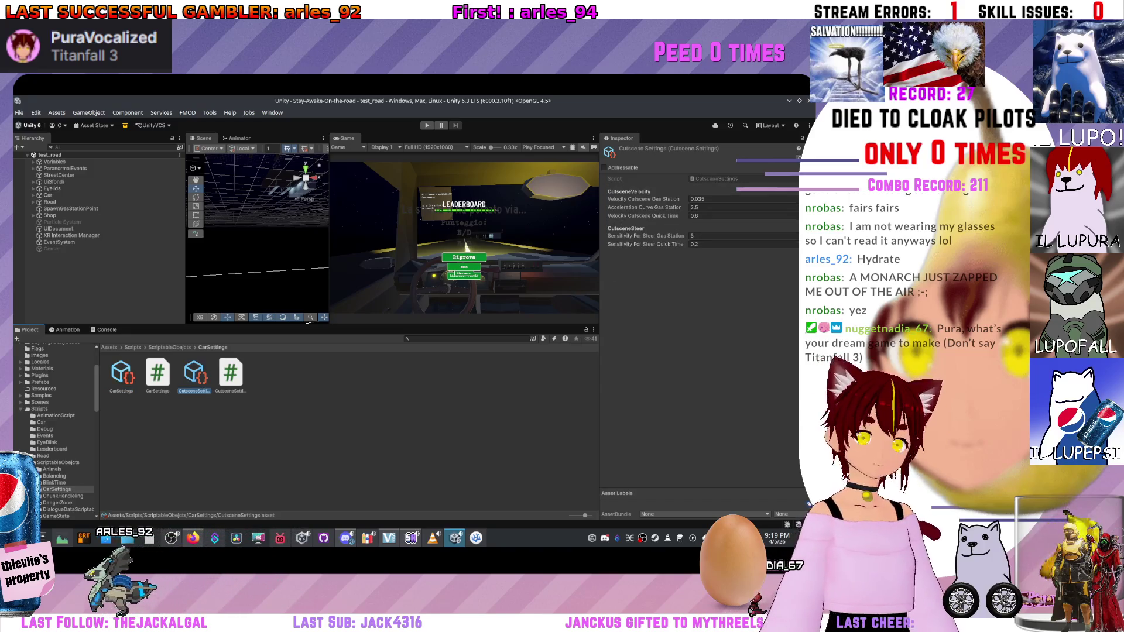
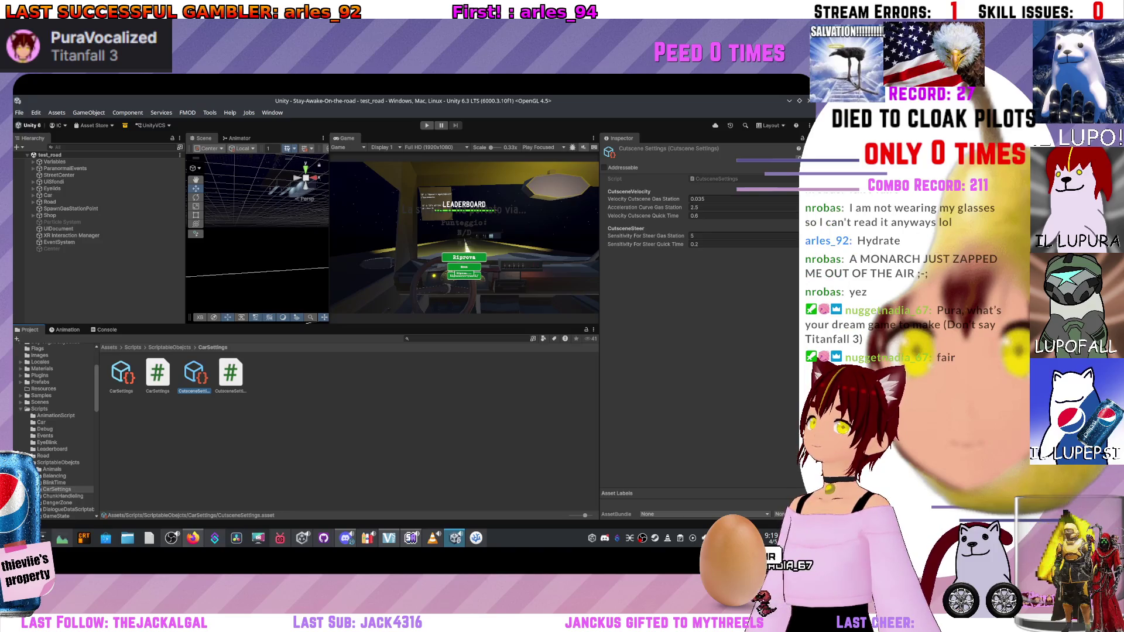
# Move the CarSettings asset into the Balancing folder.
pyautogui.click(122, 374)
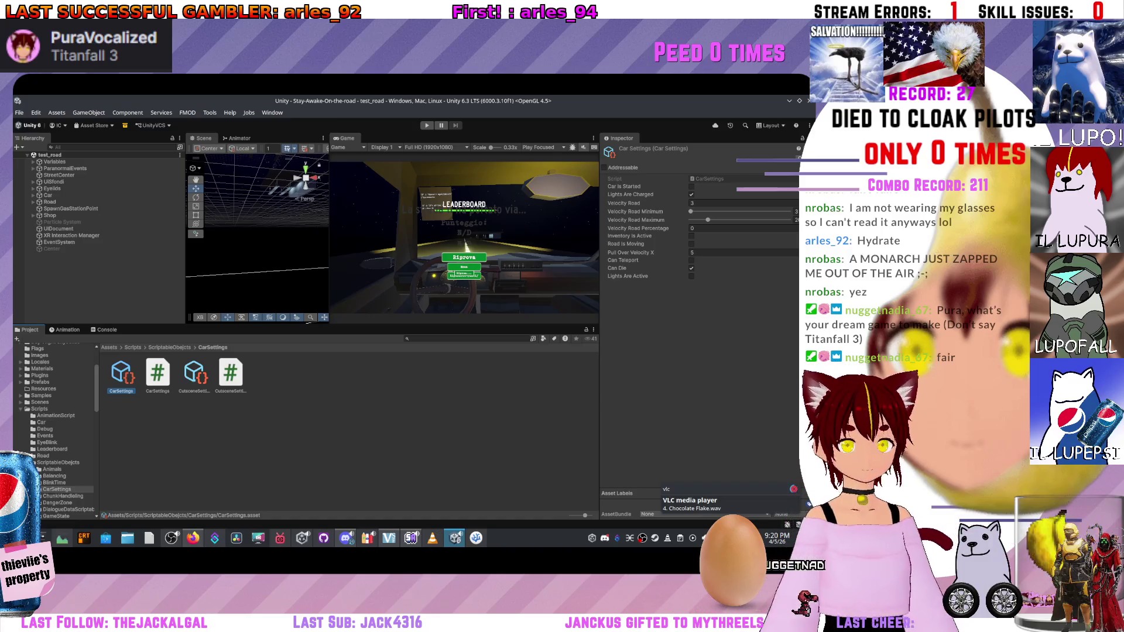
pyautogui.click(170, 347)
pyautogui.press('Up')
pyautogui.press('Up')
pyautogui.press('Down')
pyautogui.hotkey('ctrl', 'v')
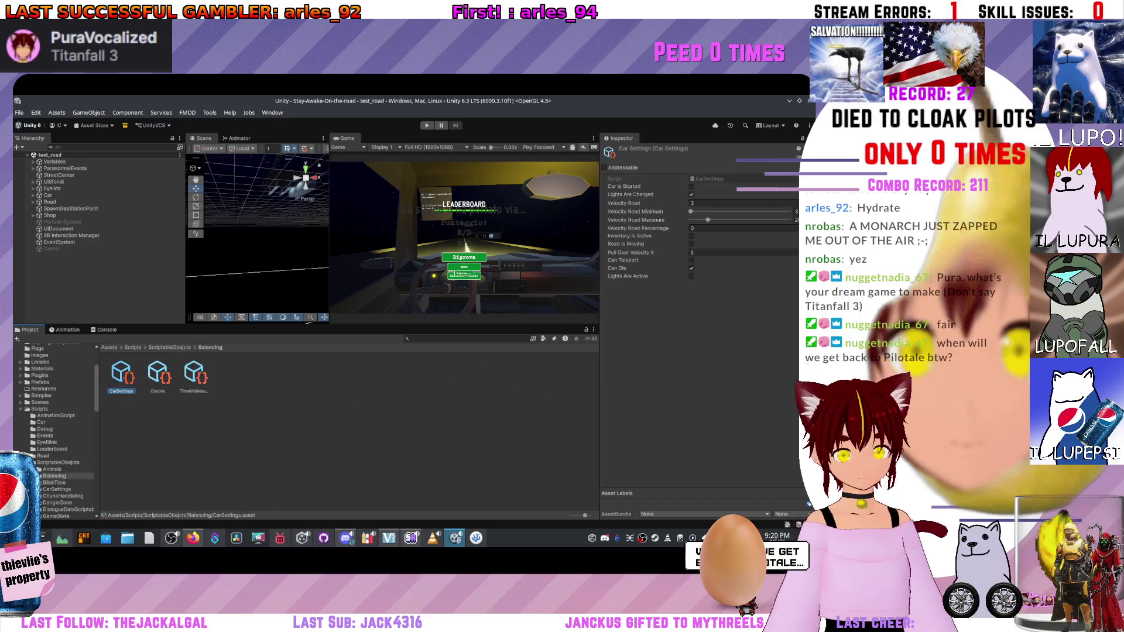
pyautogui.press('Up')
pyautogui.press('Up')
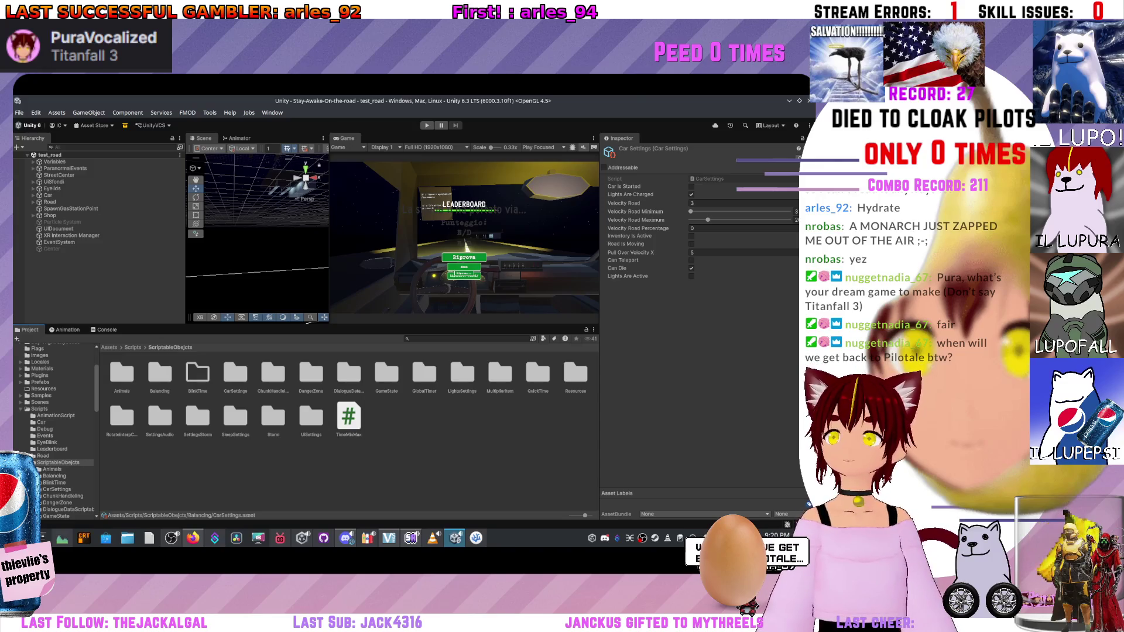
# Open the DangerZone folder and select DangeZoneScriptable to view its settings.
pyautogui.doubleClick(272, 373)
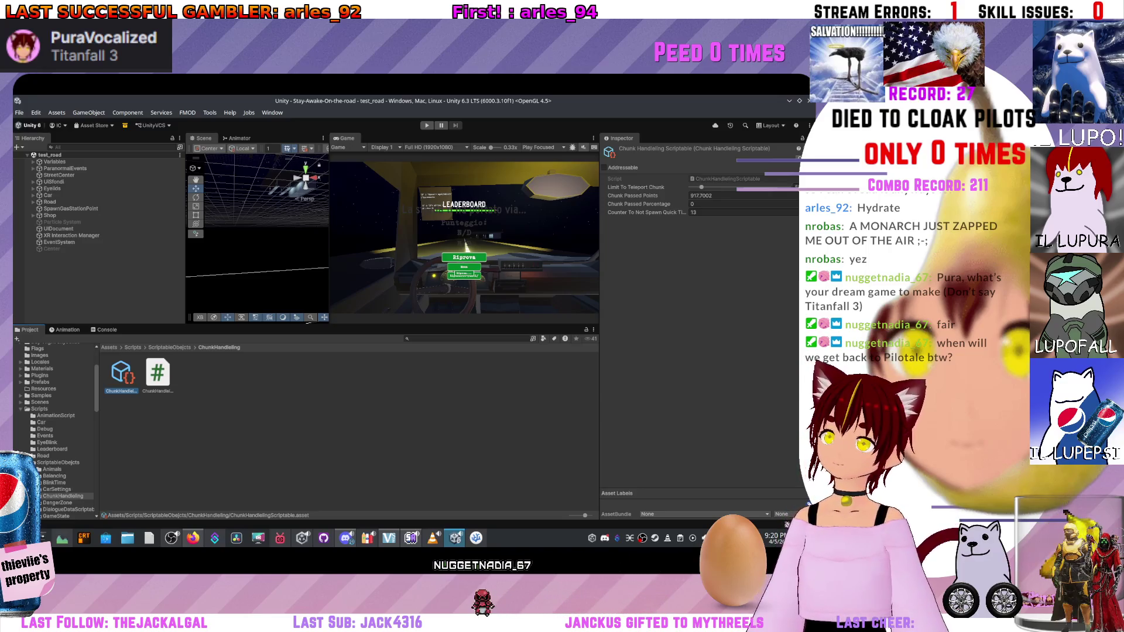
pyautogui.click(58, 462)
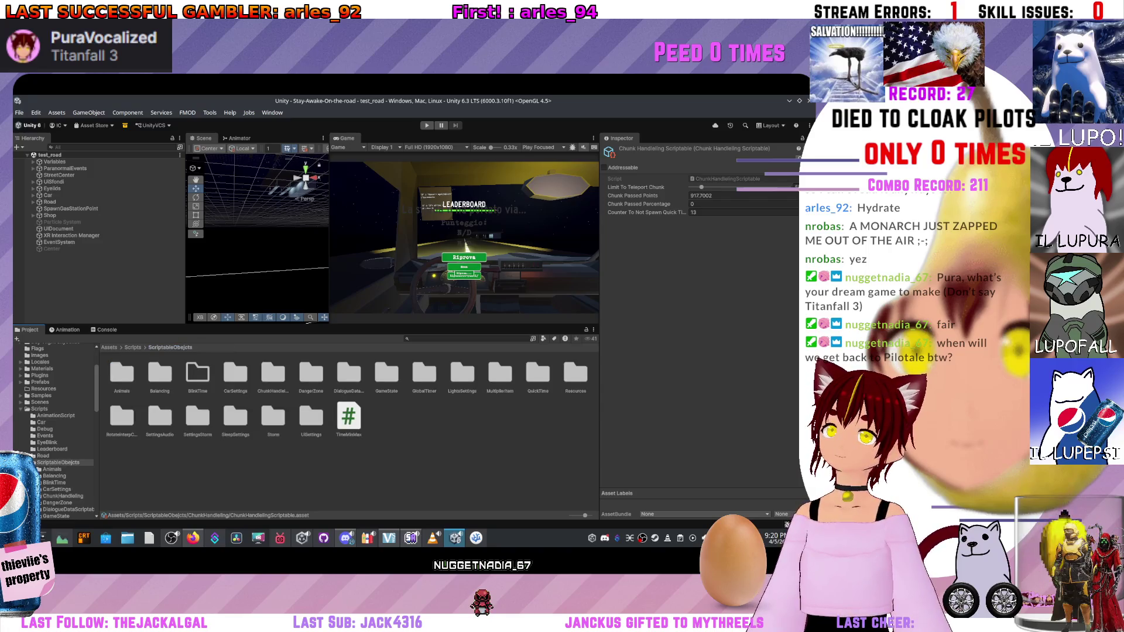
pyautogui.doubleClick(272, 373)
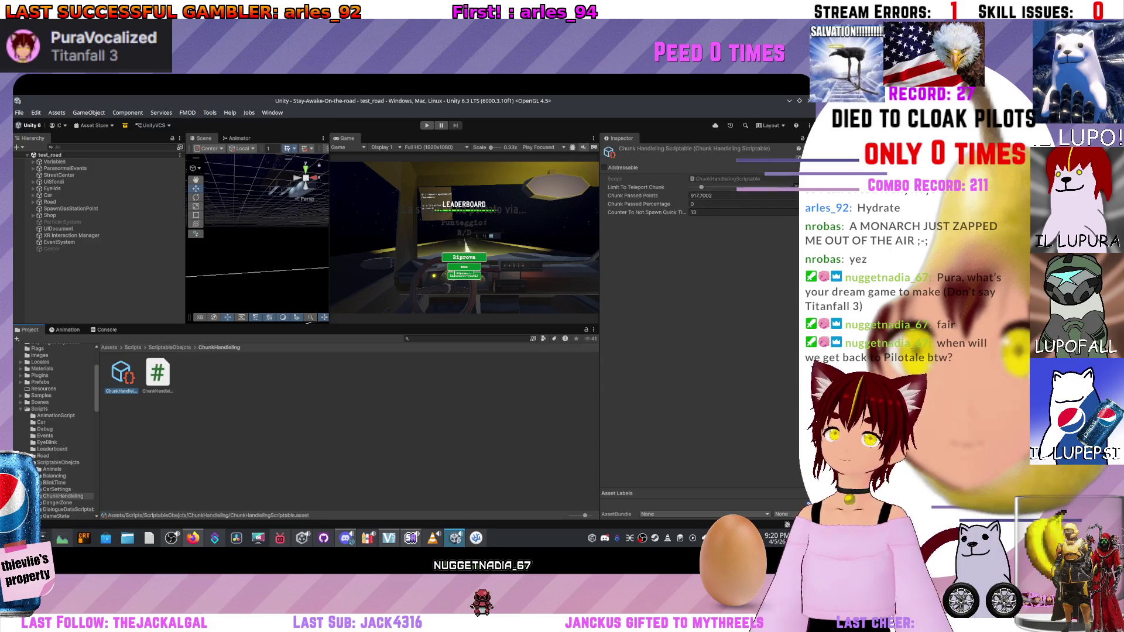
pyautogui.click(58, 463)
pyautogui.doubleClick(310, 373)
pyautogui.click(158, 374)
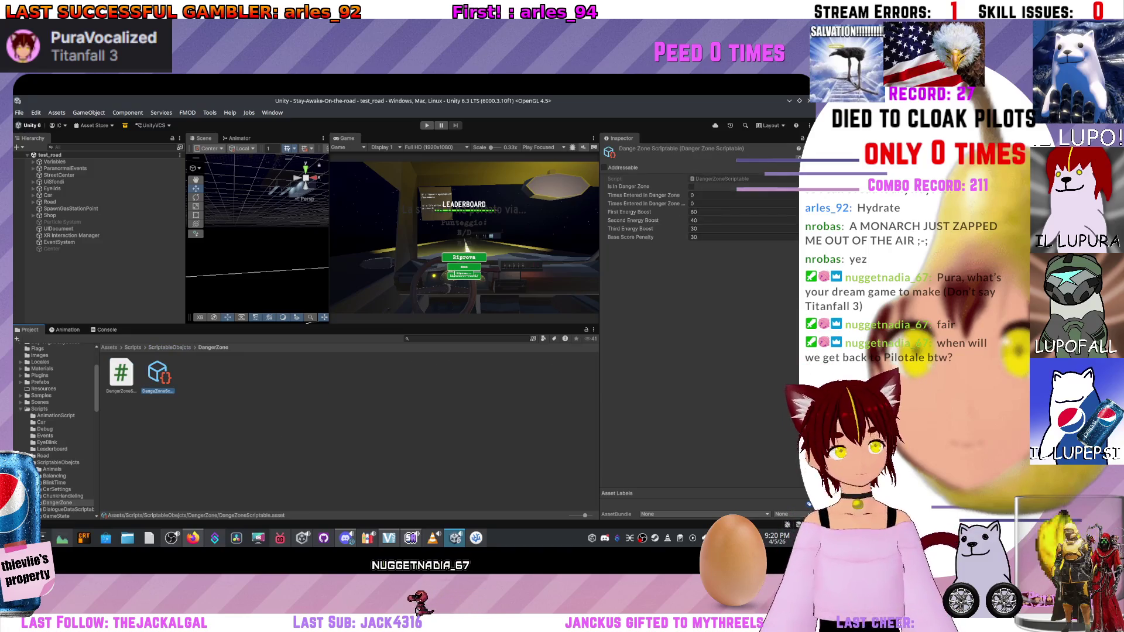
# Put the DangeZoneScriptable asset into the Balancing folder.
pyautogui.click(58, 462)
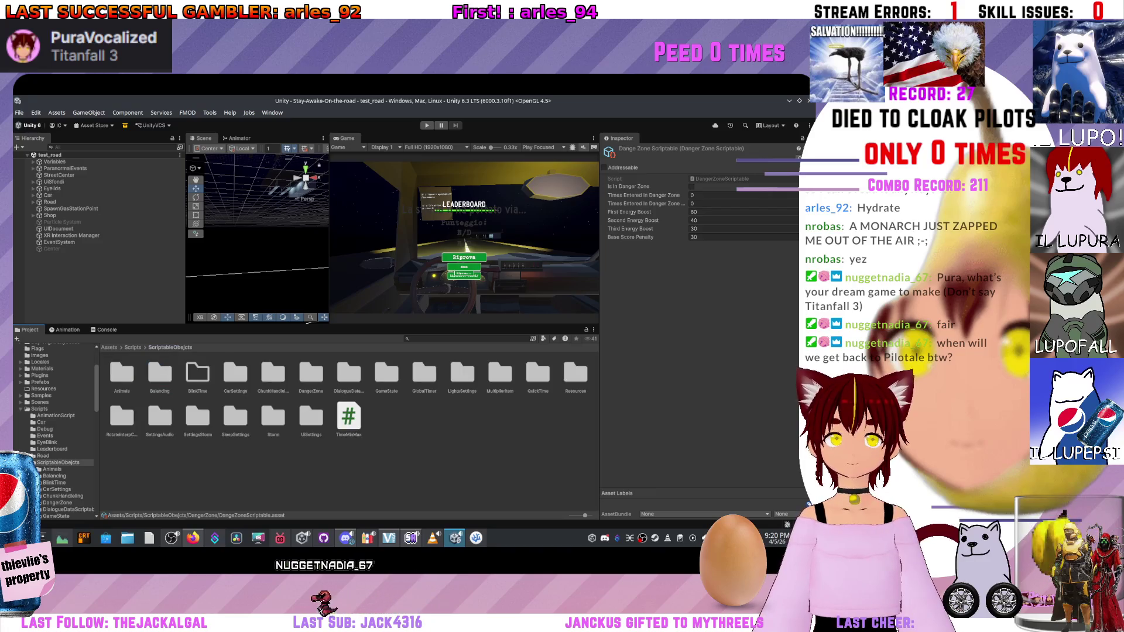
pyautogui.click(197, 375)
pyautogui.click(160, 375)
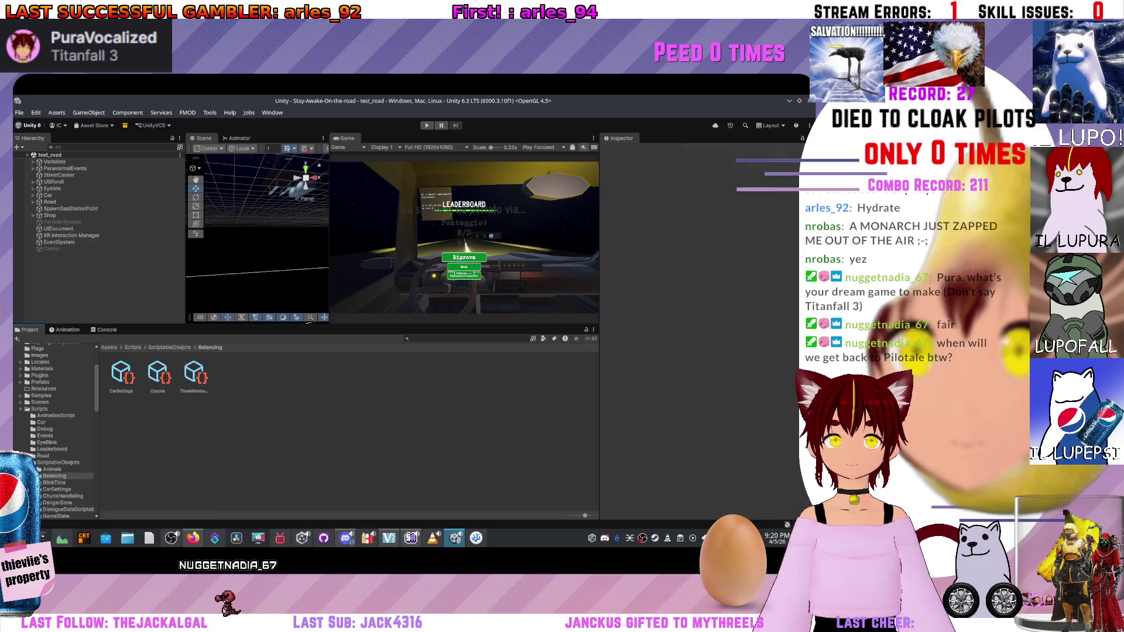
pyautogui.hotkey('ctrl', 'z')
# Look through the DialogueData and ParanormalEvents folders under ScriptableObjects.
pyautogui.click(349, 375)
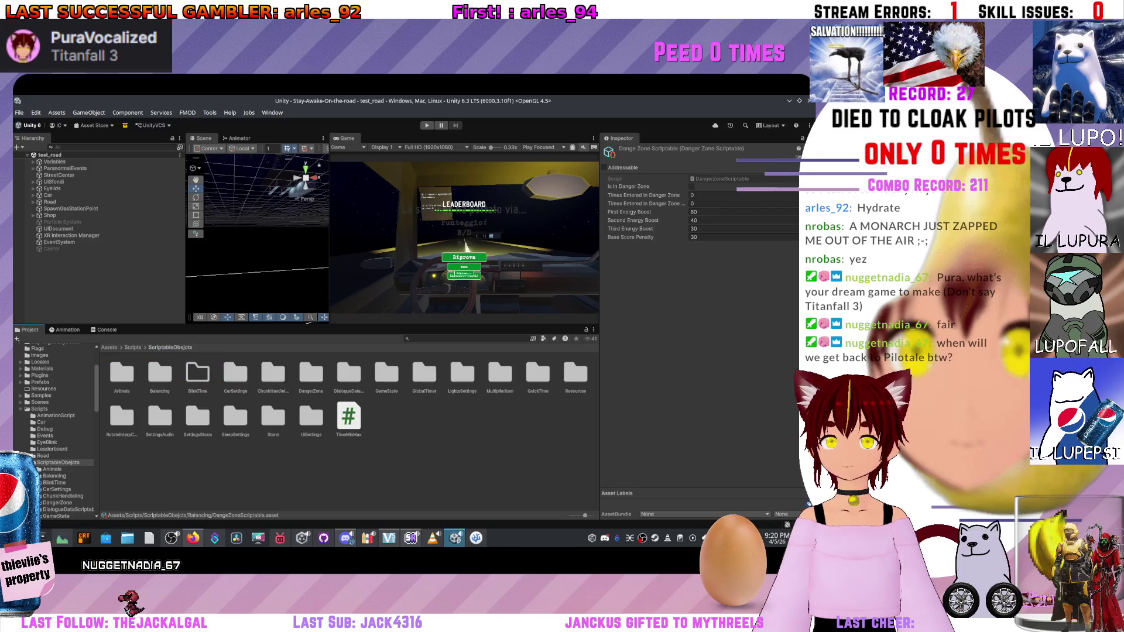
pyautogui.doubleClick(349, 375)
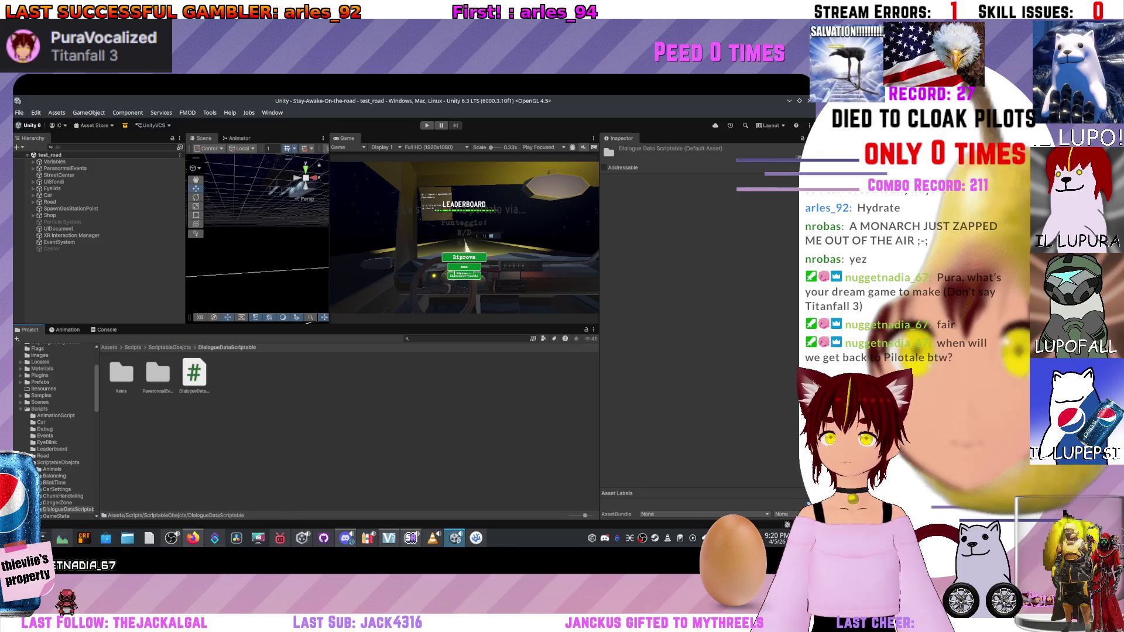
pyautogui.click(194, 375)
pyautogui.click(121, 374)
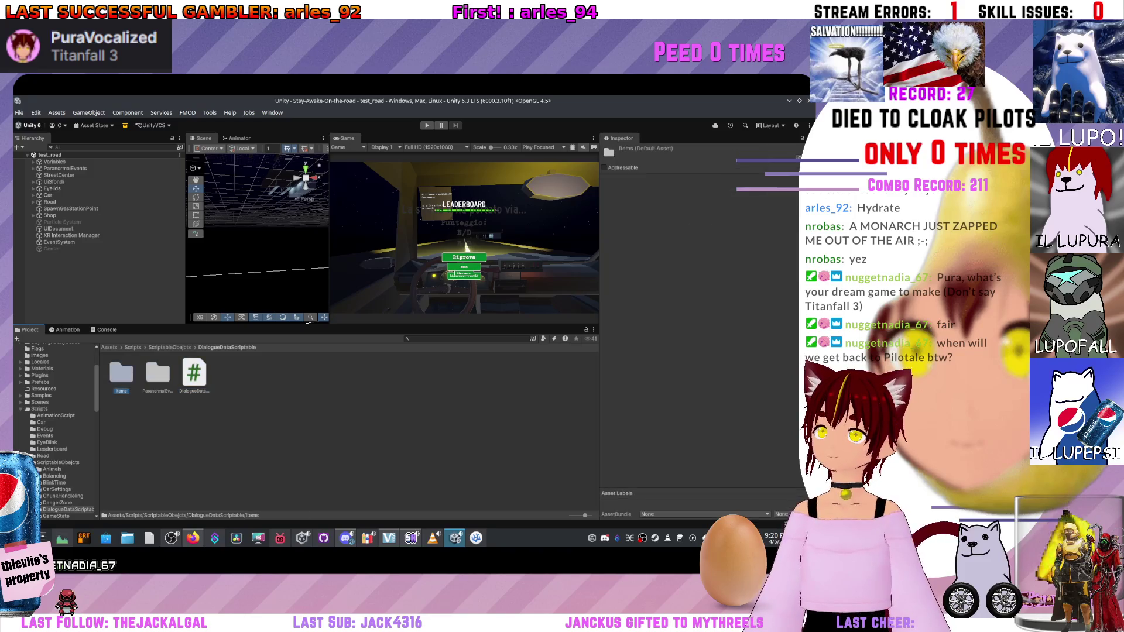
pyautogui.doubleClick(158, 375)
pyautogui.click(58, 455)
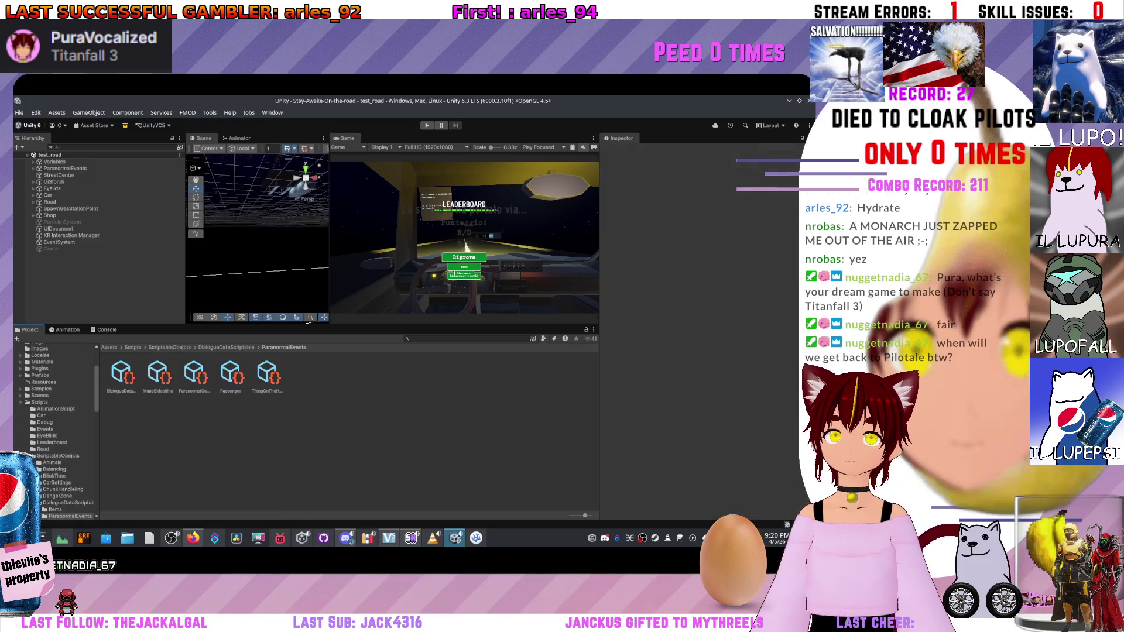
# Inspect the GameStateScriptable and GlobalTimerScriptable assets in their folders.
pyautogui.doubleClick(386, 374)
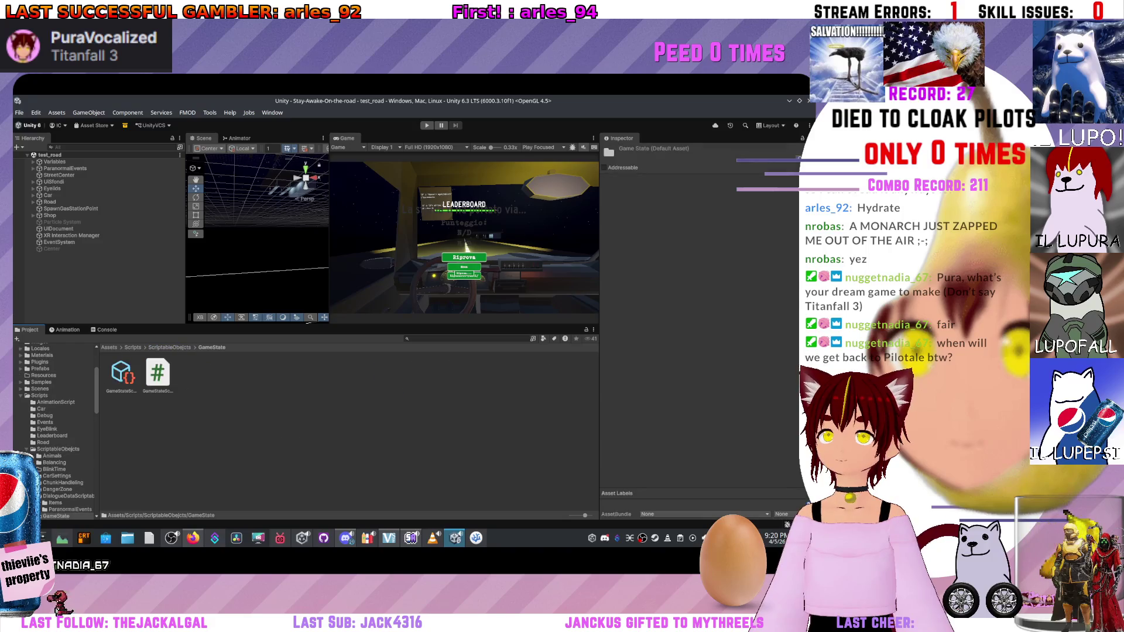
pyautogui.click(122, 374)
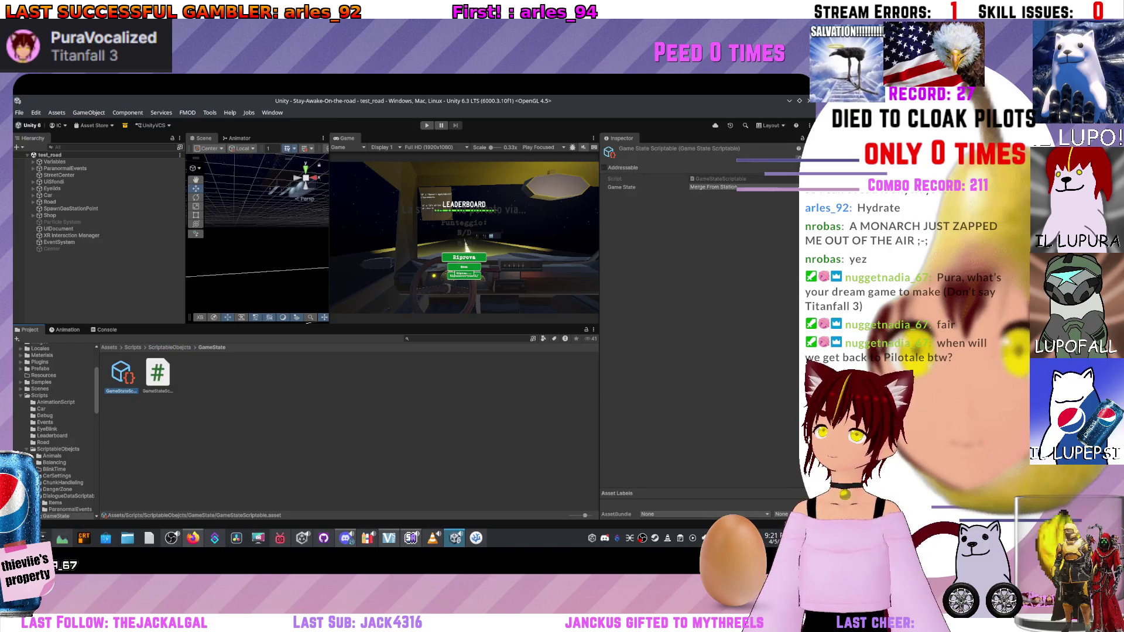
pyautogui.click(57, 449)
pyautogui.doubleClick(422, 374)
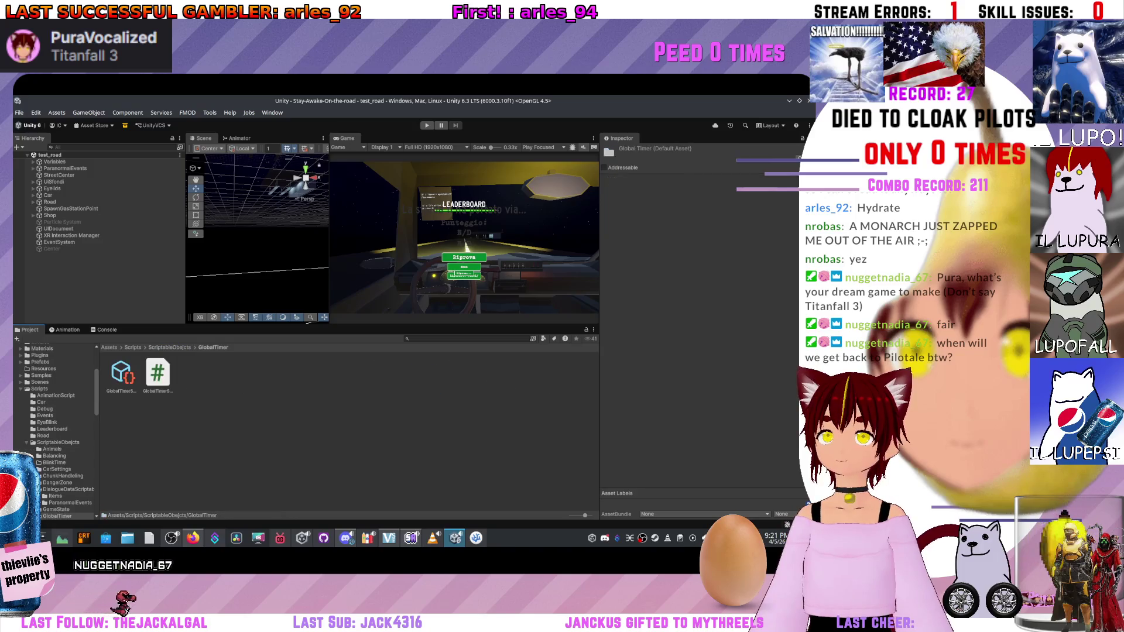
pyautogui.click(122, 373)
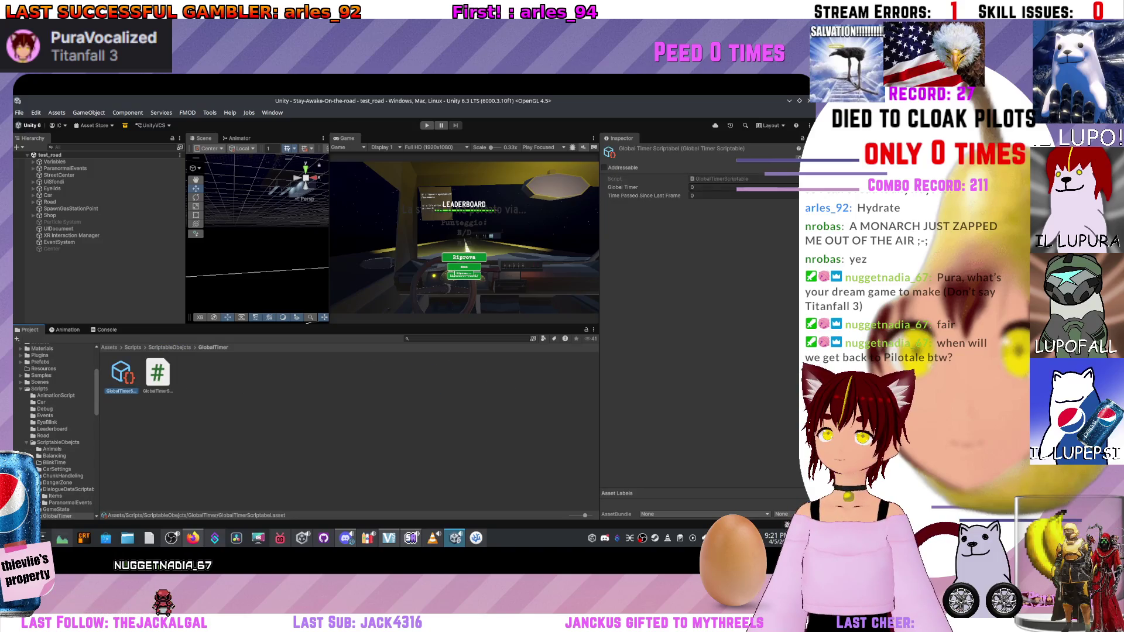
pyautogui.click(58, 442)
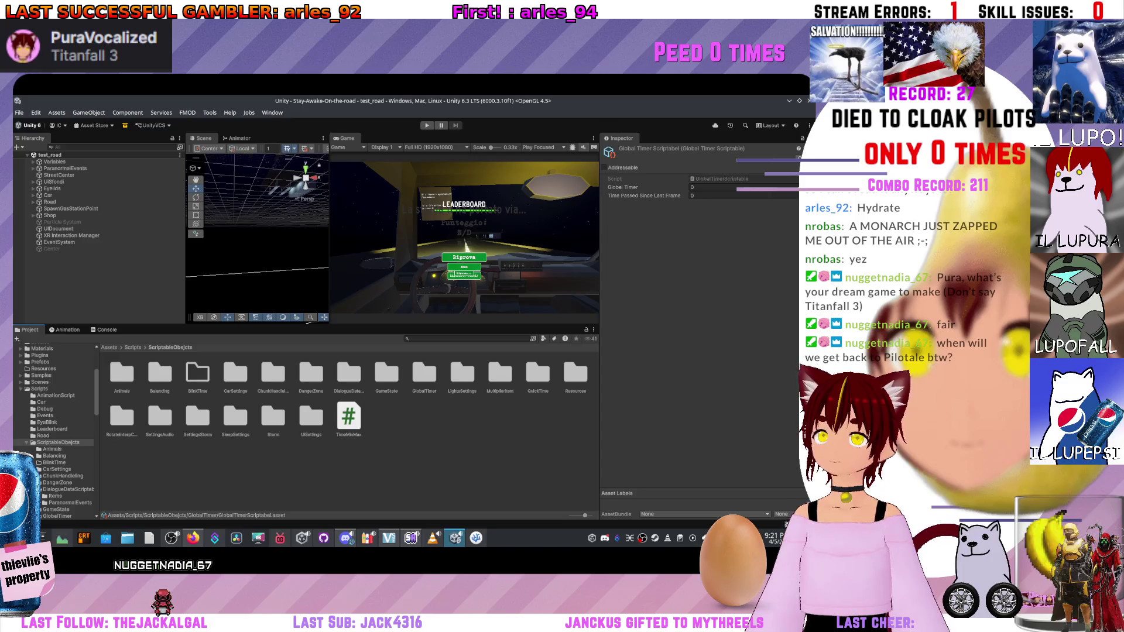
# Cut the LightSettings asset from the LightsSettings folder.
pyautogui.doubleClick(461, 373)
pyautogui.click(122, 373)
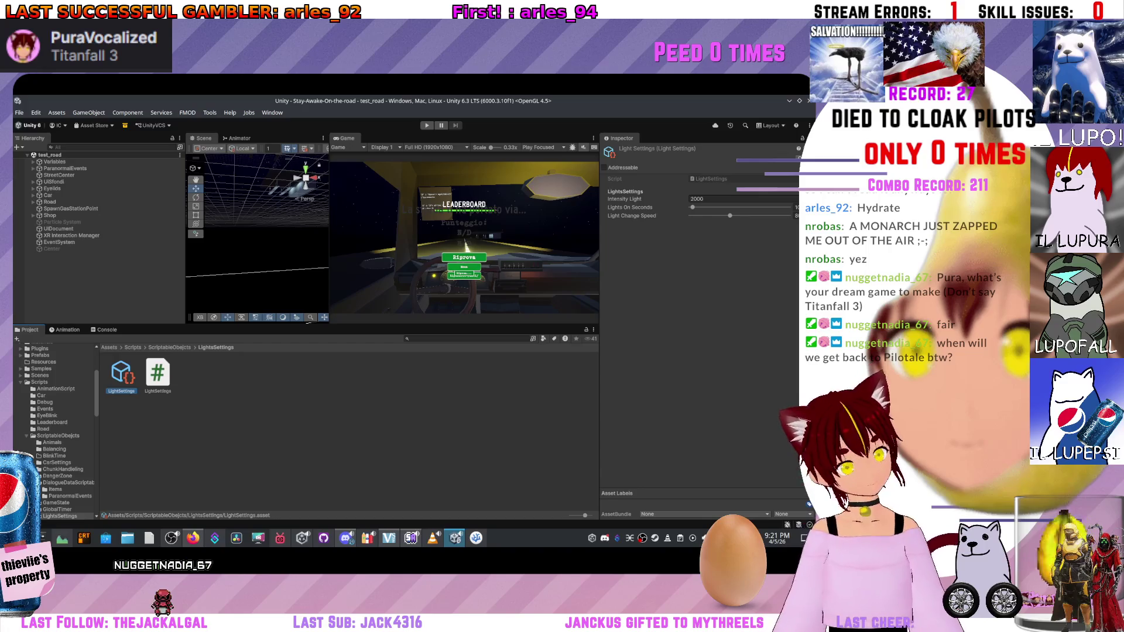
pyautogui.click(309, 322)
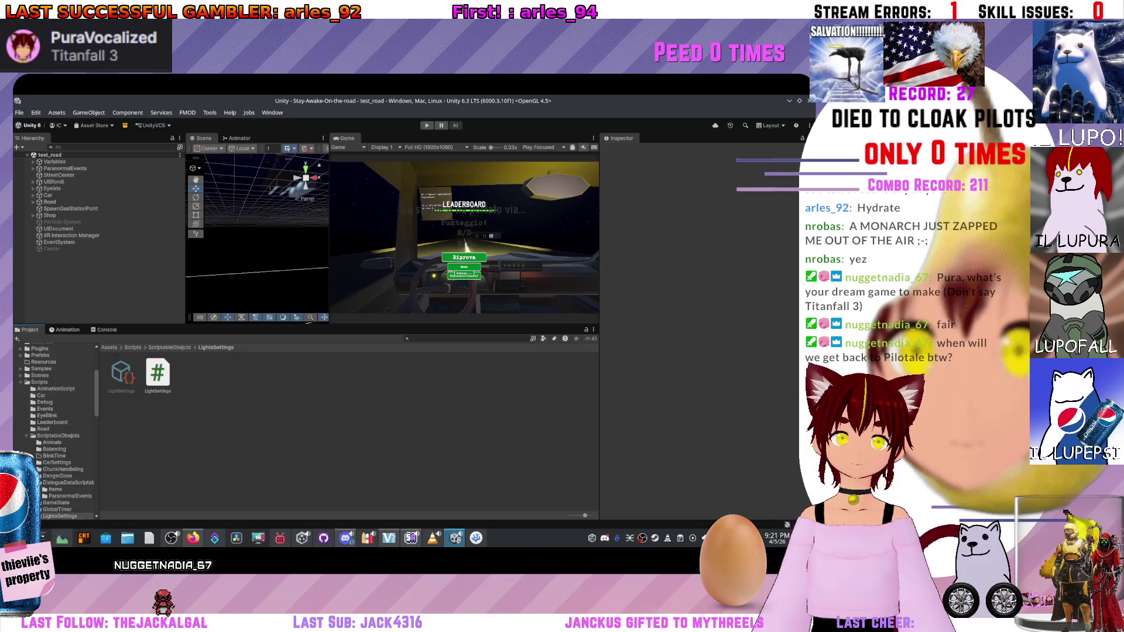
pyautogui.press('BackSpace')
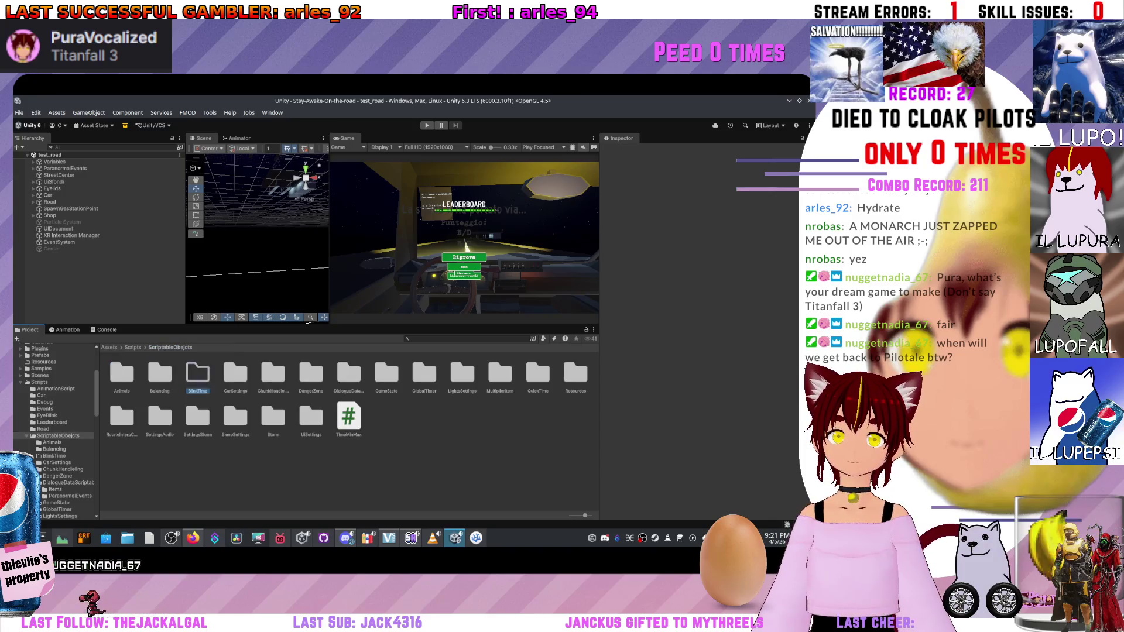
# Paste the LightSettings asset into the Balancing folder.
pyautogui.click(160, 373)
pyautogui.doubleClick(160, 374)
pyautogui.click(268, 372)
pyautogui.press('BackSpace')
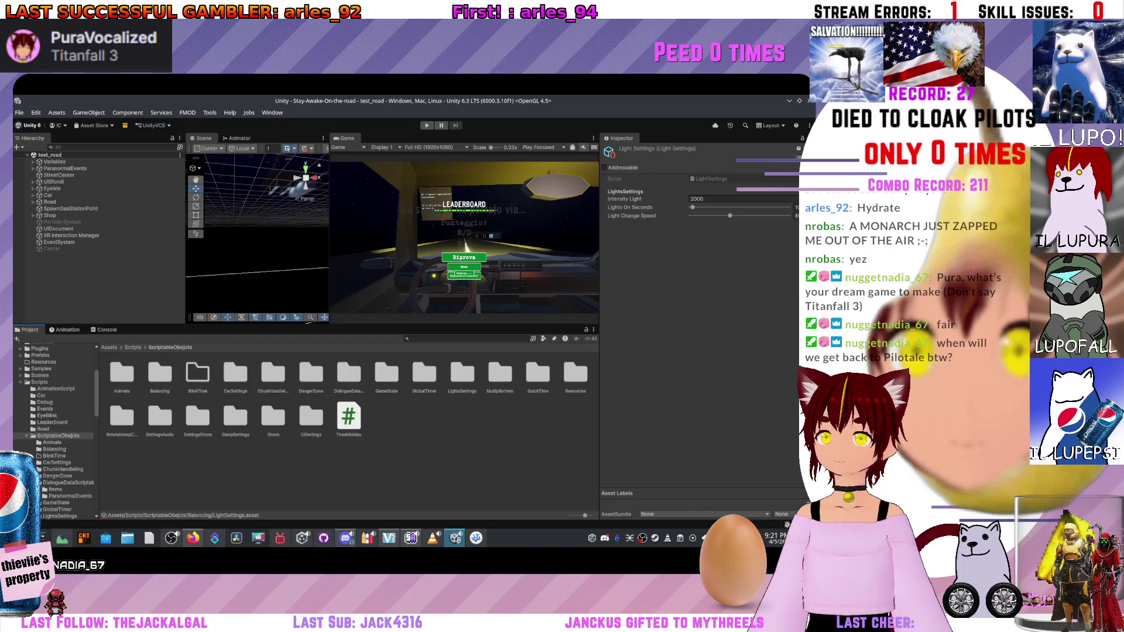
# Inspect MultiplierItem and QuickTimeScriptable, expanding its Sequence Quick Time Element list.
pyautogui.doubleClick(500, 374)
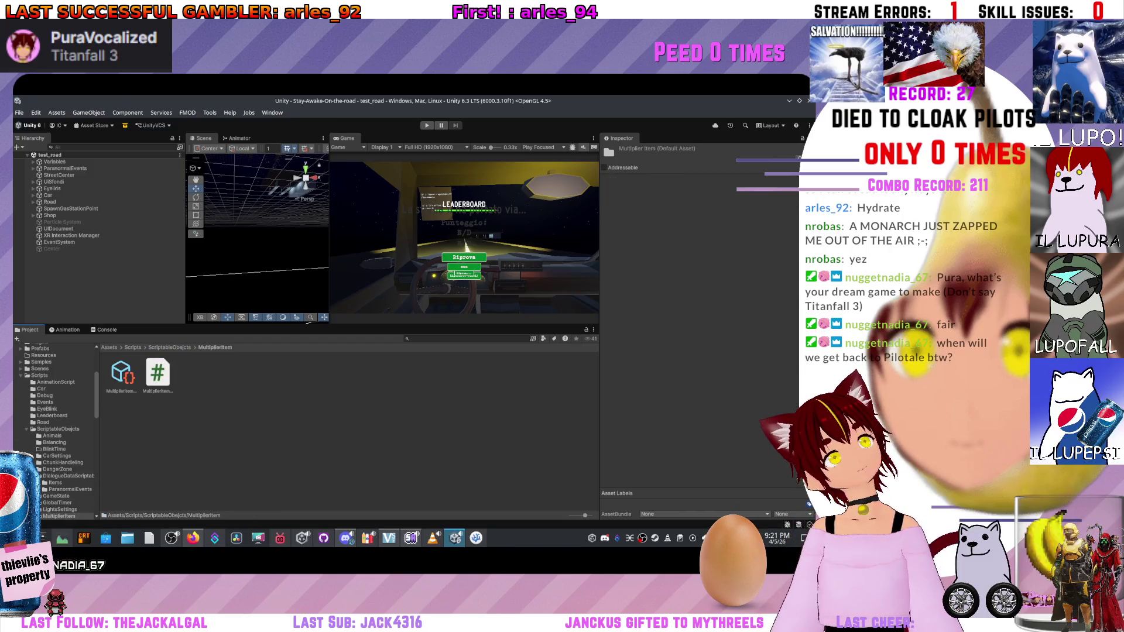
pyautogui.click(121, 373)
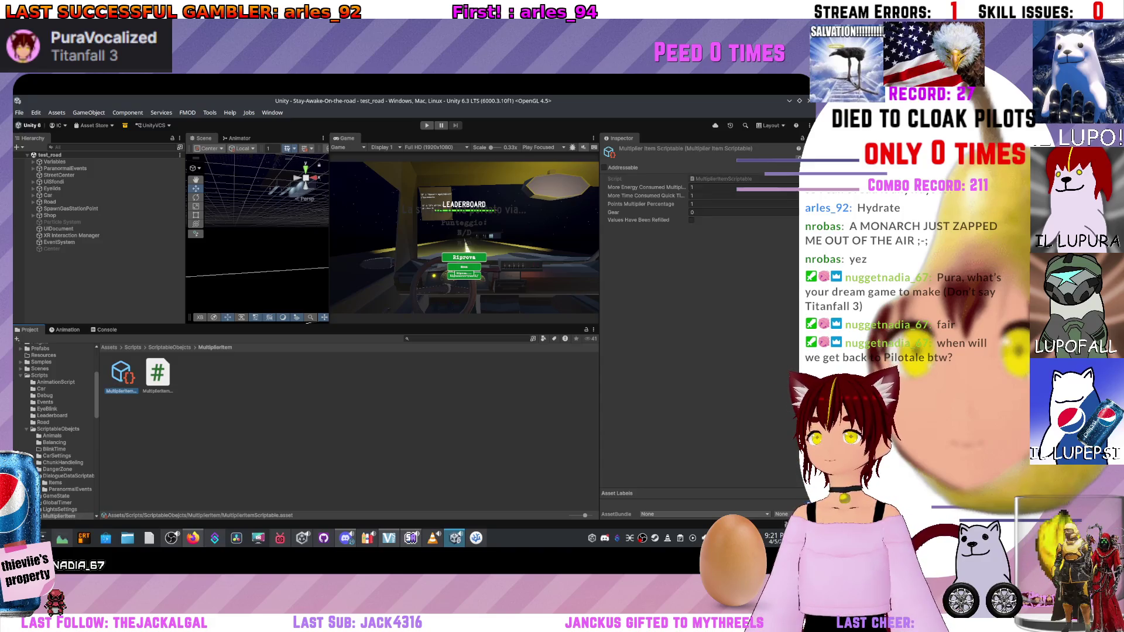
pyautogui.press('BackSpace')
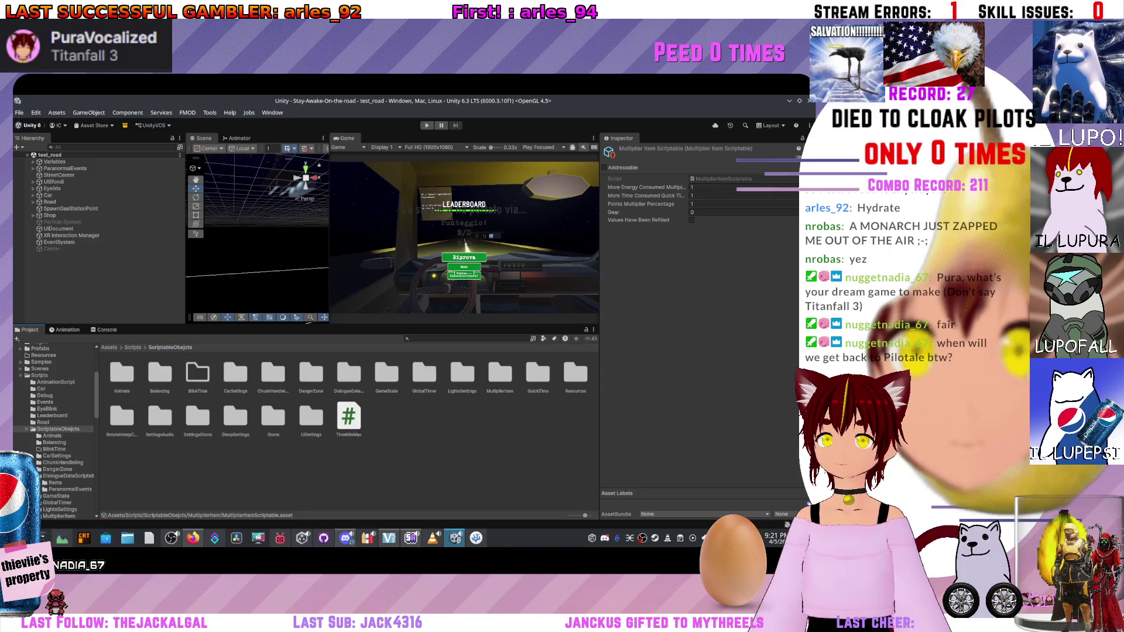
pyautogui.doubleClick(537, 373)
pyautogui.click(121, 372)
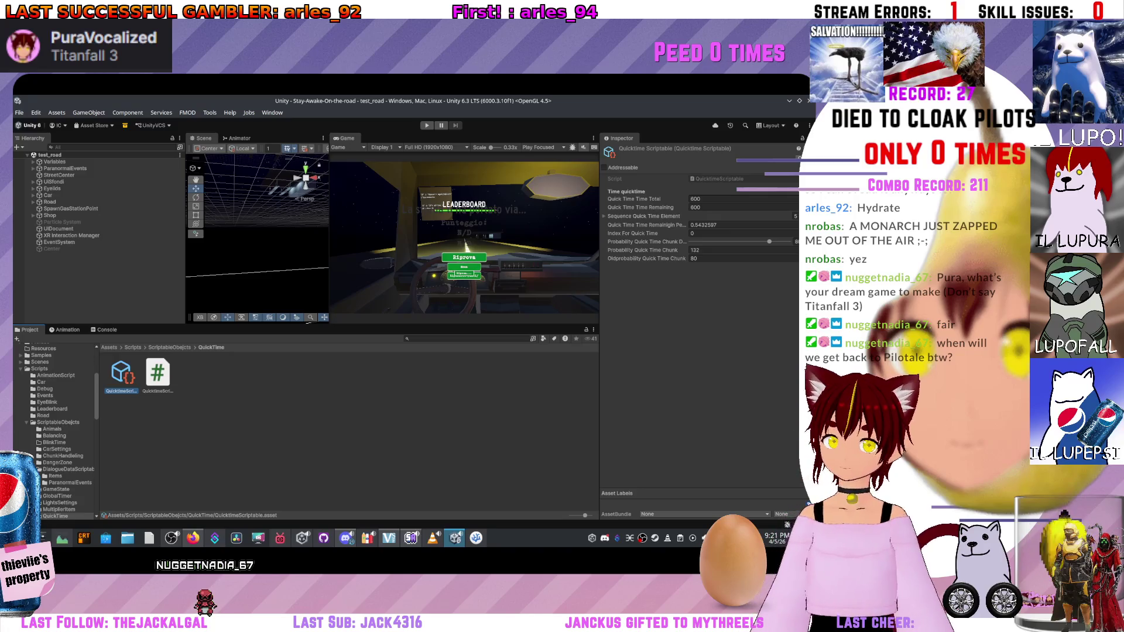
pyautogui.click(604, 216)
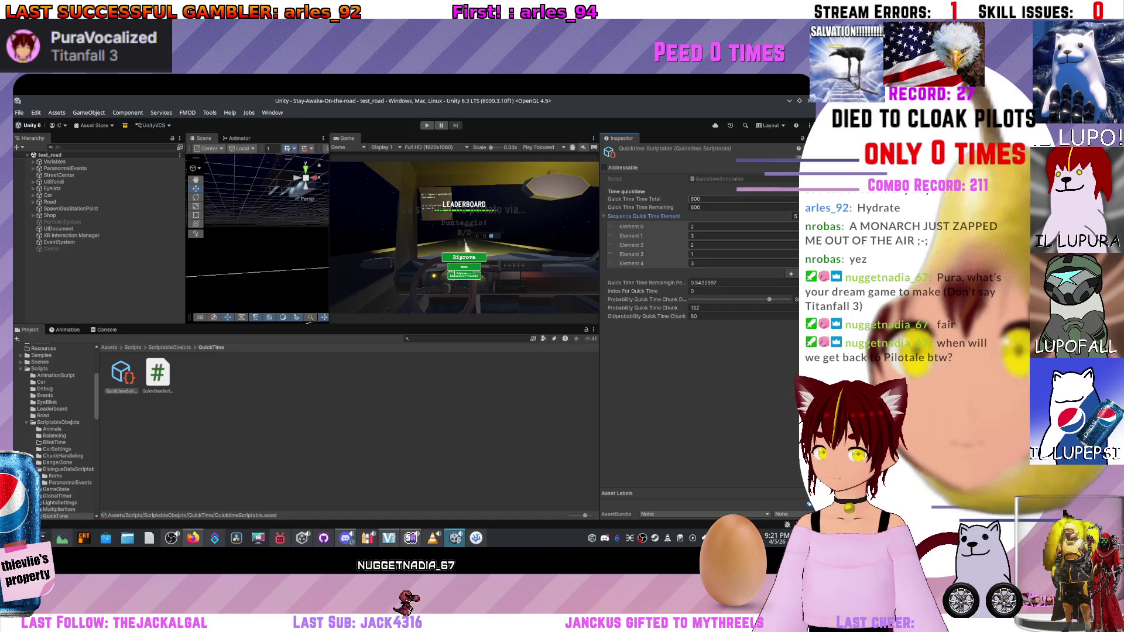
pyautogui.click(121, 374)
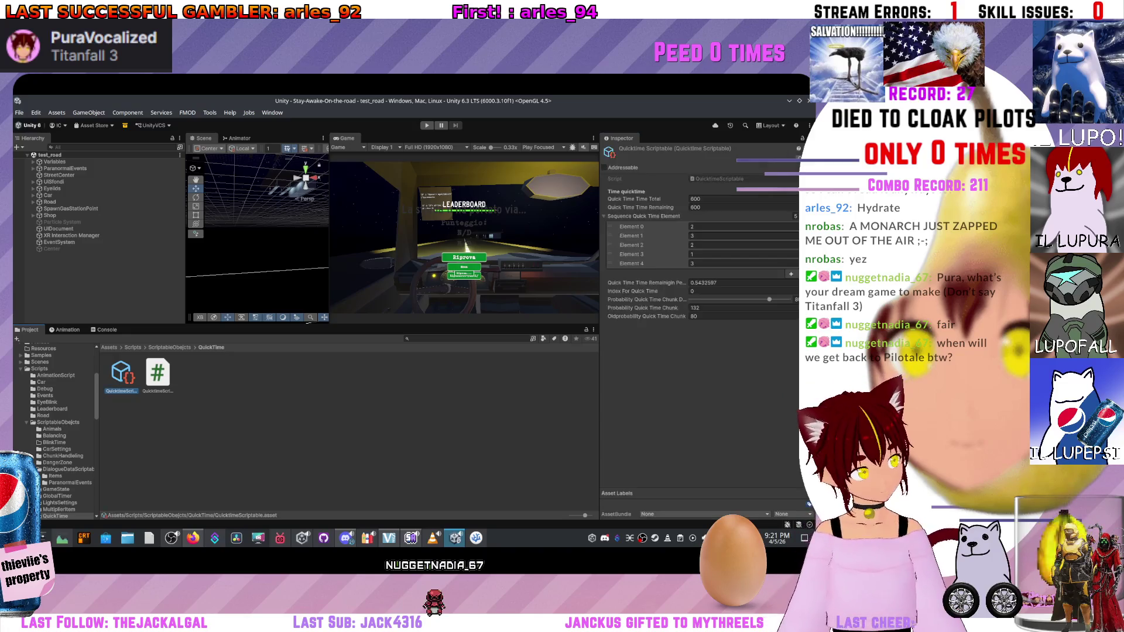
# Place QuickTimeScriptable into Balancing, then open the Resources folder.
pyautogui.click(58, 422)
pyautogui.doubleClick(160, 374)
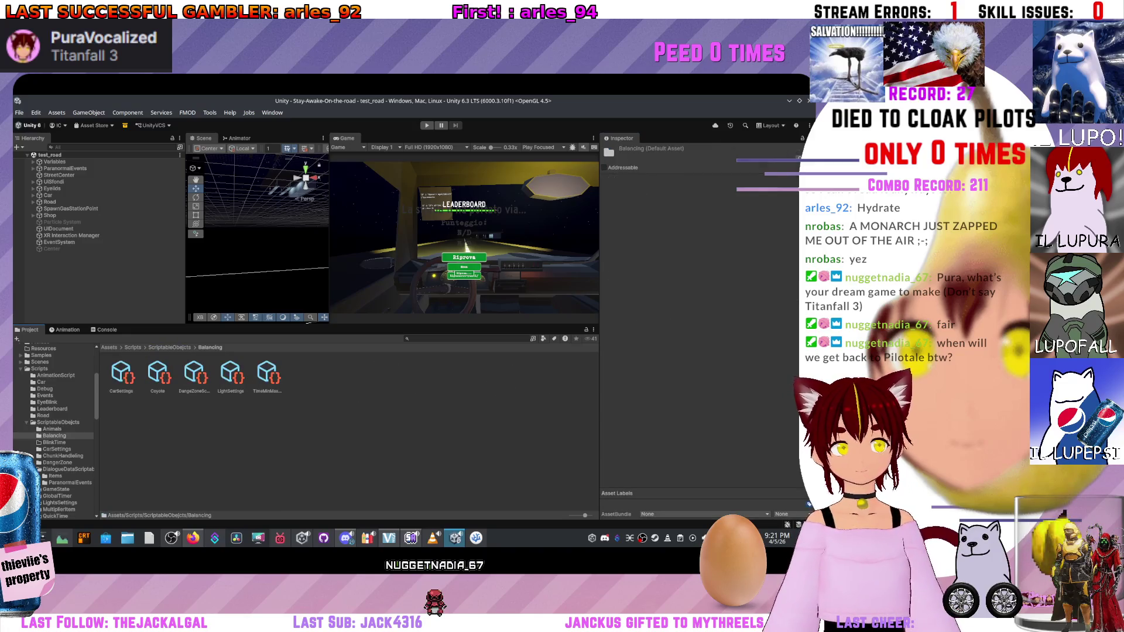
pyautogui.press('BackSpace')
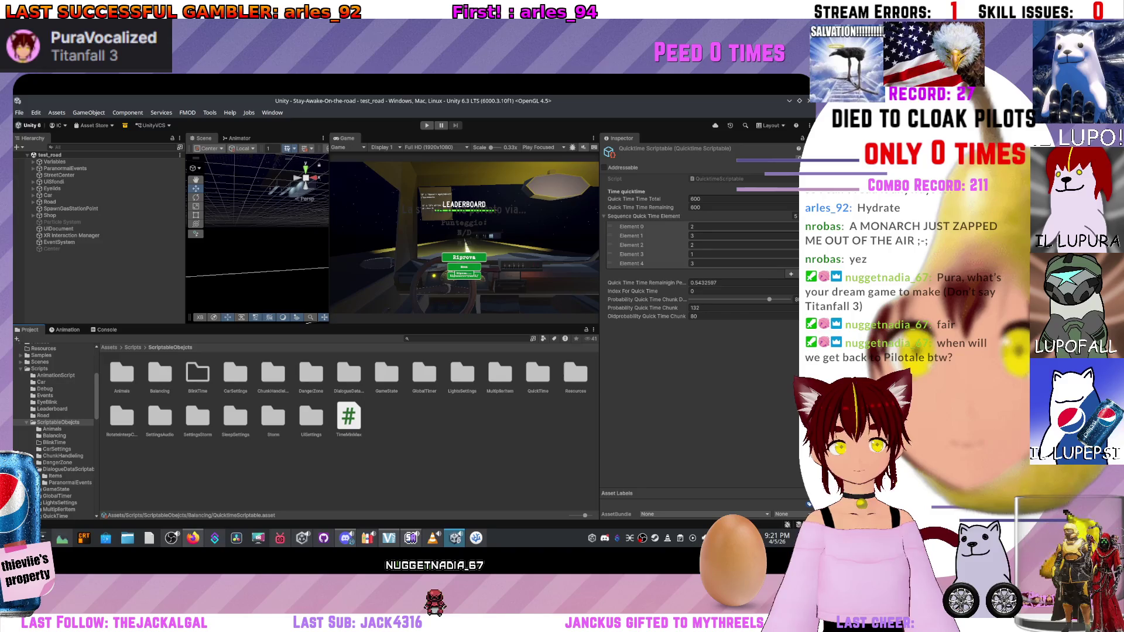
pyautogui.doubleClick(575, 374)
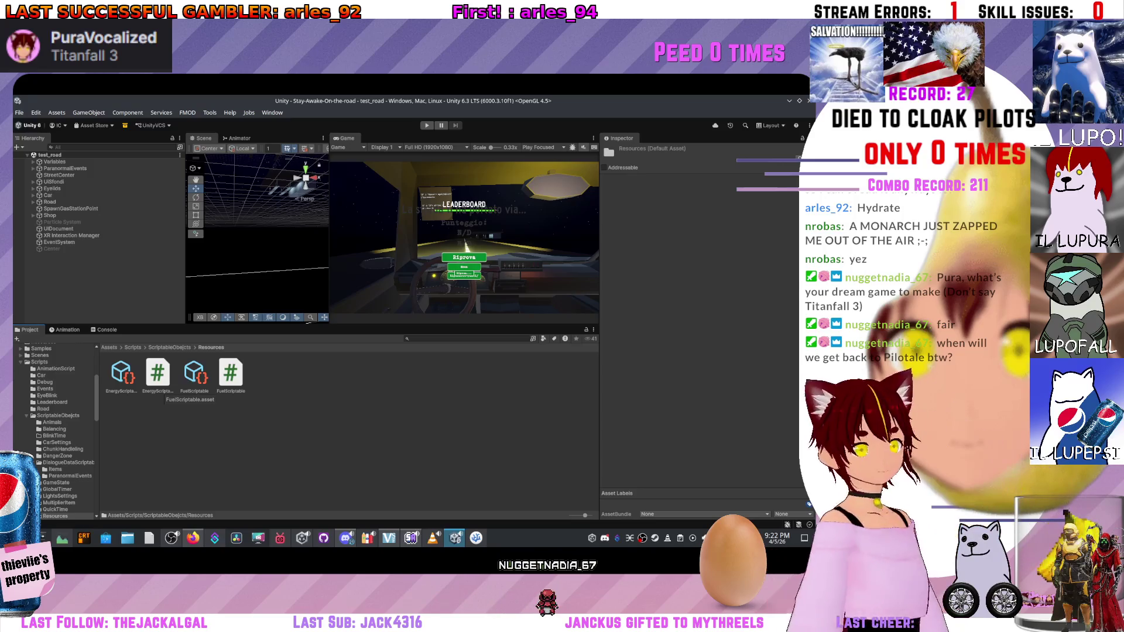
# Switch between EnergyScriptable and FuelScriptable to compare their fields, ending on FuelScriptable.
pyautogui.click(195, 375)
pyautogui.click(121, 374)
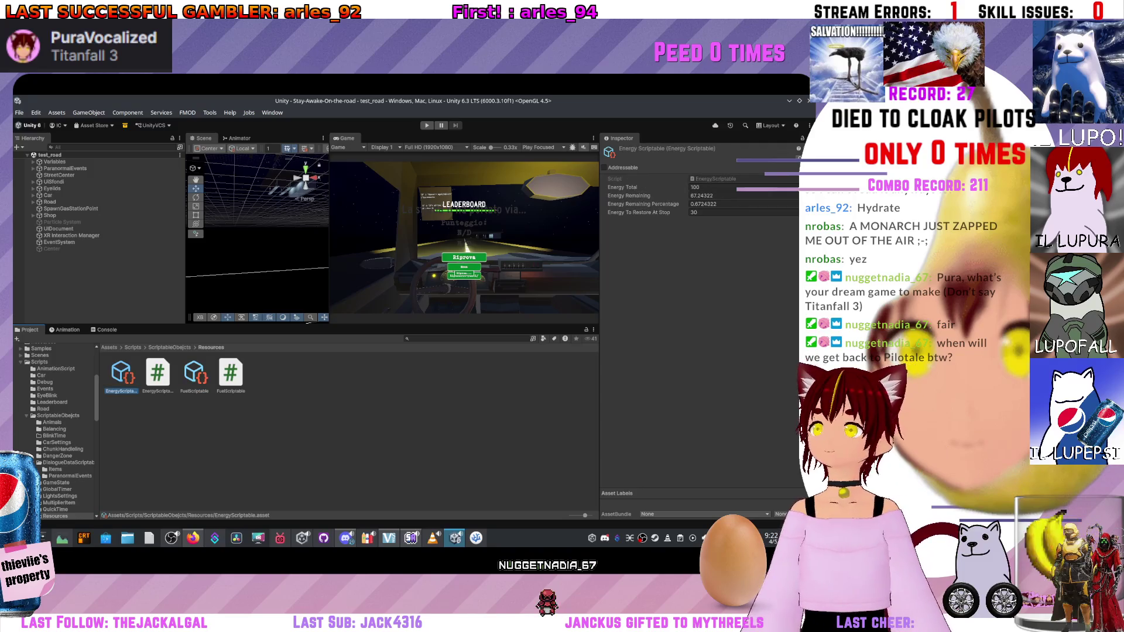
pyautogui.click(195, 375)
pyautogui.click(121, 375)
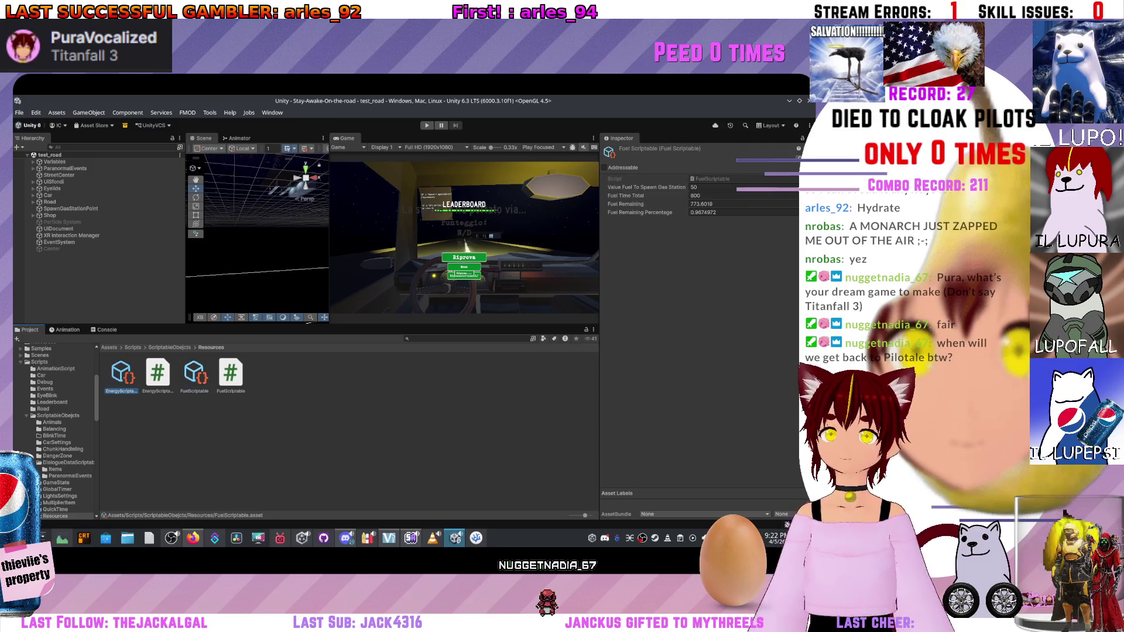
pyautogui.click(195, 374)
pyautogui.click(122, 375)
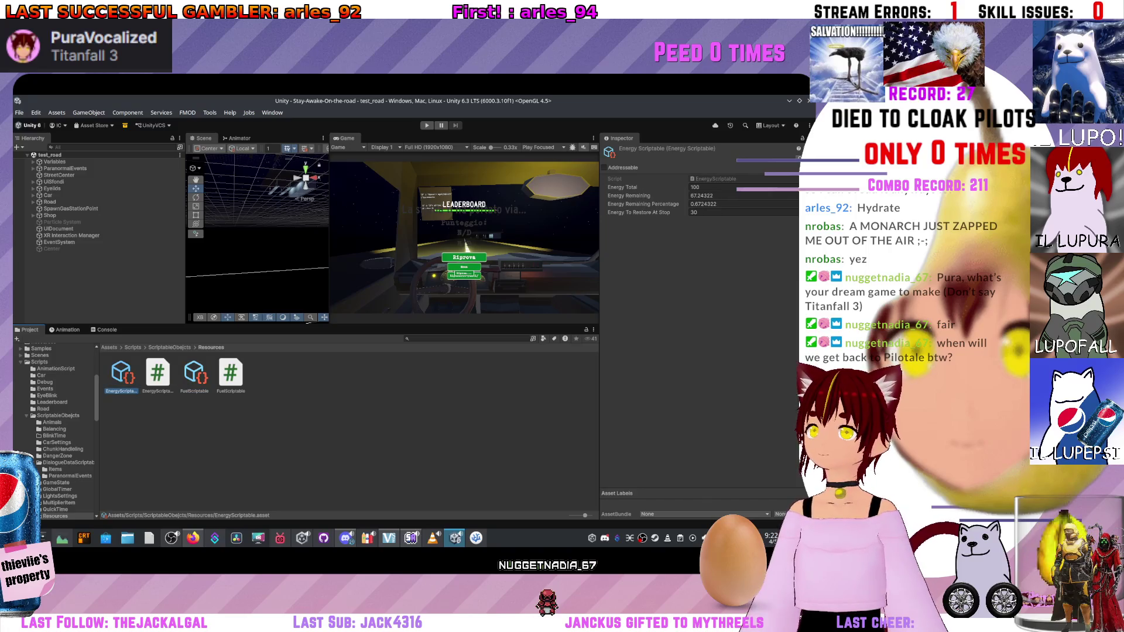
pyautogui.click(195, 375)
pyautogui.click(122, 375)
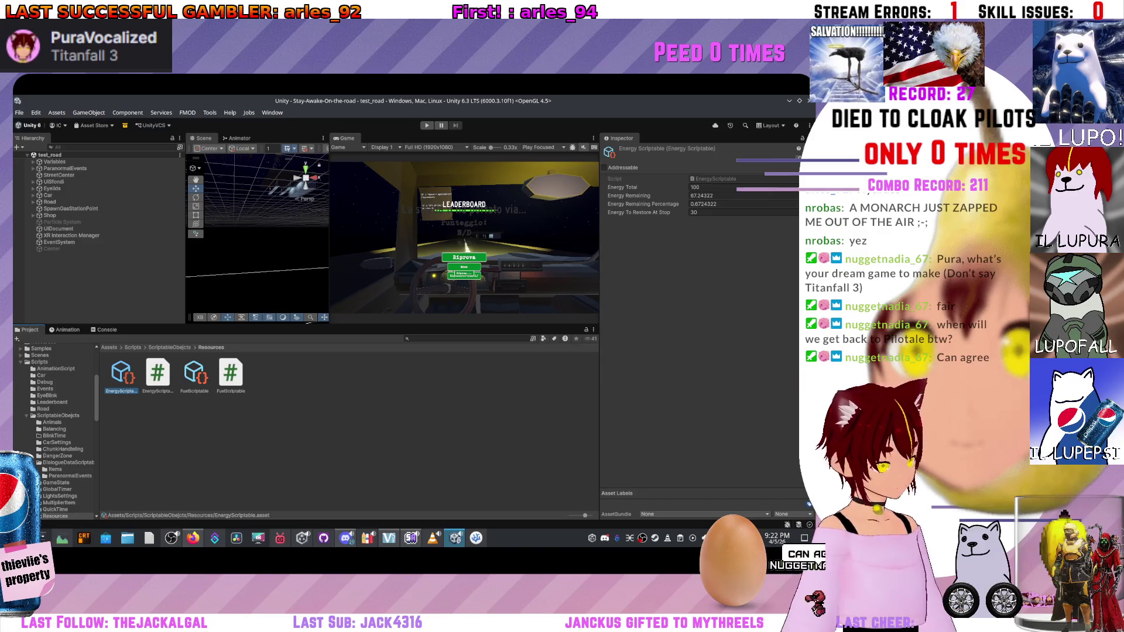
pyautogui.click(195, 375)
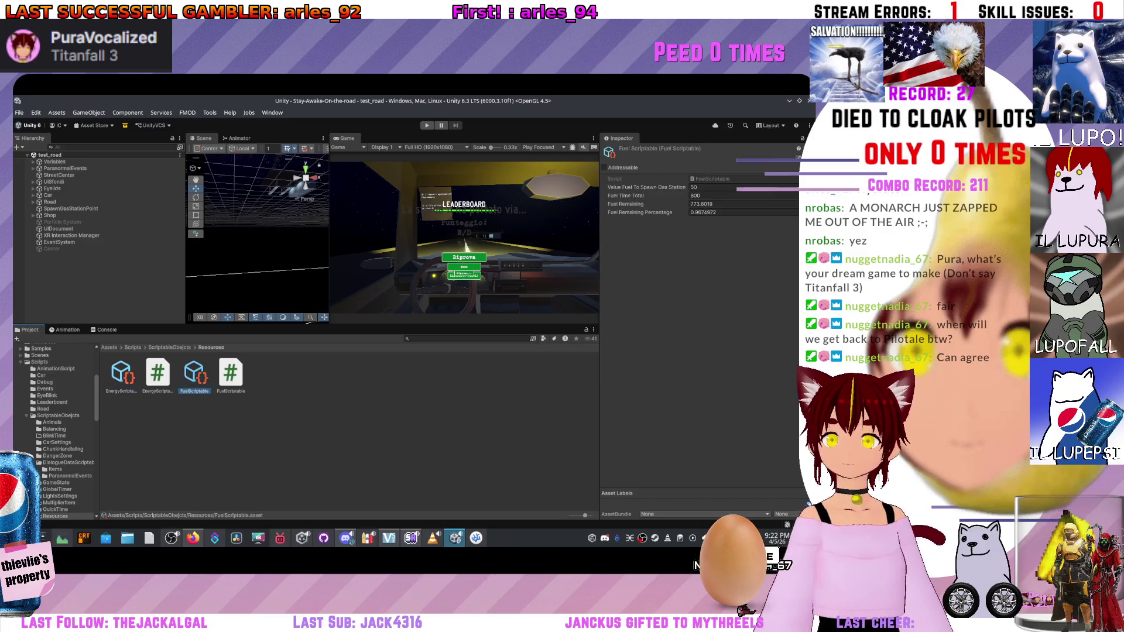
pyautogui.keyDown('ctrl'); pyautogui.click(122, 375); pyautogui.keyUp('ctrl')
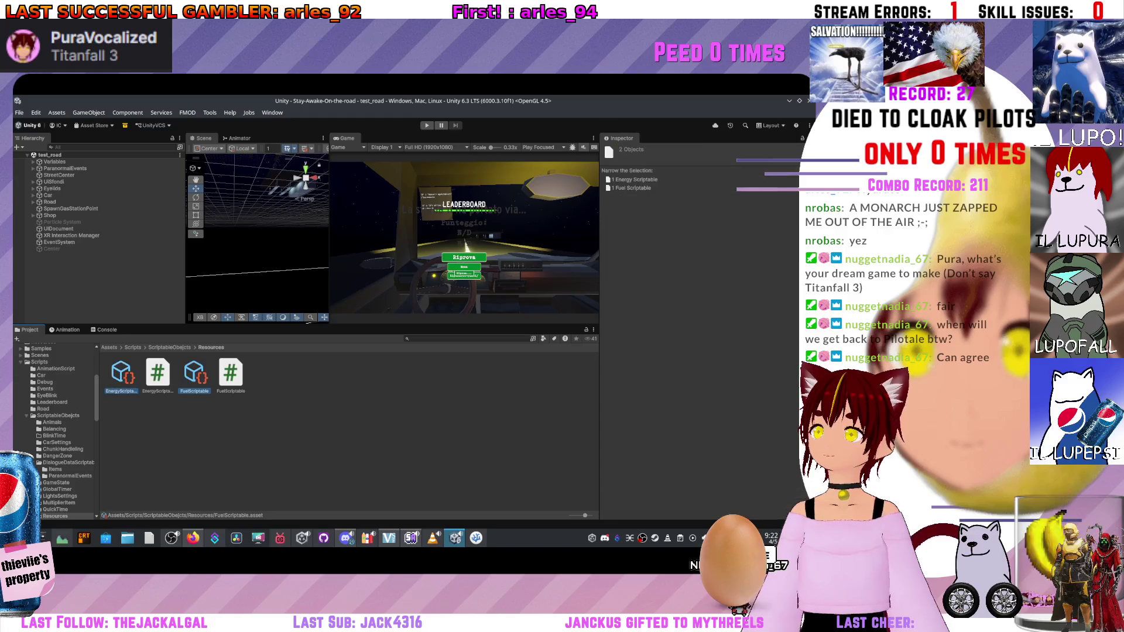
pyautogui.click(194, 374)
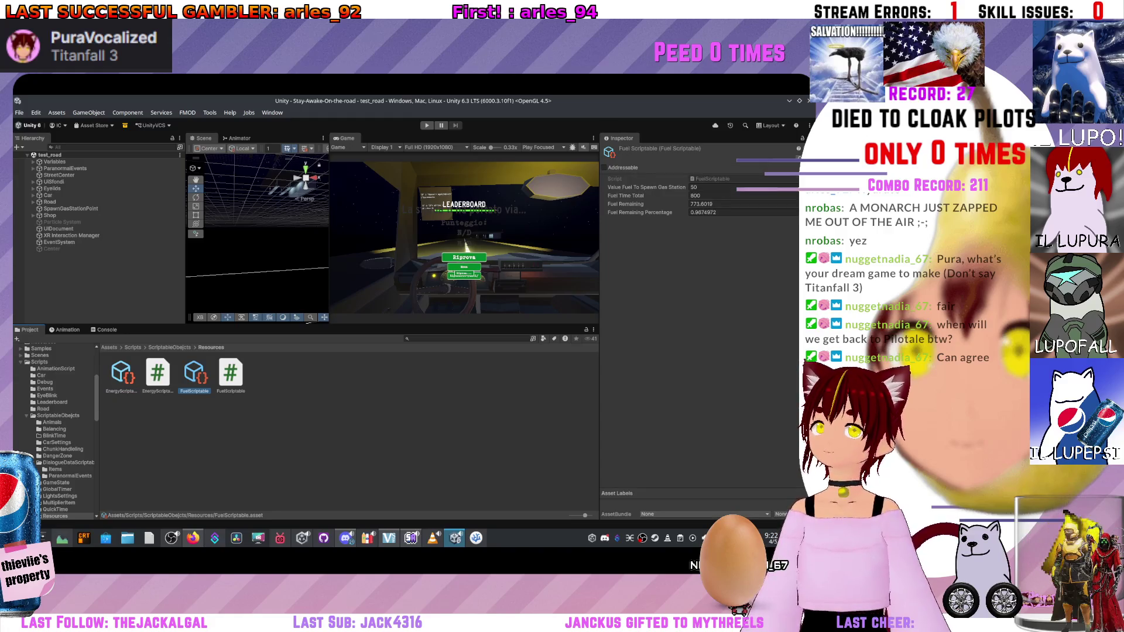
# Browse the Scripts and QuickTime folders, then return to Resources.
pyautogui.click(56, 369)
pyautogui.click(39, 362)
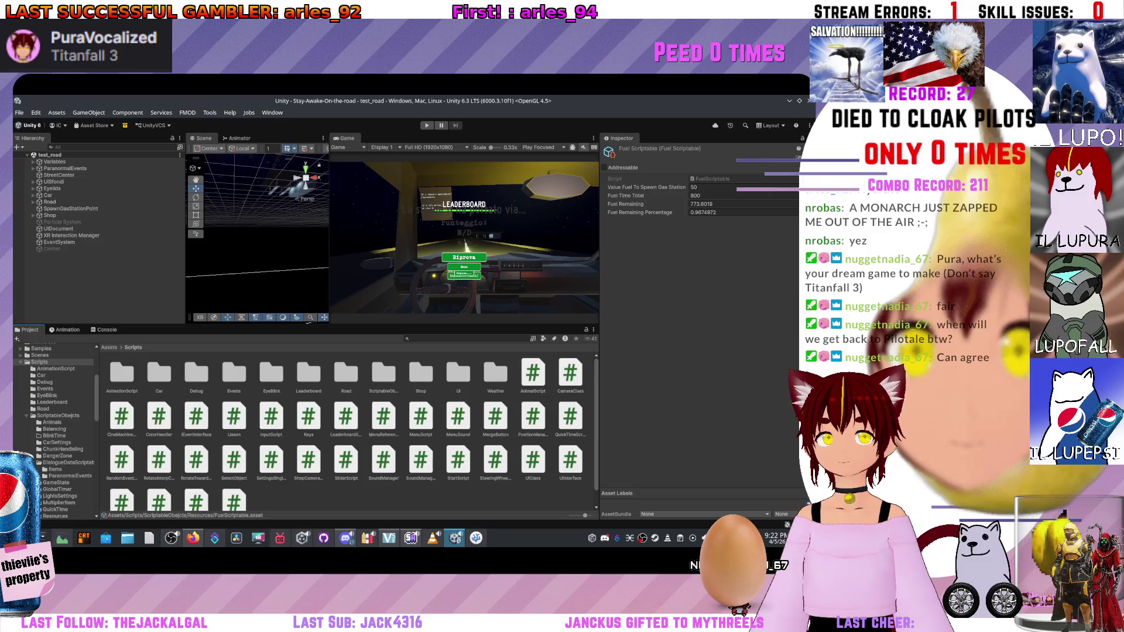
pyautogui.click(58, 415)
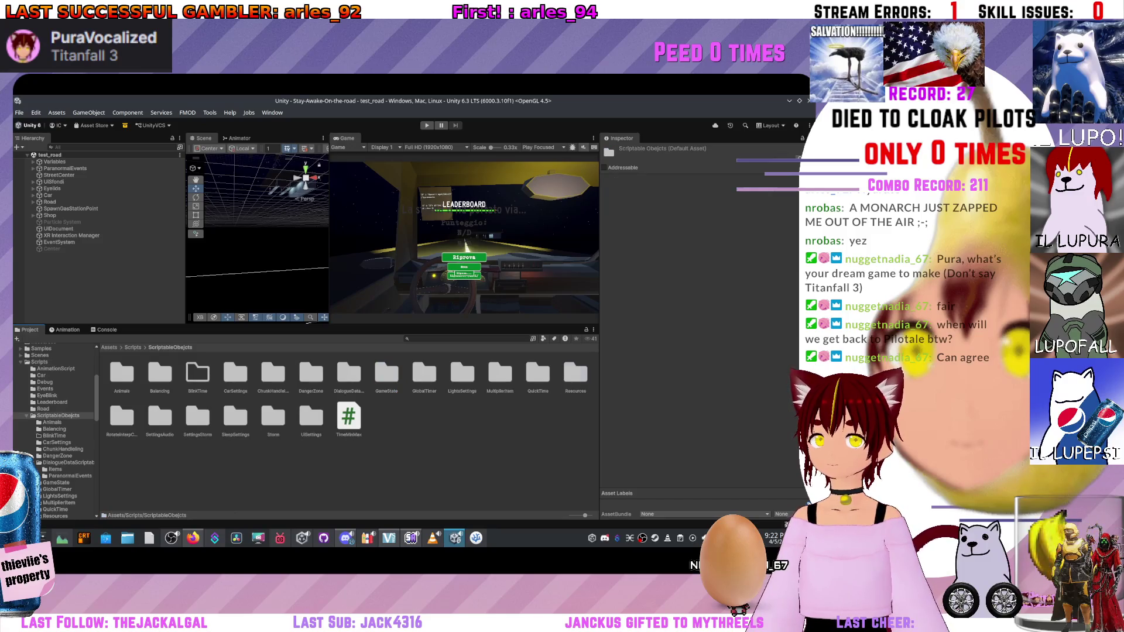
pyautogui.doubleClick(538, 375)
pyautogui.press('BackSpace')
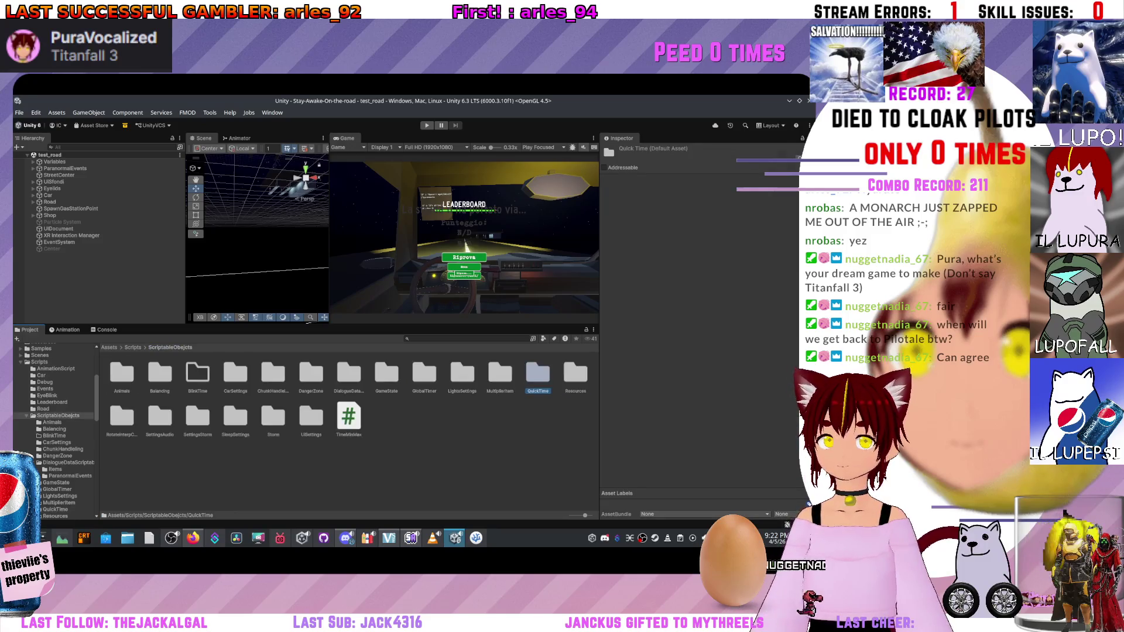
pyautogui.doubleClick(576, 374)
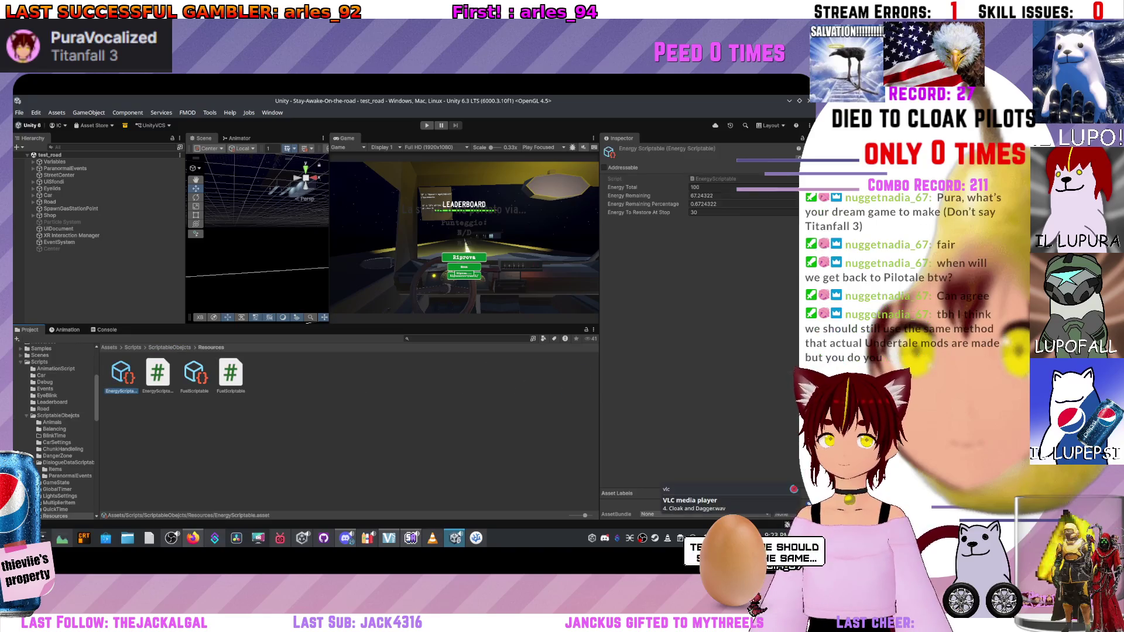
# Show FuelScriptable's values (50 fuel per gas station, total 800) and widen the Scene view.
pyautogui.click(122, 375)
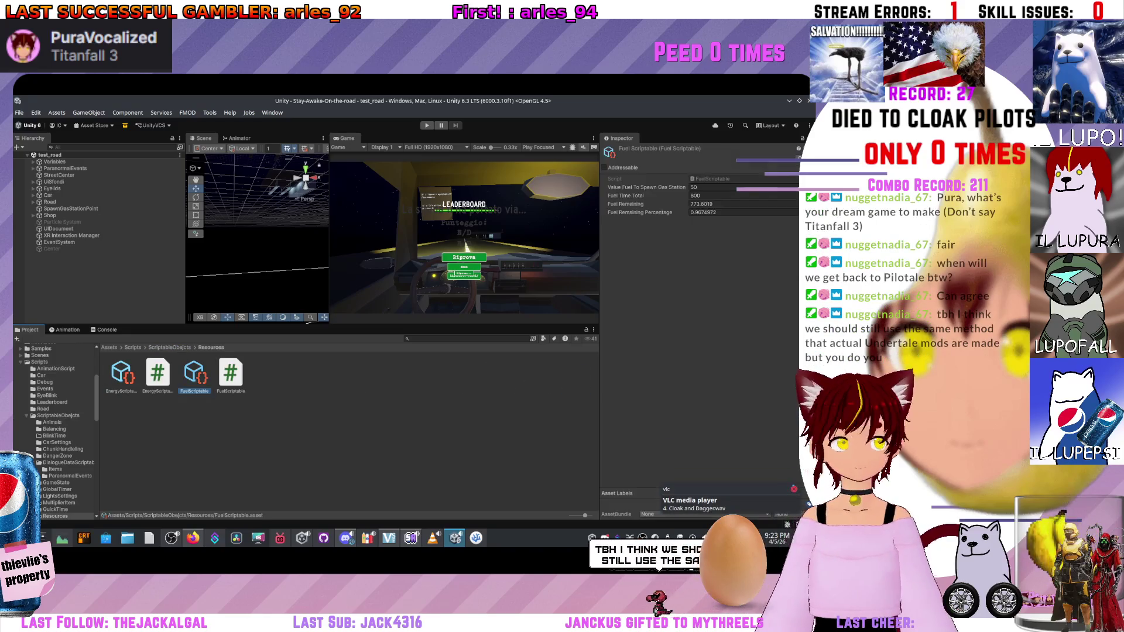
pyautogui.click(195, 375)
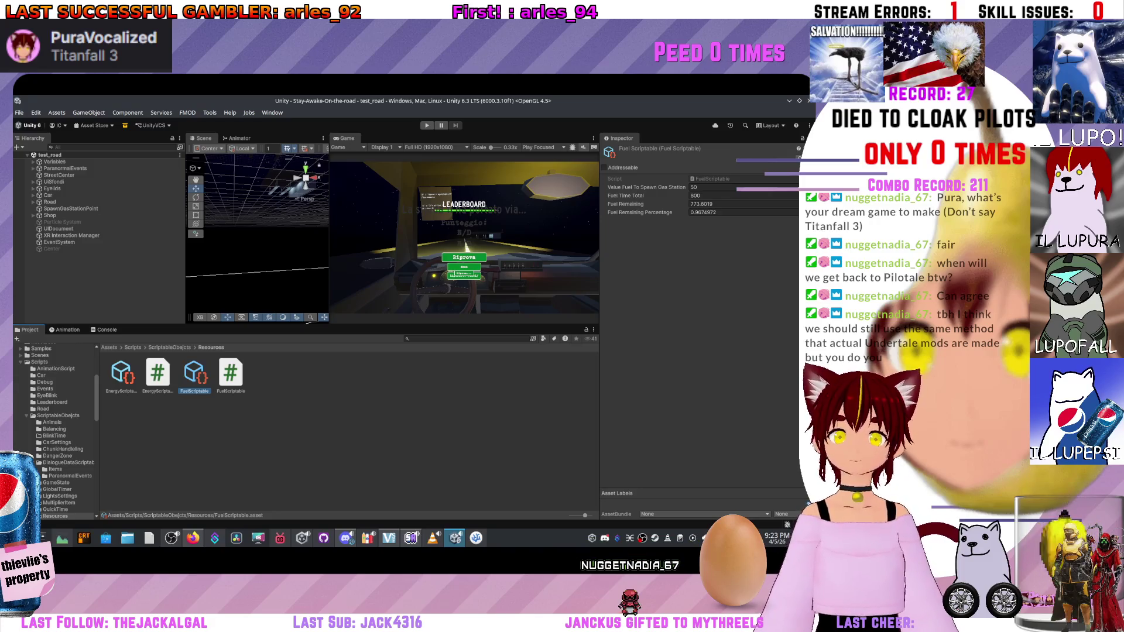
pyautogui.moveTo(330, 234); pyautogui.dragTo(477, 234)
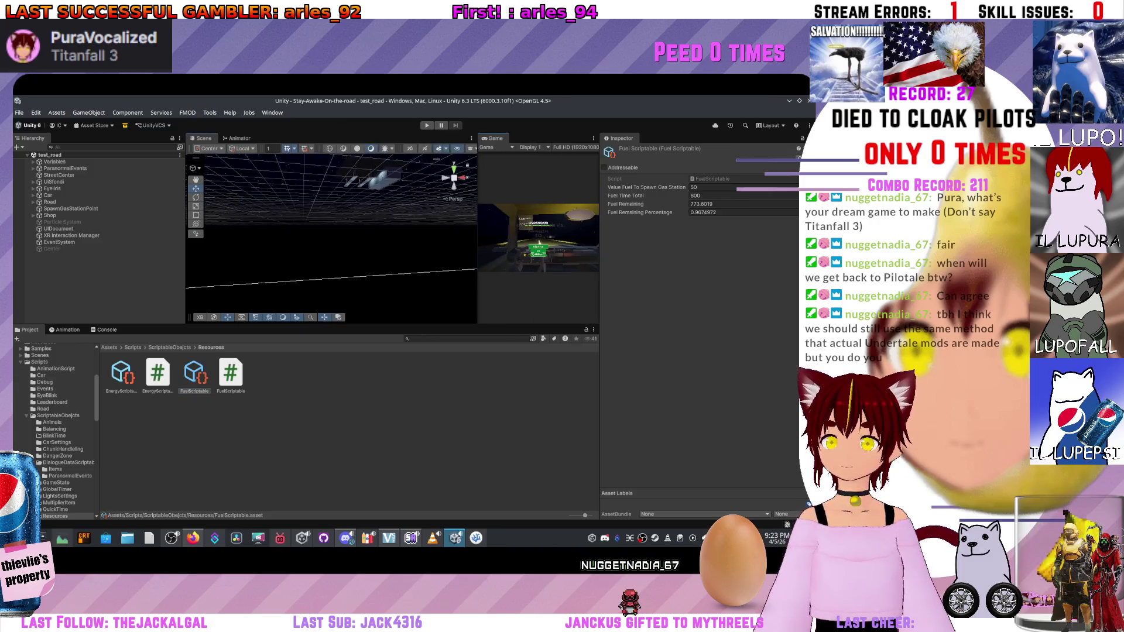
# Aim the Scene view along the road, then run the game once and stop it.
pyautogui.scroll(-2, 319, 248)
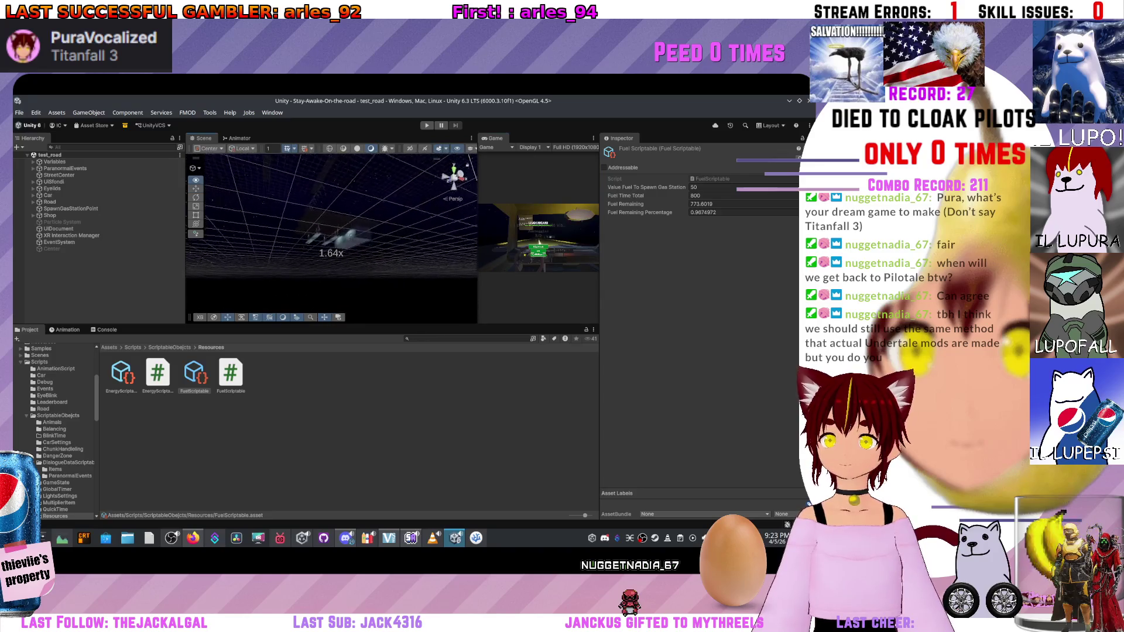
pyautogui.scroll(3, 319, 247)
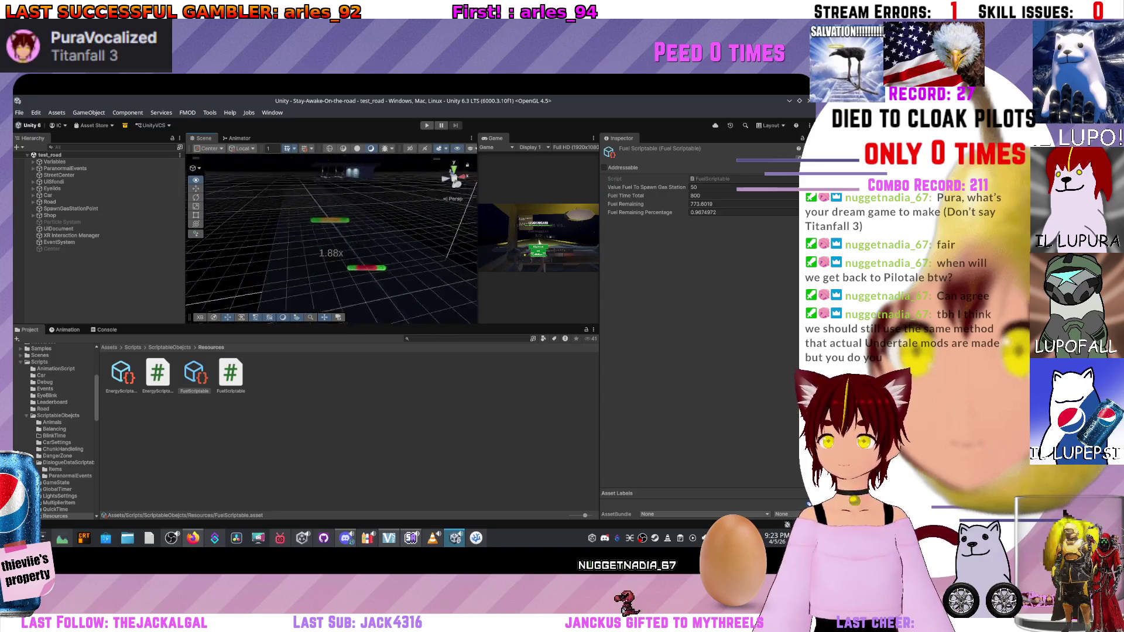
pyautogui.moveTo(319, 247); pyautogui.dragTo(333, 234)
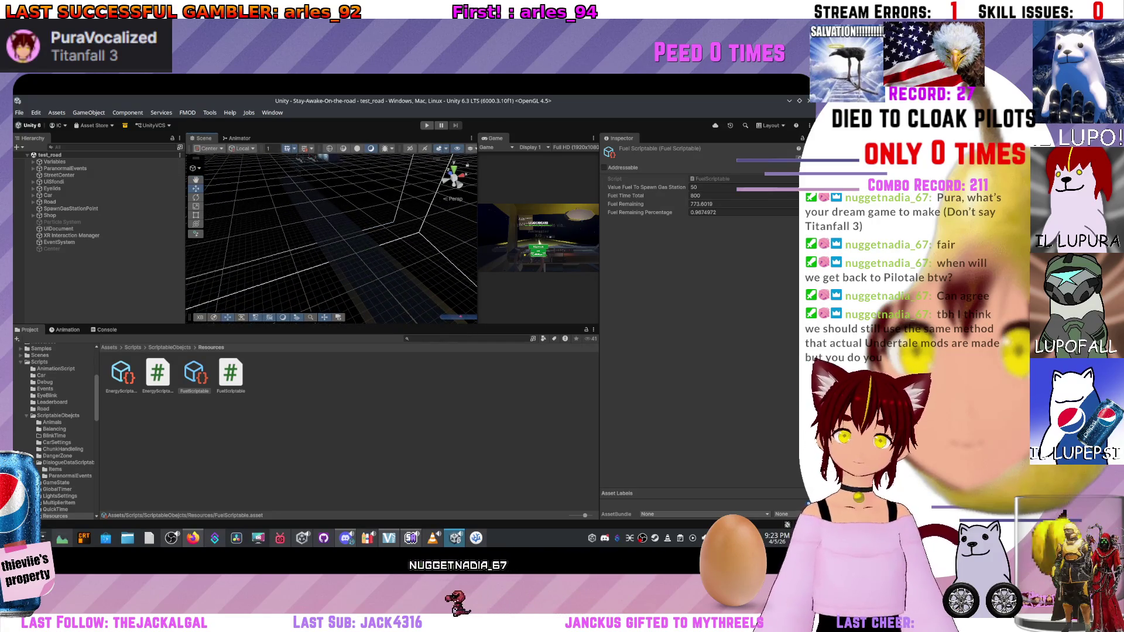
pyautogui.hotkey('ctrl', 'p')
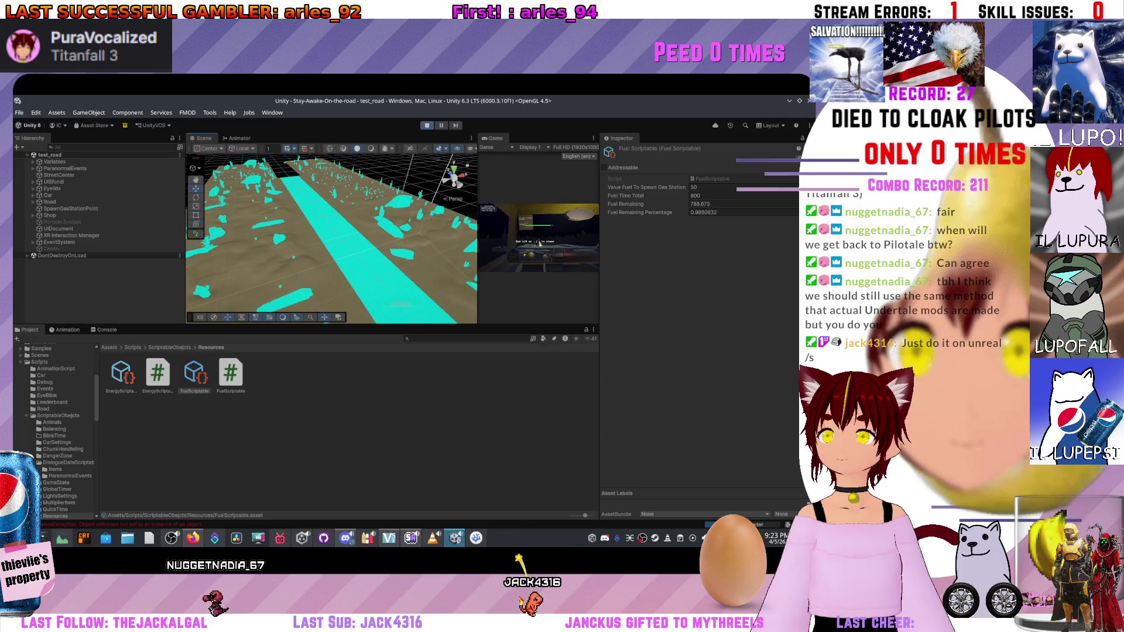
pyautogui.hotkey('ctrl', 'p')
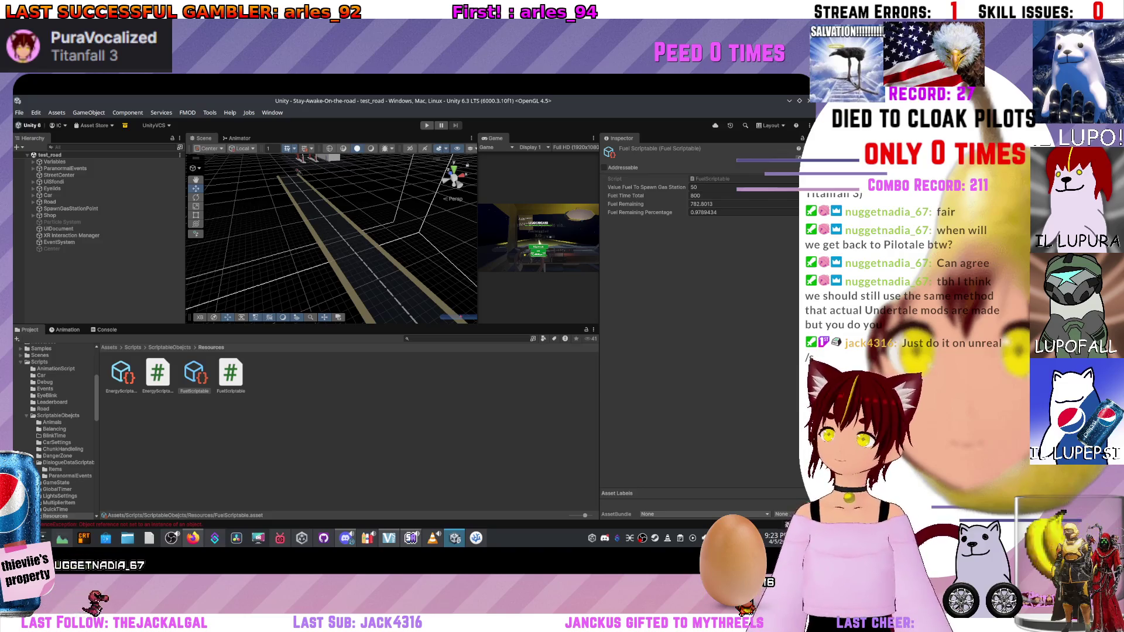
# Select EnergyScriptable with FuelScriptable, check the Balancing folder, and return to ScriptableObjects.
pyautogui.keyDown('ctrl'); pyautogui.click(121, 375); pyautogui.keyUp('ctrl')
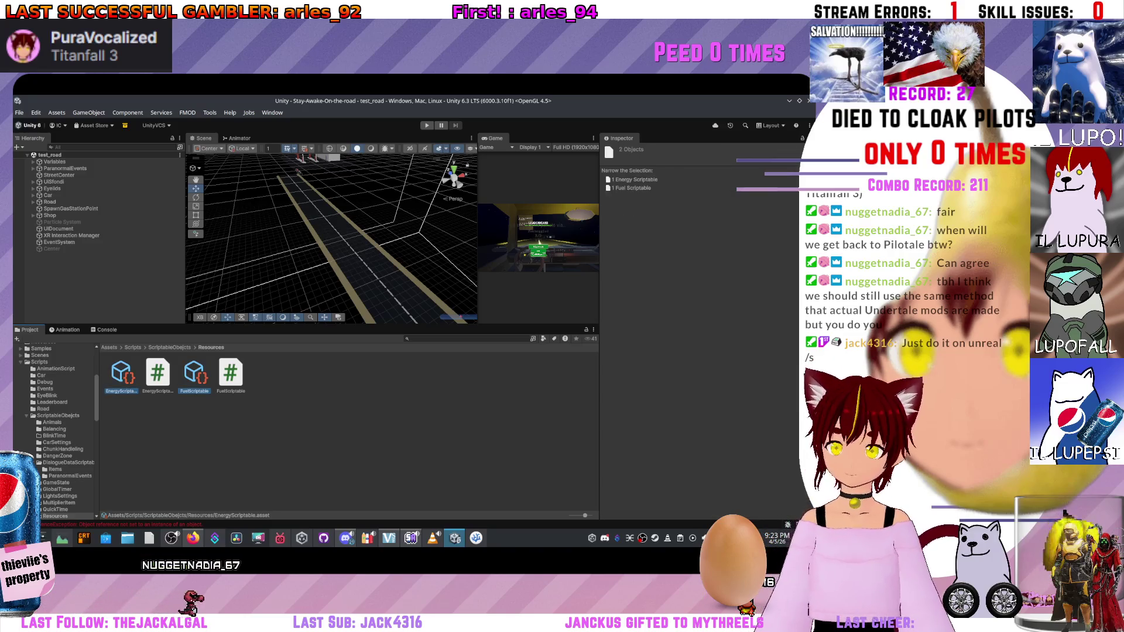
pyautogui.click(170, 347)
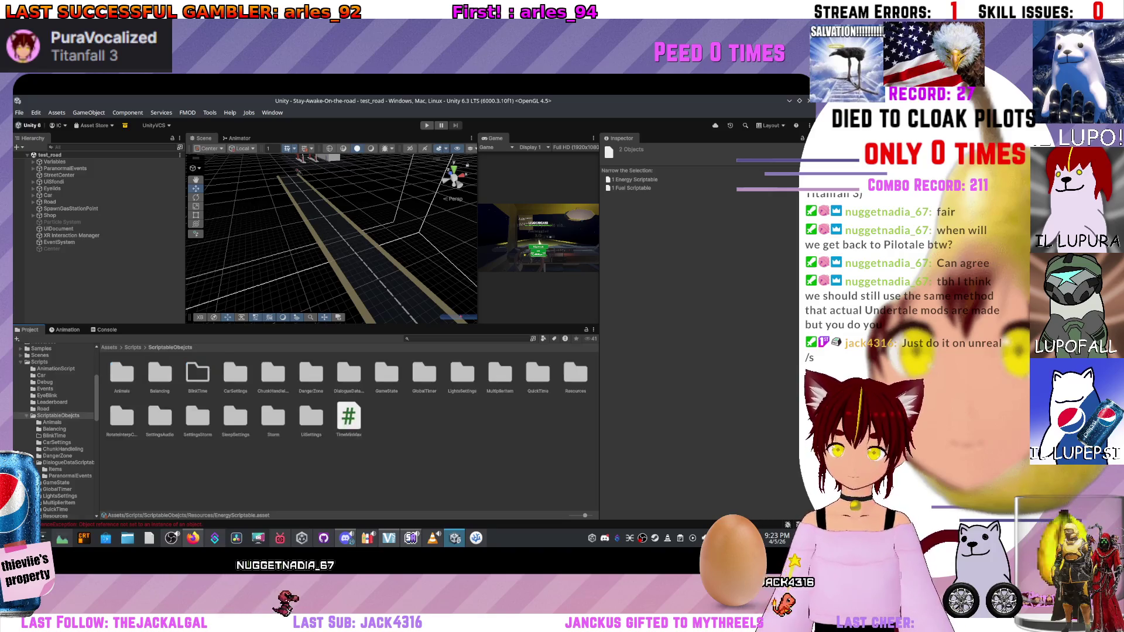
pyautogui.doubleClick(160, 373)
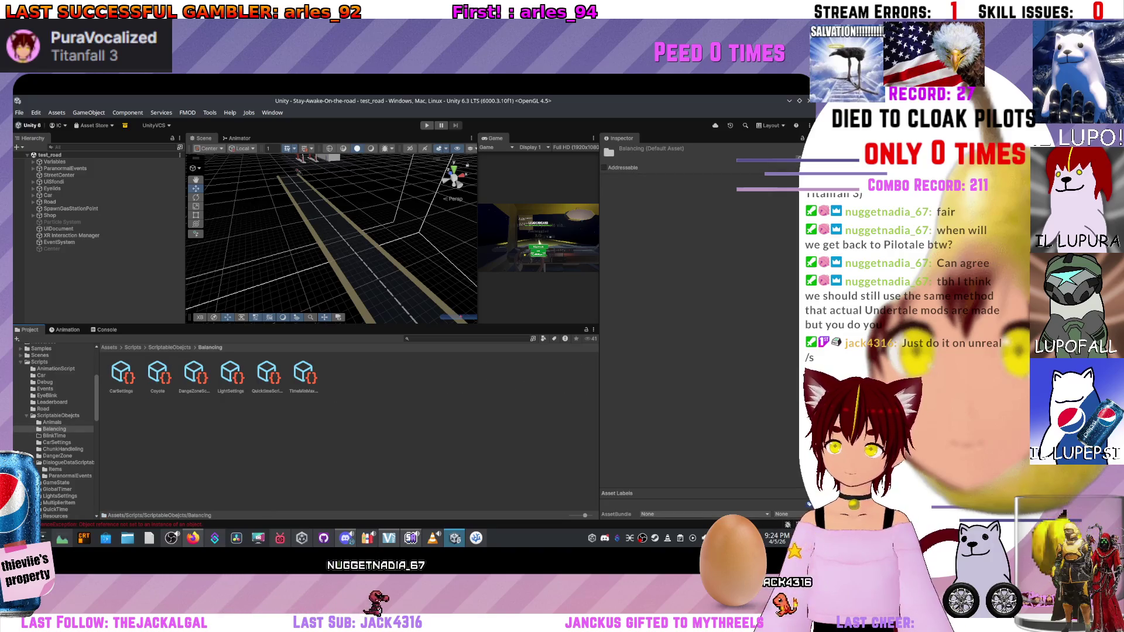
pyautogui.click(170, 347)
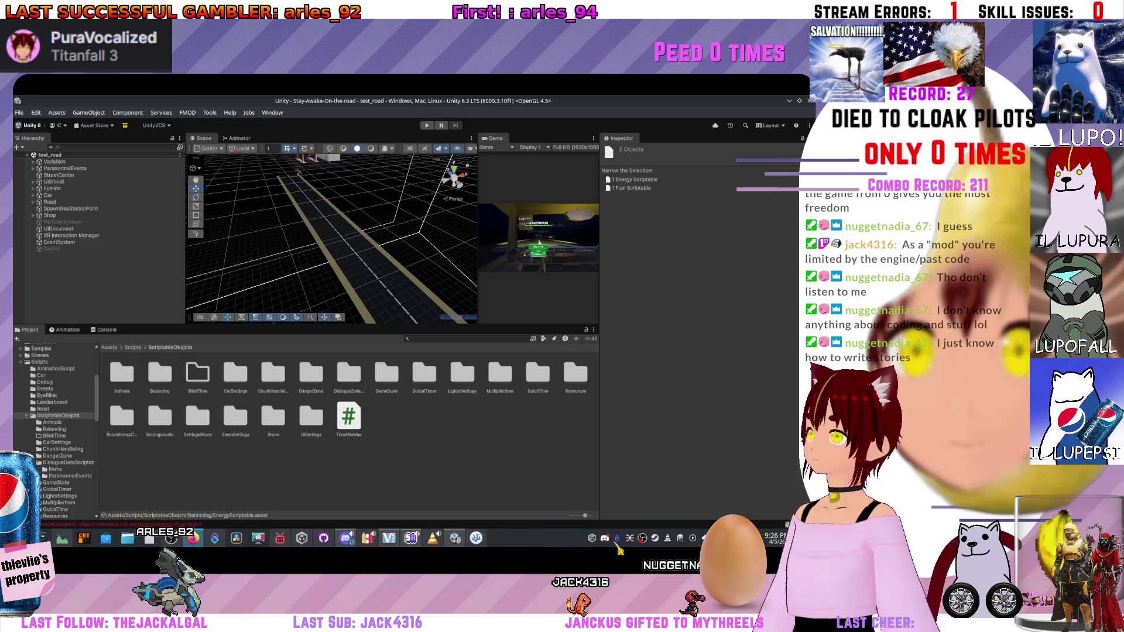
pyautogui.click(538, 373)
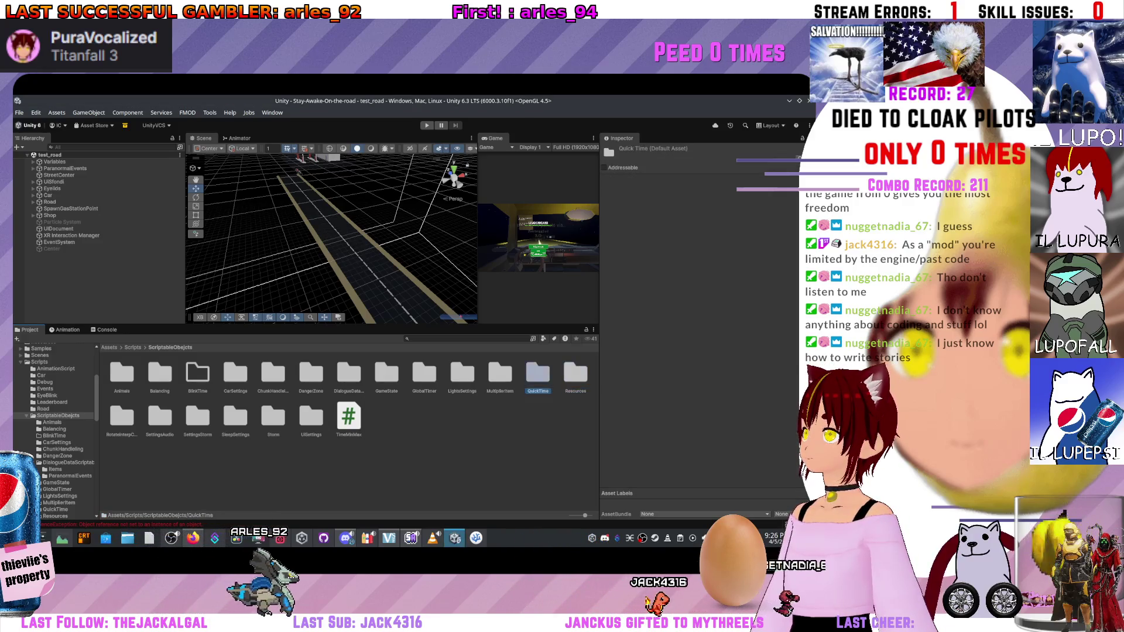
# Inspect the CarWheel rotate settings and the SettingsAudio volume values.
pyautogui.doubleClick(576, 373)
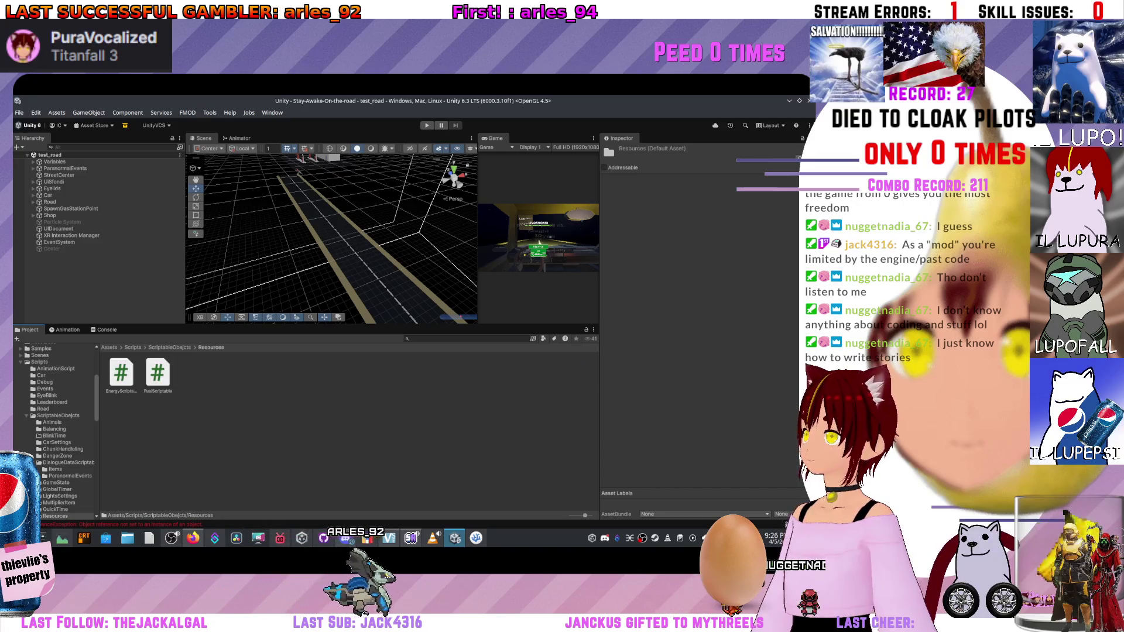
pyautogui.click(169, 347)
pyautogui.doubleClick(121, 409)
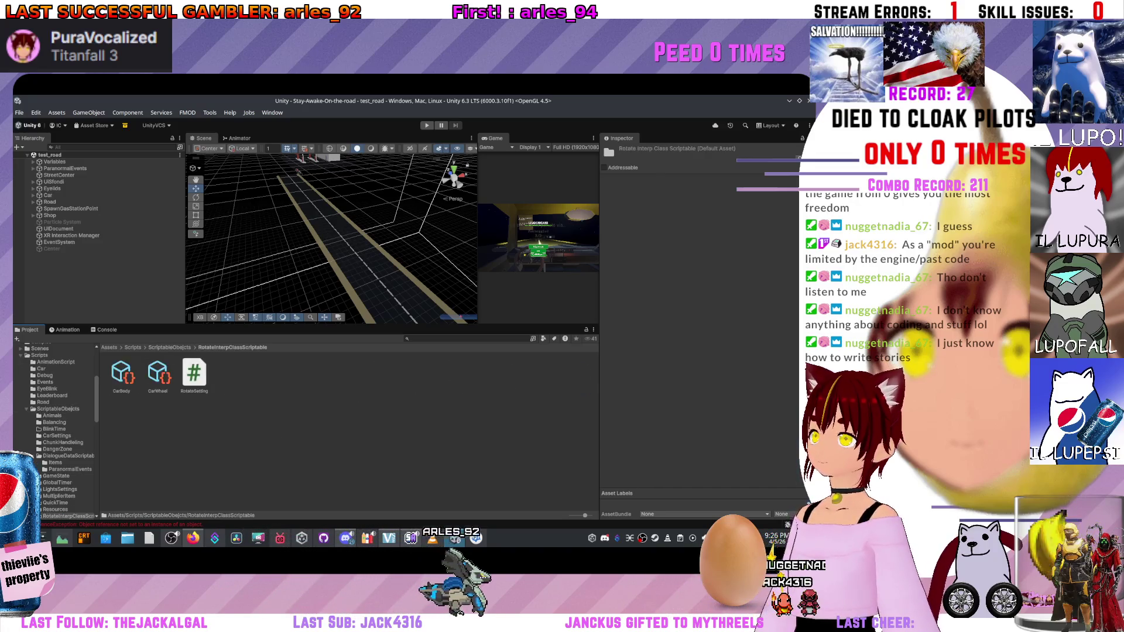
pyautogui.click(157, 374)
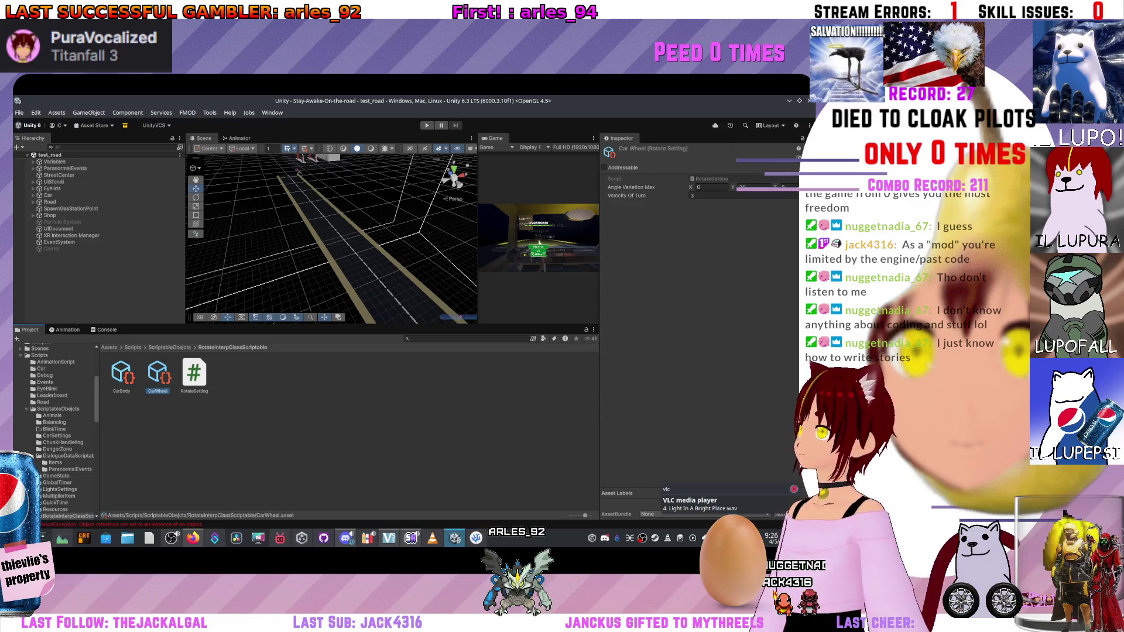
pyautogui.click(169, 347)
pyautogui.doubleClick(158, 409)
pyautogui.click(121, 375)
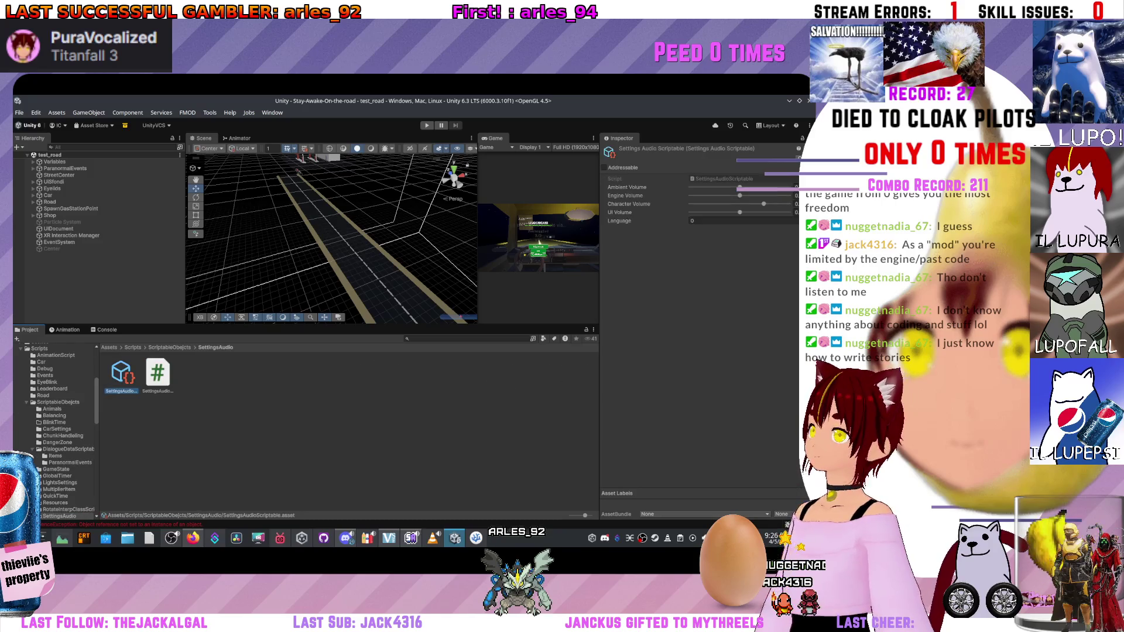
# Review the WeatherManager settings in SettingsStorm, then open the Balancing folder.
pyautogui.click(169, 348)
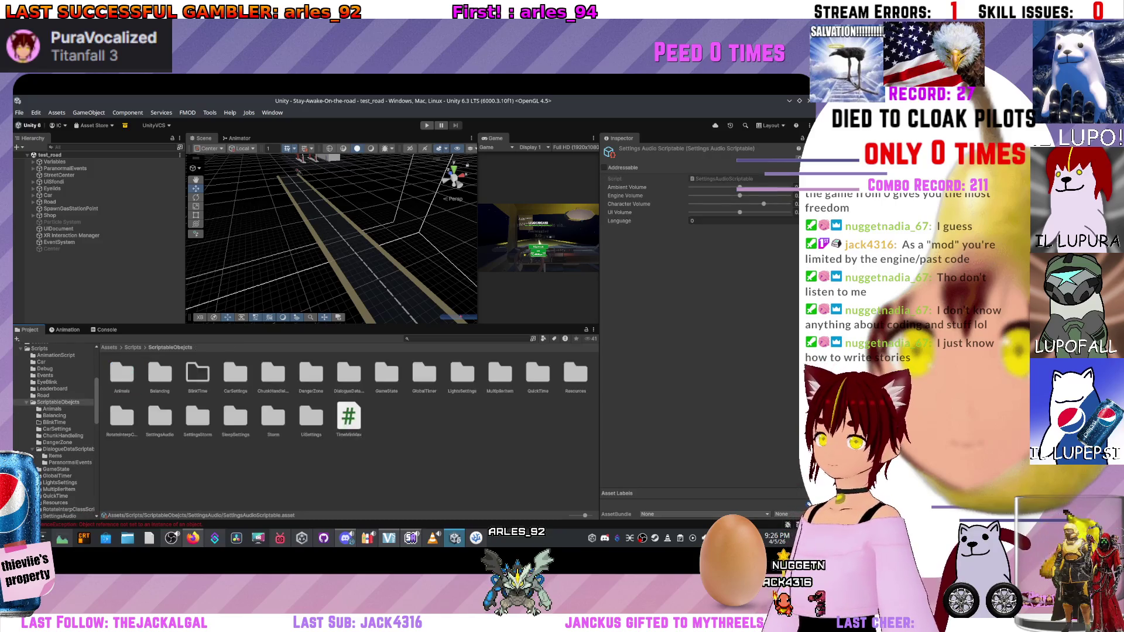
pyautogui.doubleClick(197, 412)
pyautogui.click(122, 375)
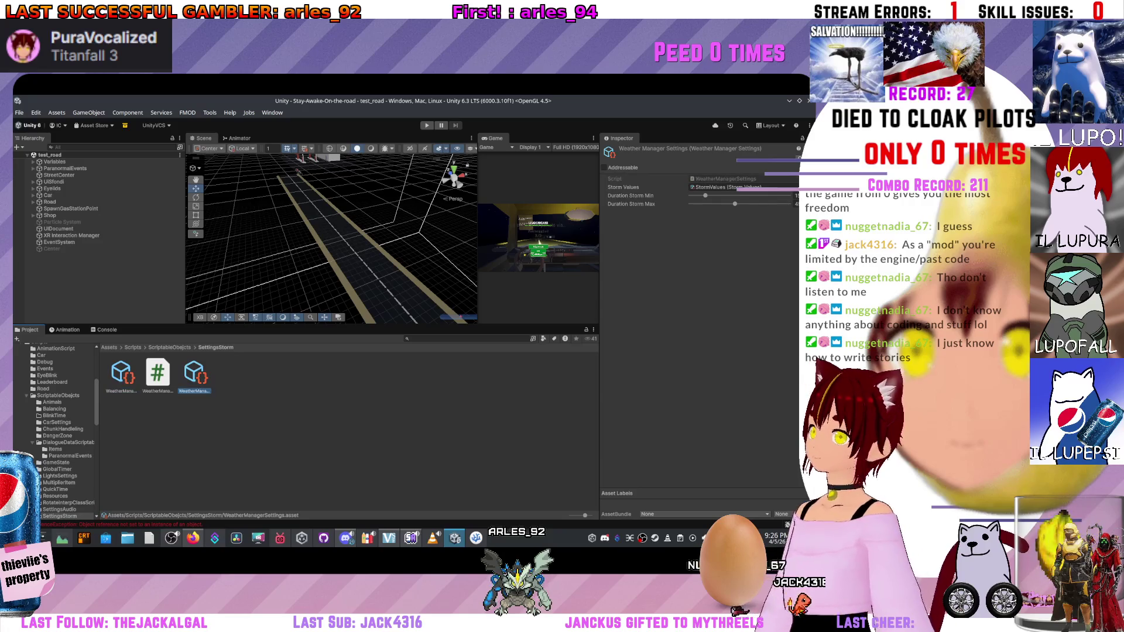
pyautogui.click(47, 375)
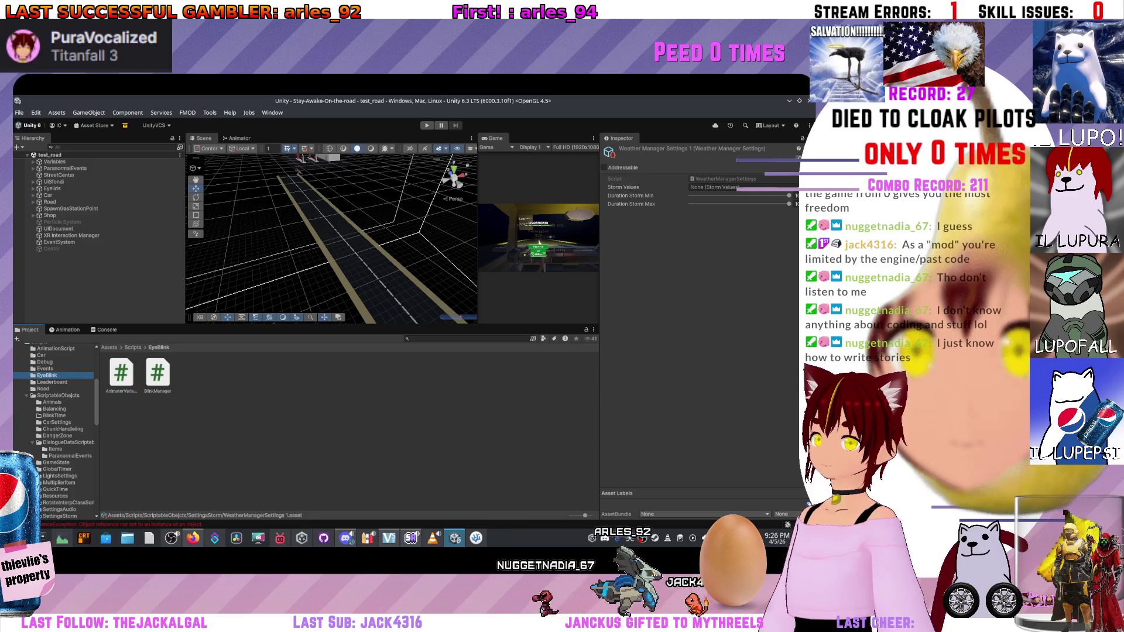
pyautogui.click(58, 395)
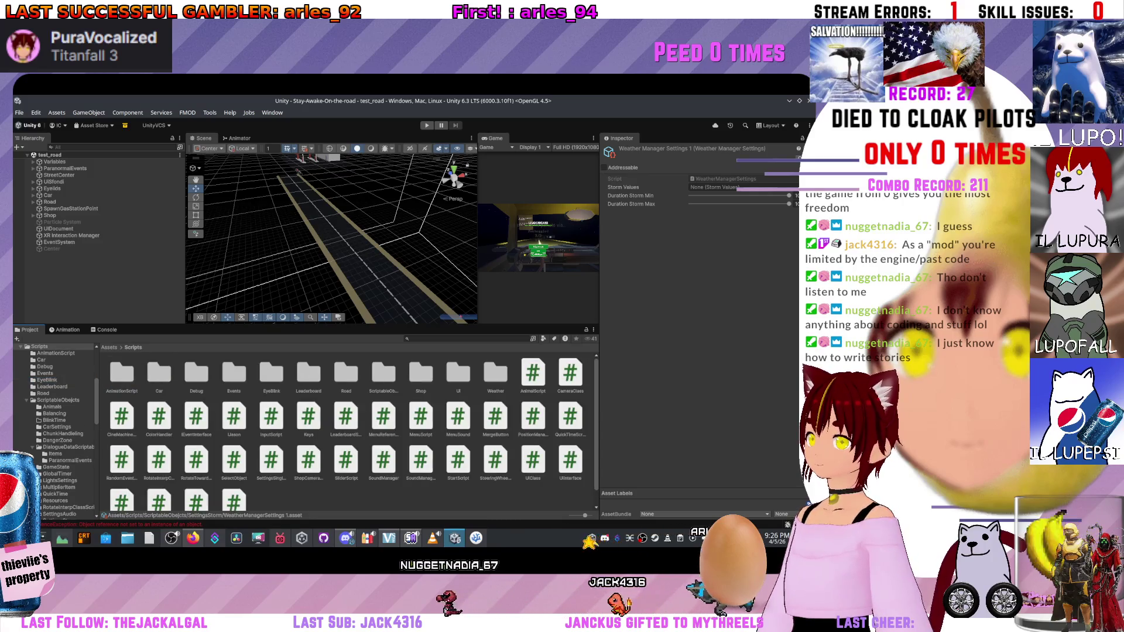
pyautogui.doubleClick(159, 417)
pyautogui.click(170, 347)
pyautogui.doubleClick(197, 417)
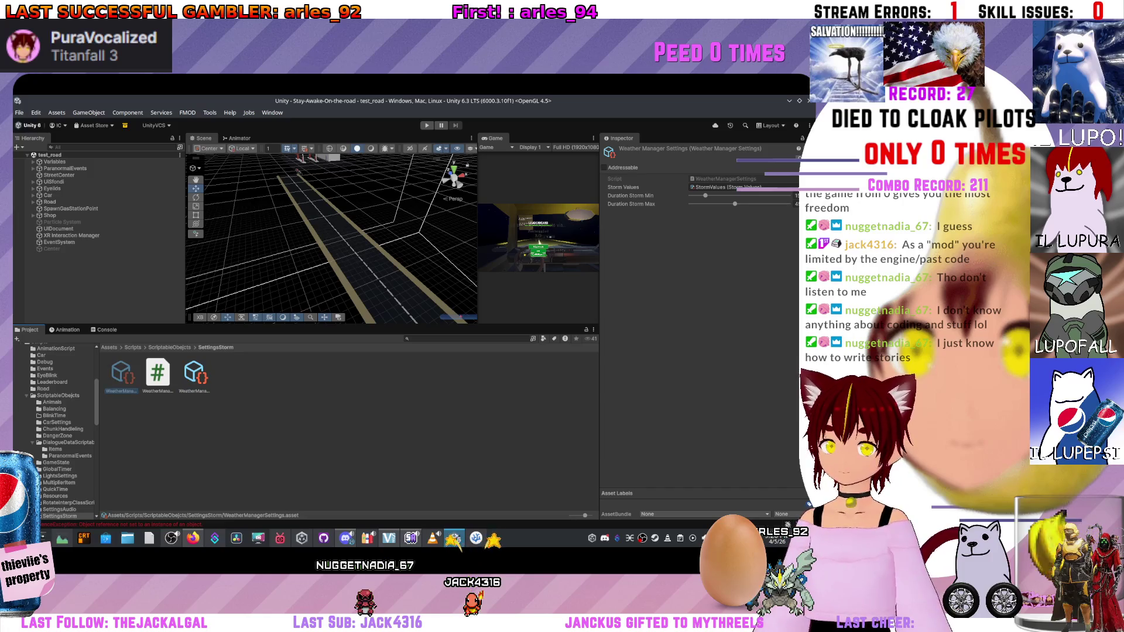
pyautogui.click(170, 347)
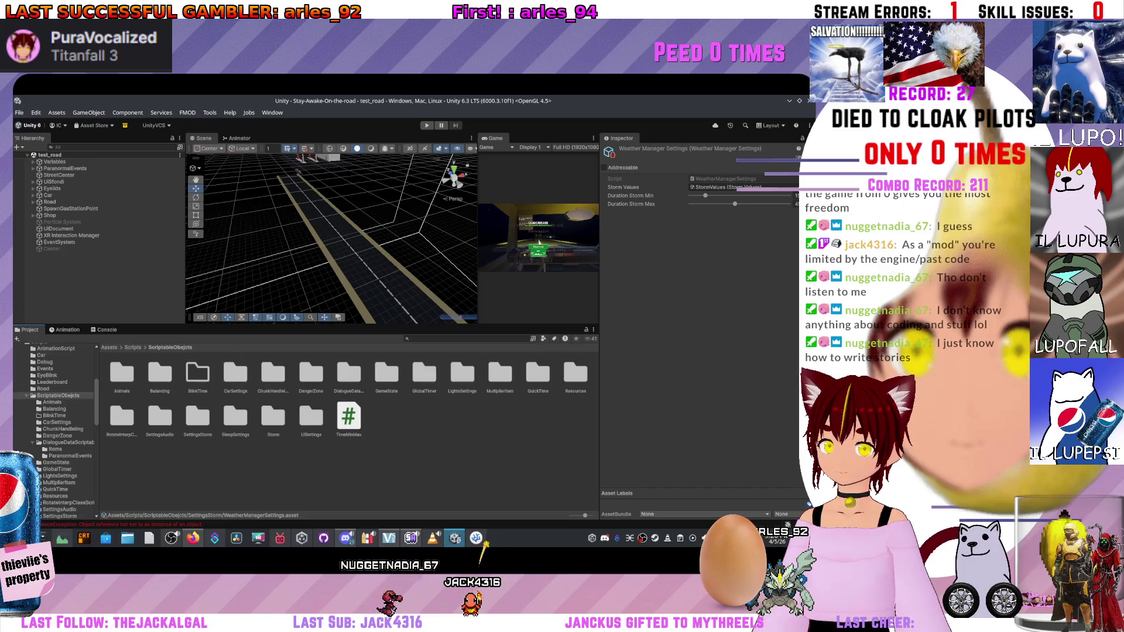
pyautogui.doubleClick(160, 374)
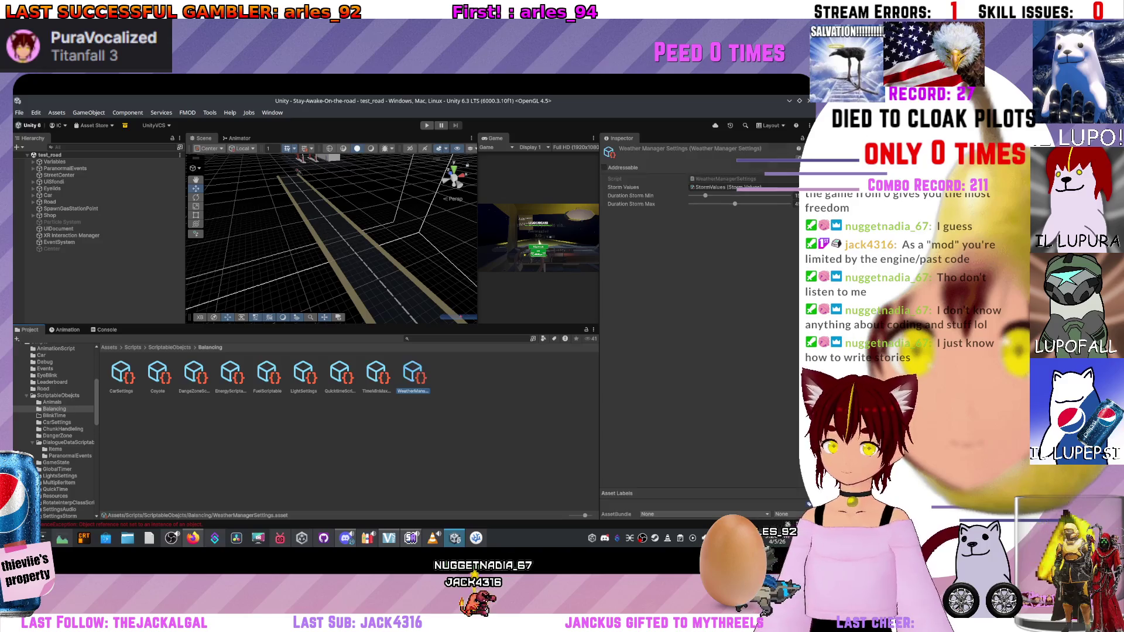
# Move the SleepTurning asset from SleepSettings into the Balancing folder.
pyautogui.click(61, 395)
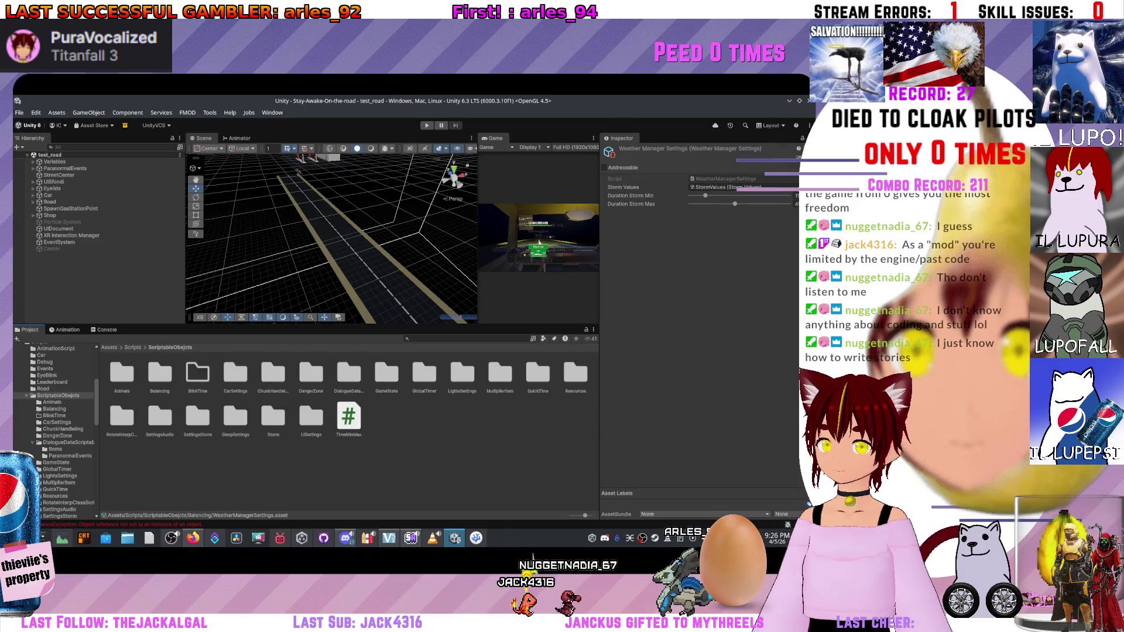
pyautogui.doubleClick(236, 417)
pyautogui.click(121, 374)
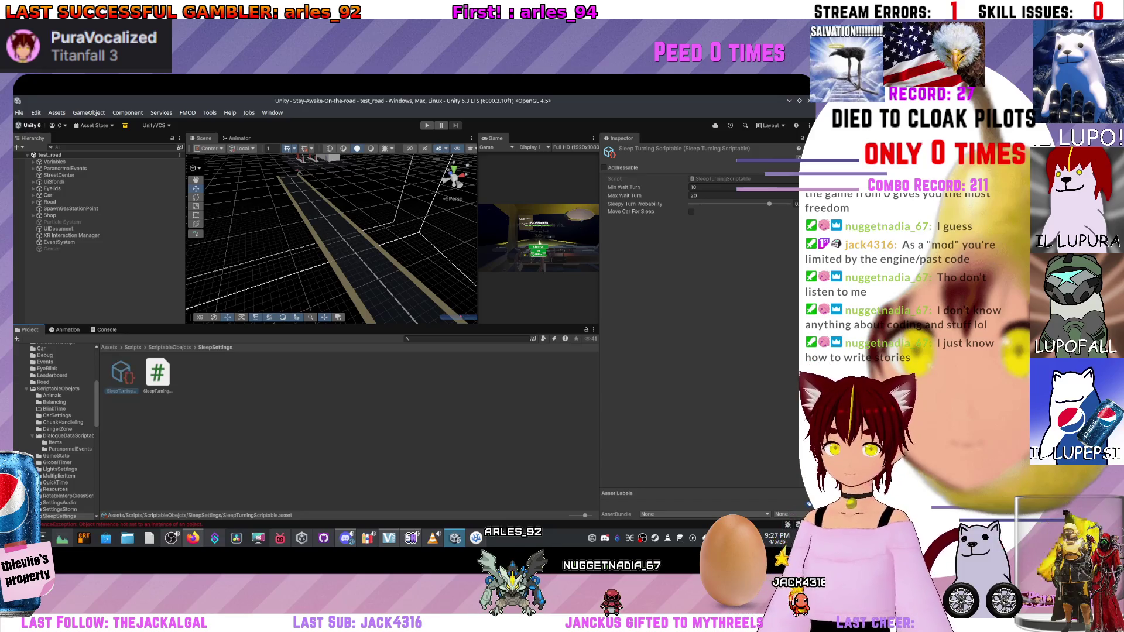
pyautogui.click(58, 389)
pyautogui.click(54, 402)
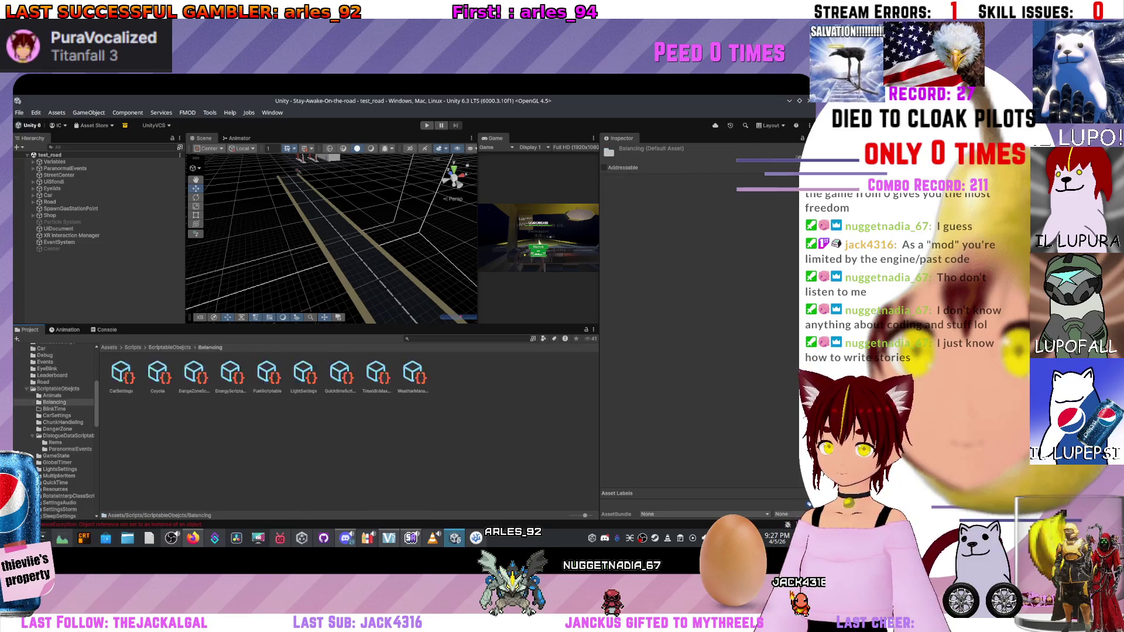
pyautogui.hotkey('ctrl', 'v')
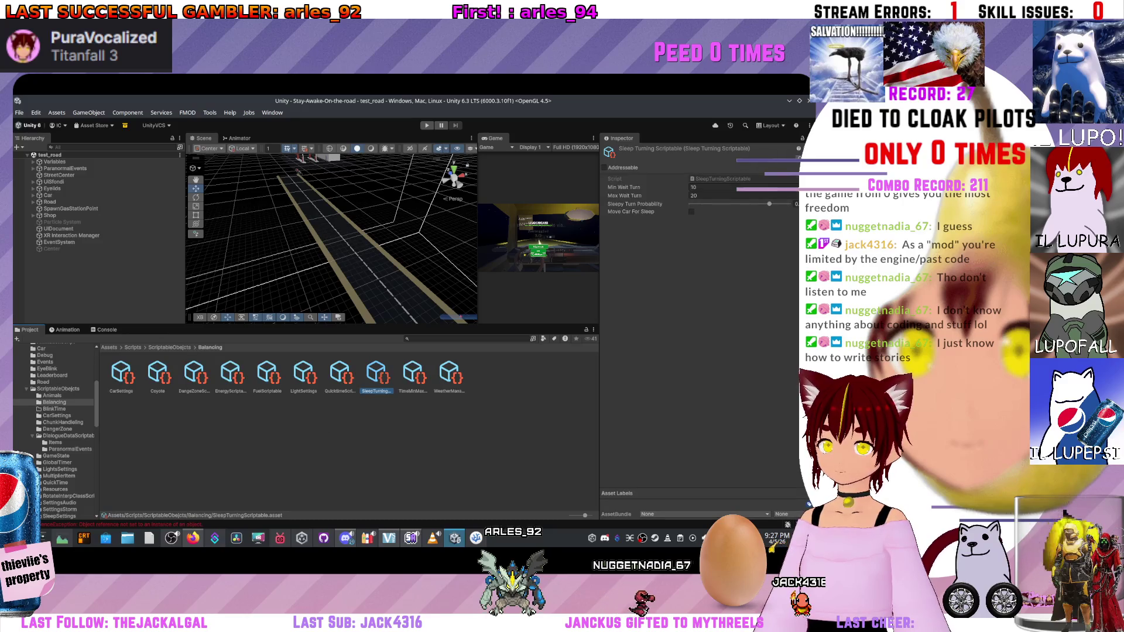
# Check the Storm List and StormValues in Storm and the UISettings folder, then return.
pyautogui.click(58, 389)
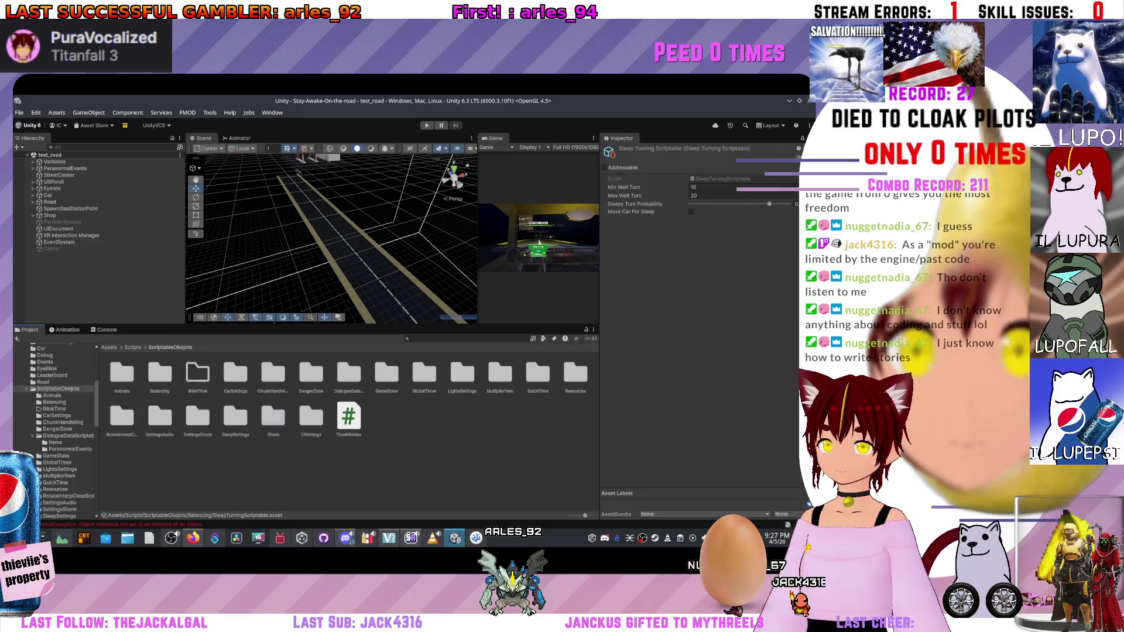
pyautogui.doubleClick(273, 417)
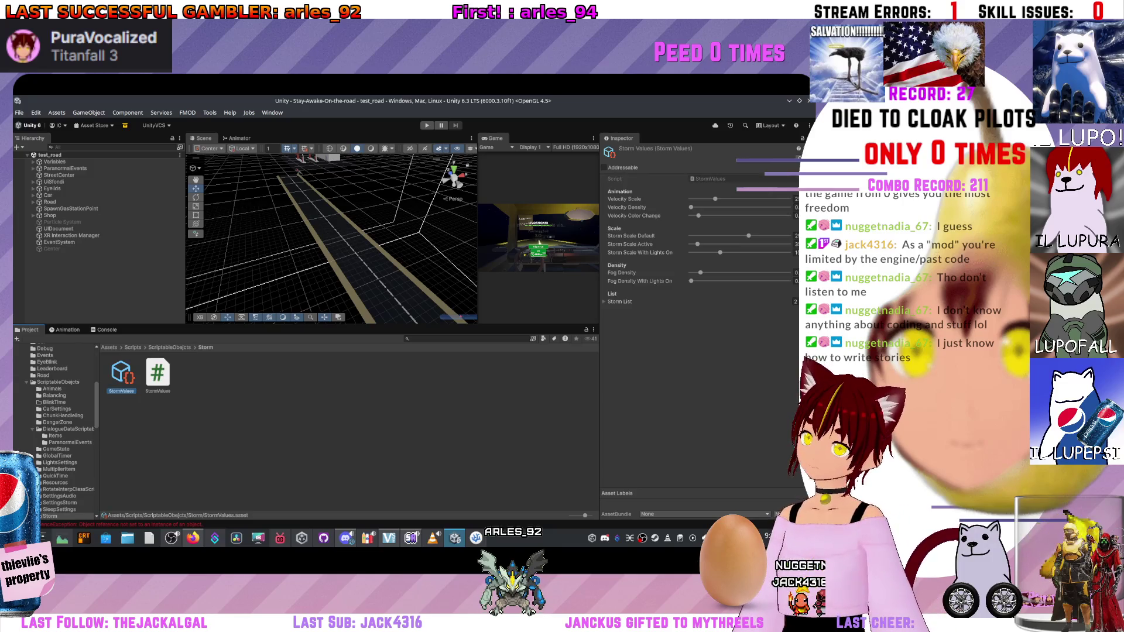
pyautogui.click(603, 302)
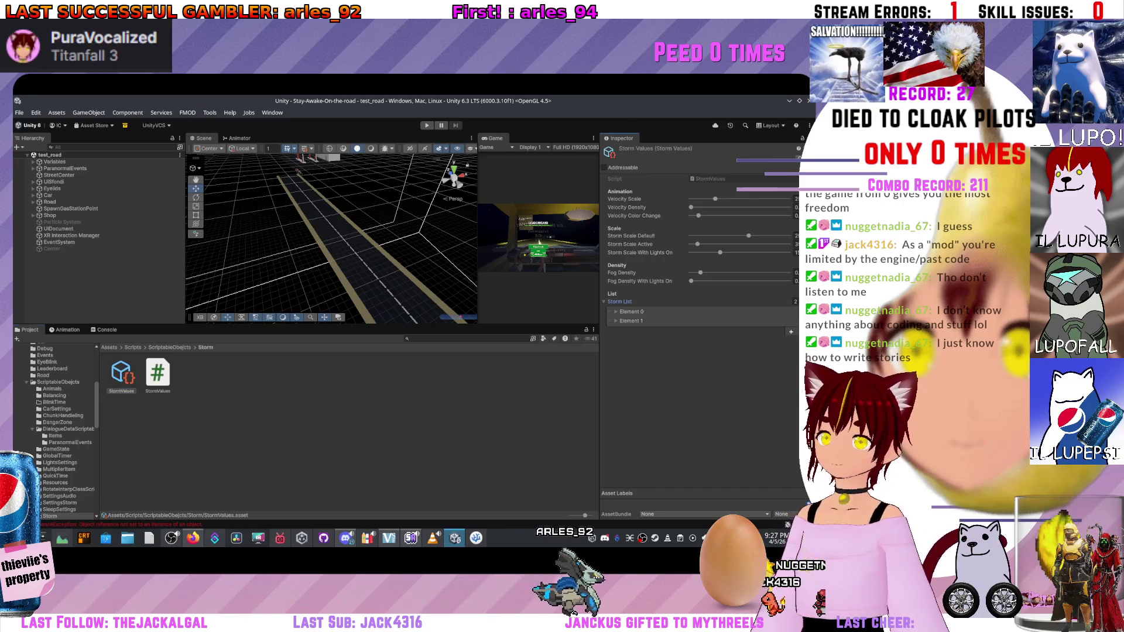
pyautogui.click(170, 347)
pyautogui.doubleClick(311, 416)
pyautogui.click(170, 347)
pyautogui.doubleClick(273, 417)
pyautogui.click(121, 373)
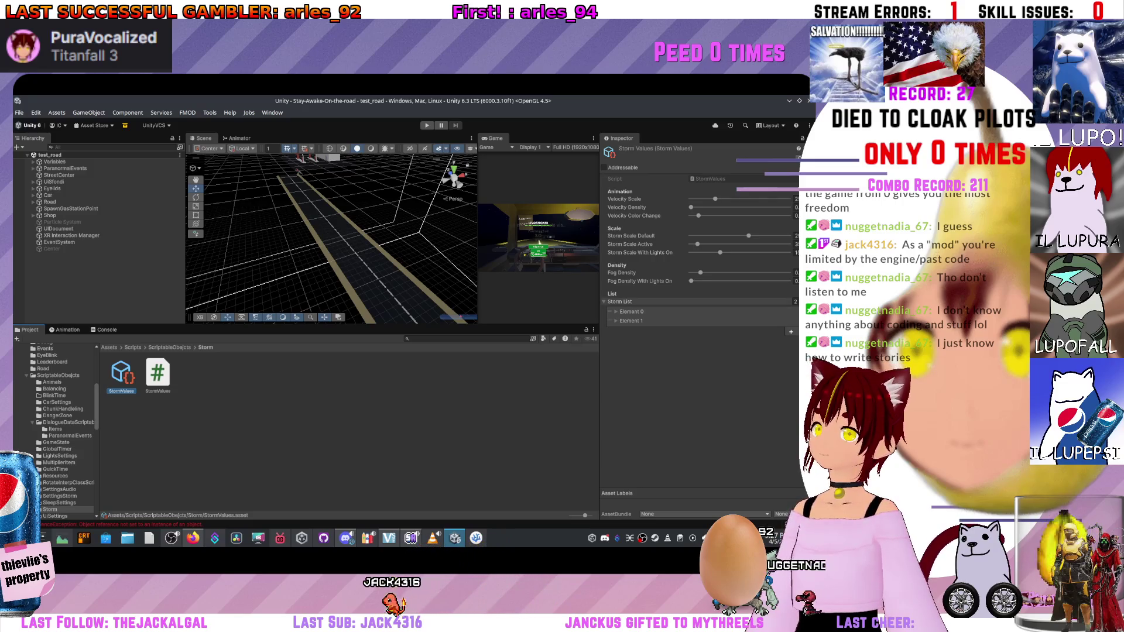
pyautogui.click(58, 375)
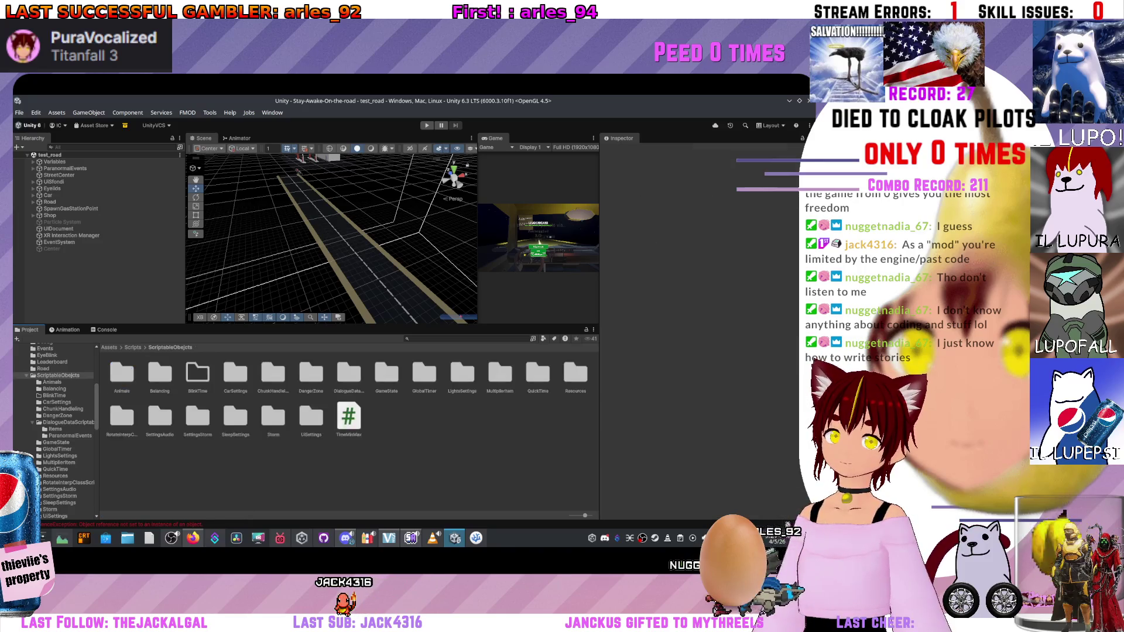
# Move UITimesDisplay from UISettings into Balancing and show the CarSettings values.
pyautogui.doubleClick(311, 417)
pyautogui.click(121, 375)
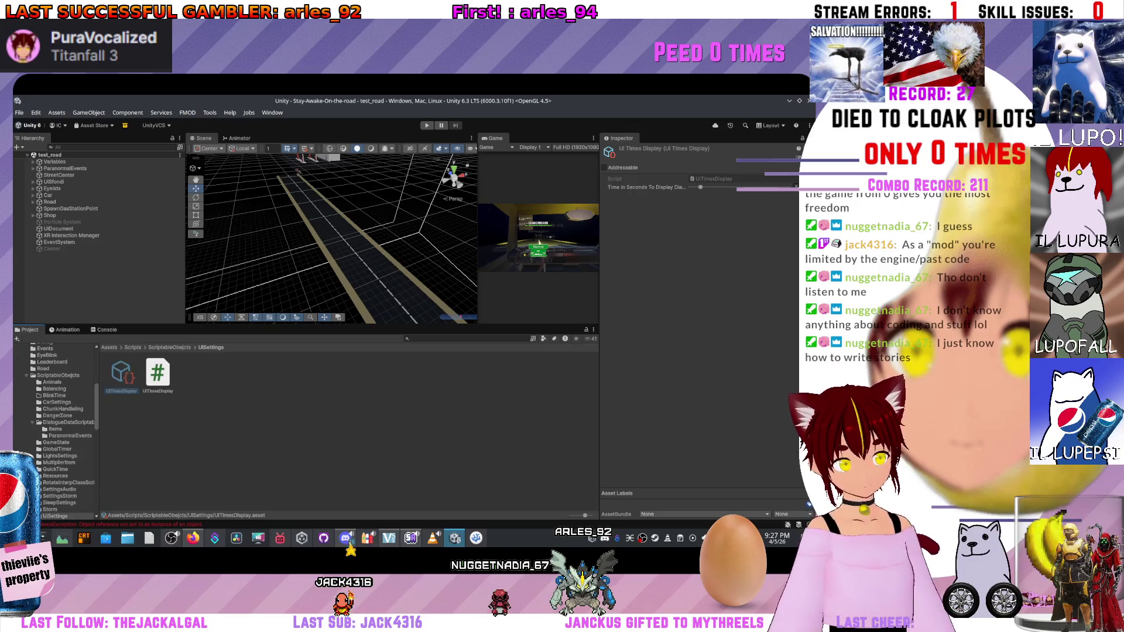
pyautogui.click(58, 375)
pyautogui.doubleClick(159, 373)
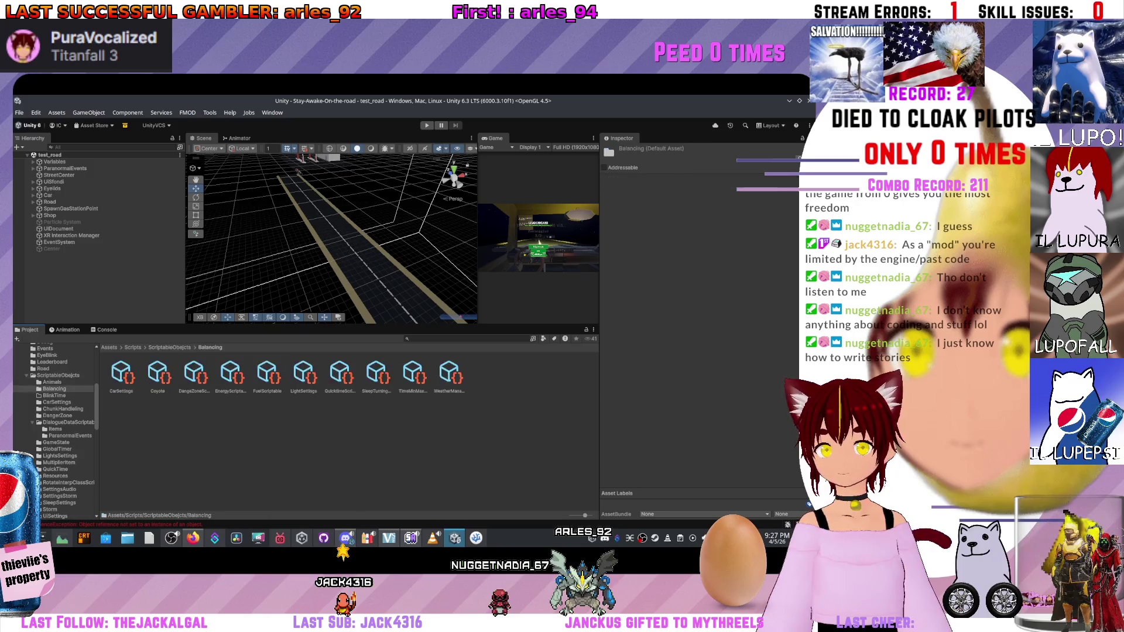
pyautogui.click(122, 375)
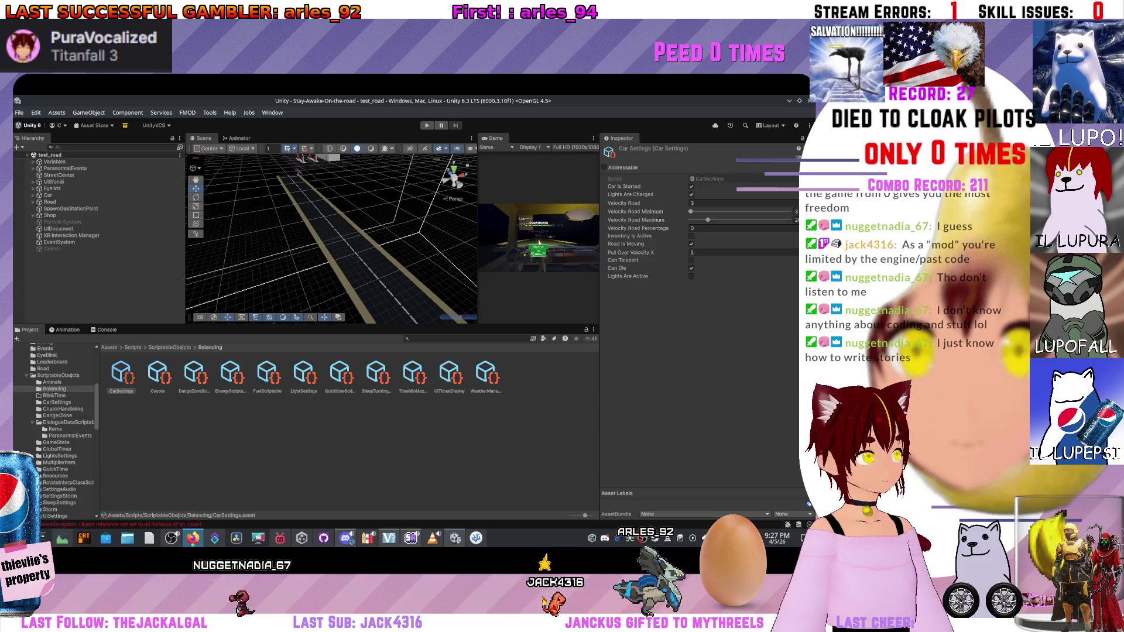
# Enter the search 'how to put a little description for variables in unity on inspector'.
pyautogui.write('how to ')
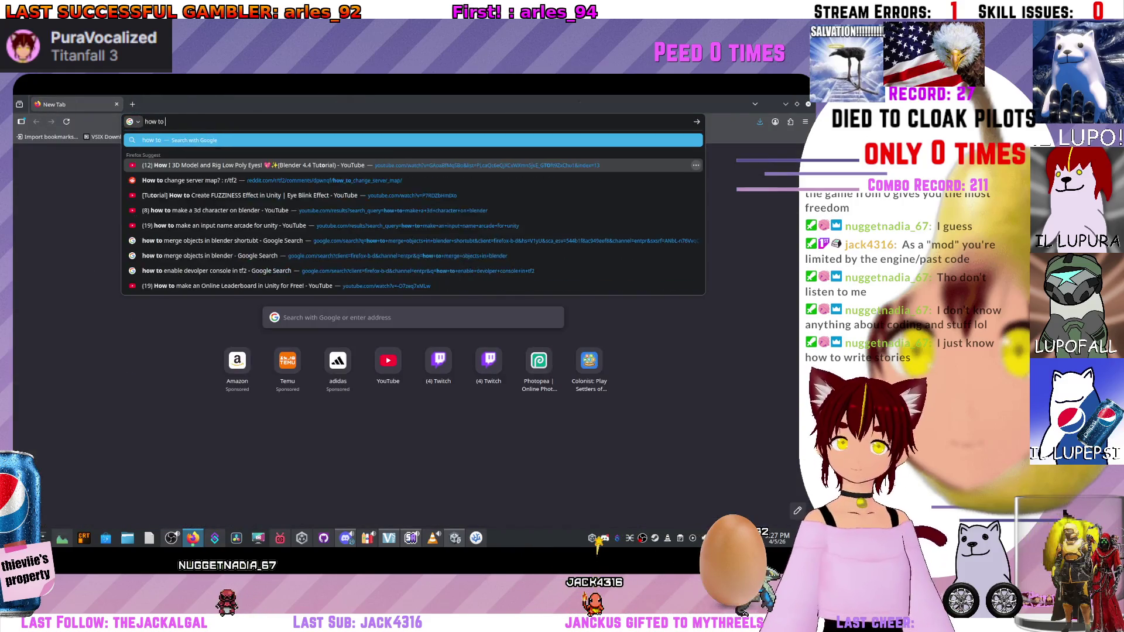
pyautogui.write('put a little des')
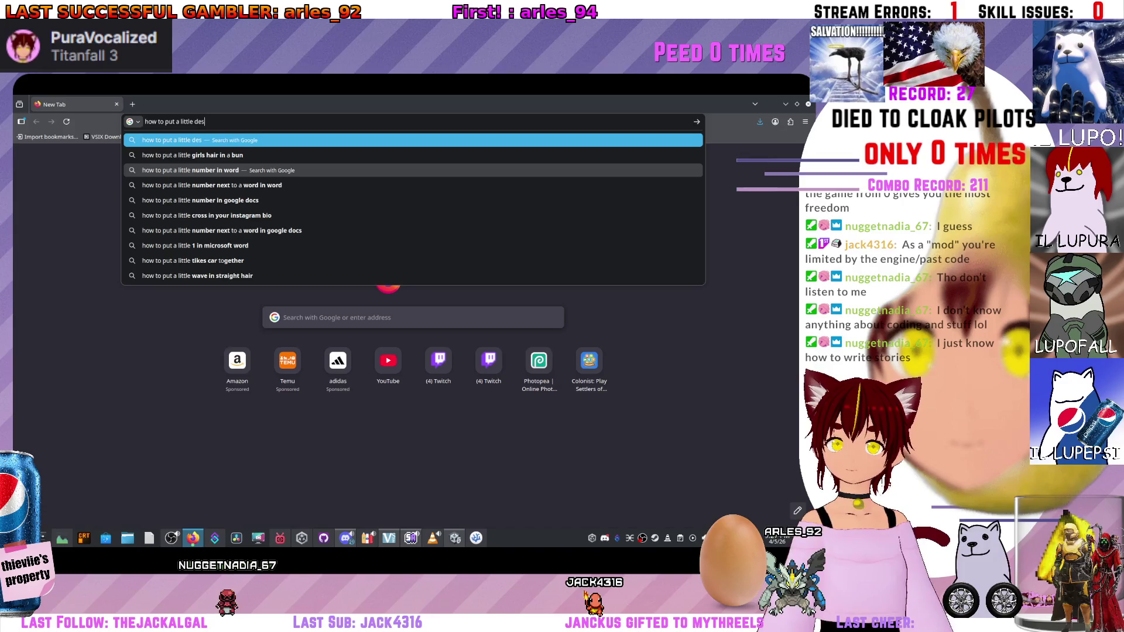
pyautogui.write('cription')
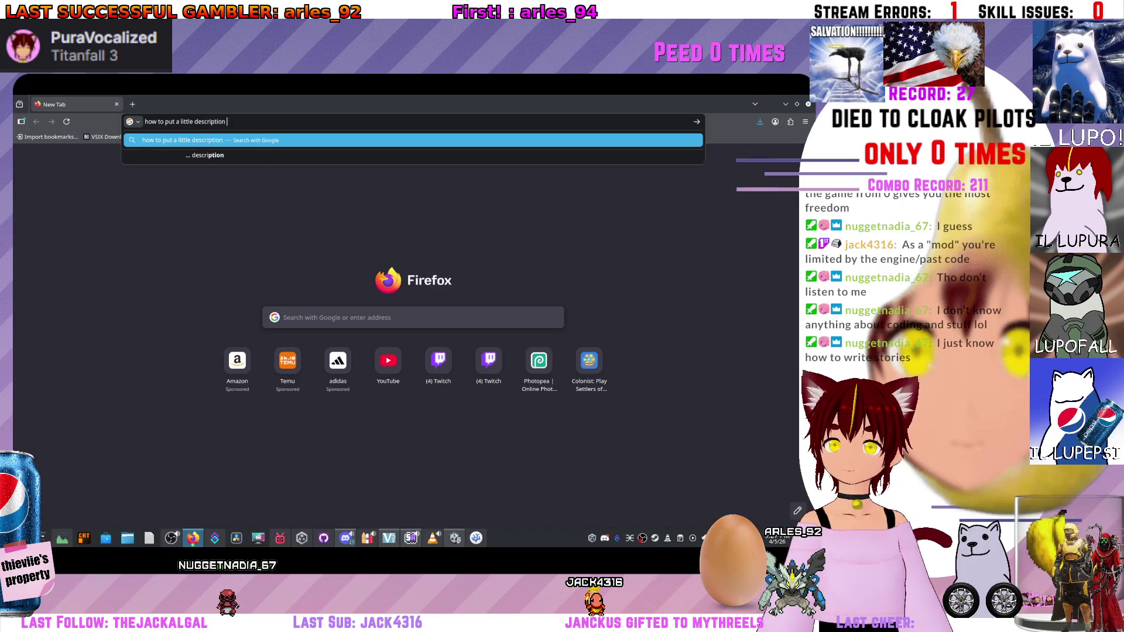
pyautogui.hotkey('ctrl', 'BackSpace')
pyautogui.hotkey('ctrl', 'BackSpace')
pyautogui.write('des')
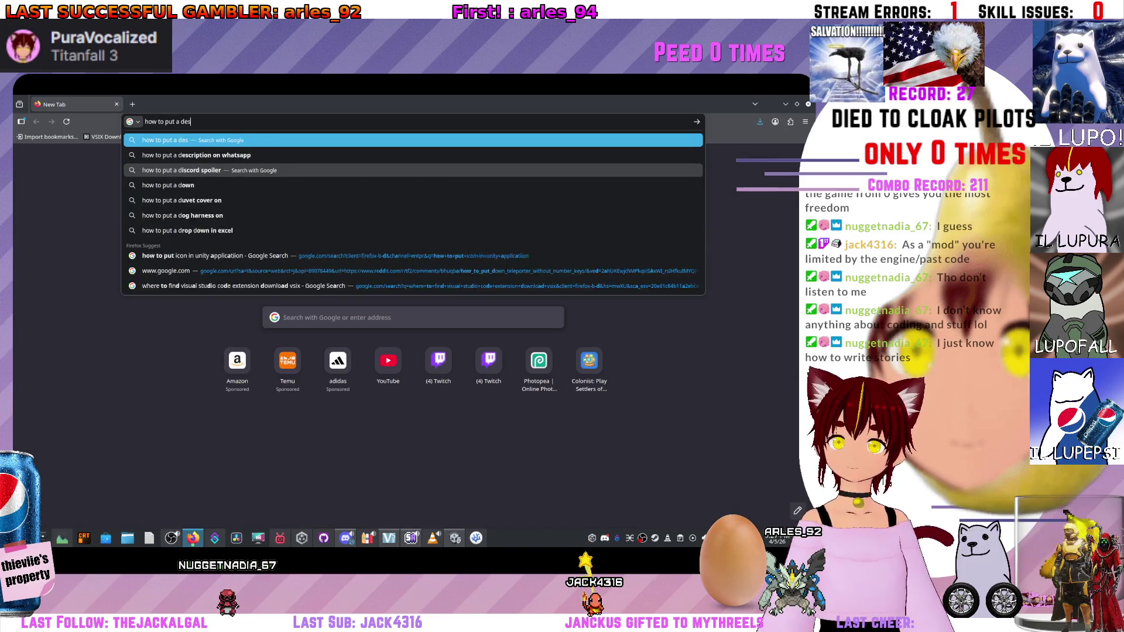
pyautogui.write('cri')
pyautogui.press('BackSpace')
pyautogui.press('BackSpace')
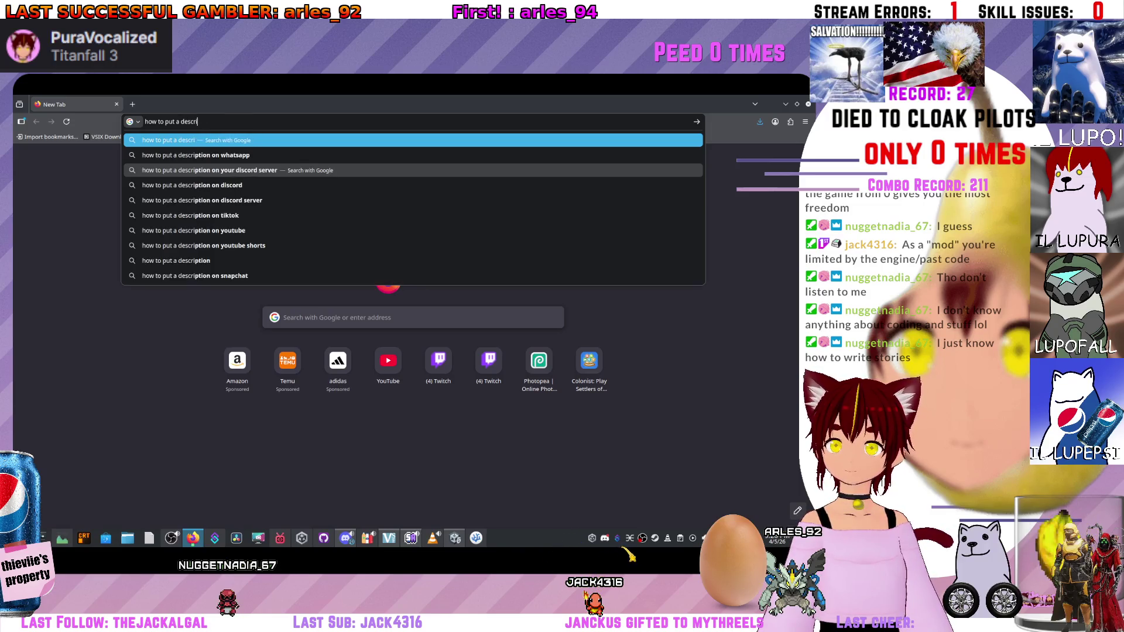
pyautogui.write('n fo')
pyautogui.press('BackSpace')
pyautogui.write('v')
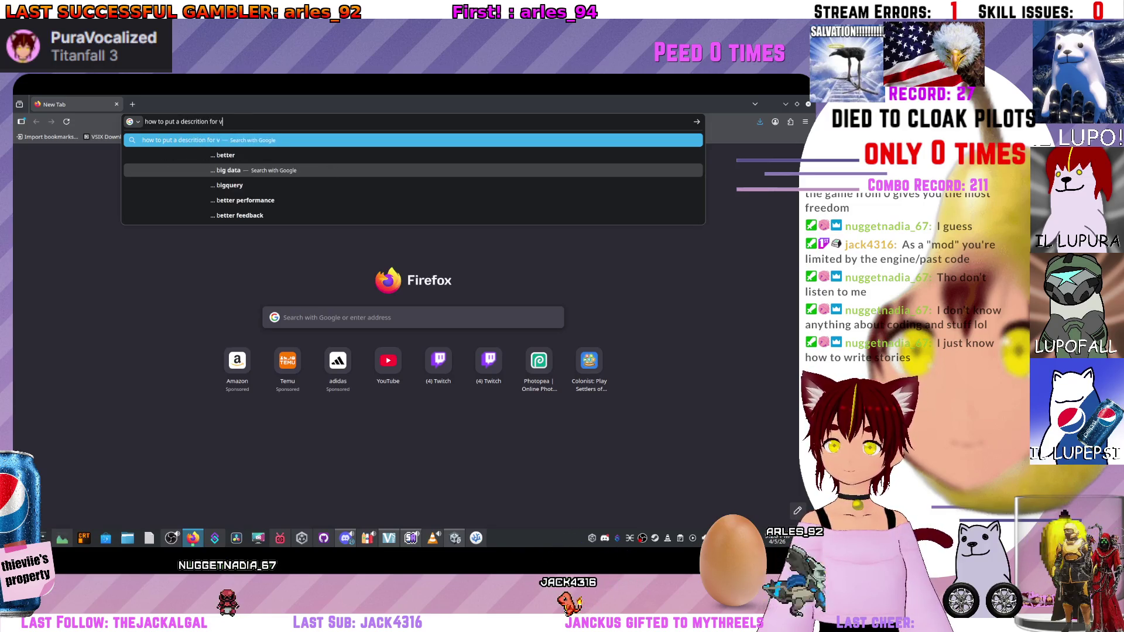
pyautogui.write('ariables in unity on inspector')
# Run the Google search and open the Unity Discussions thread 'Having Text Or Notes In The Inspector?'.
pyautogui.press('Return')
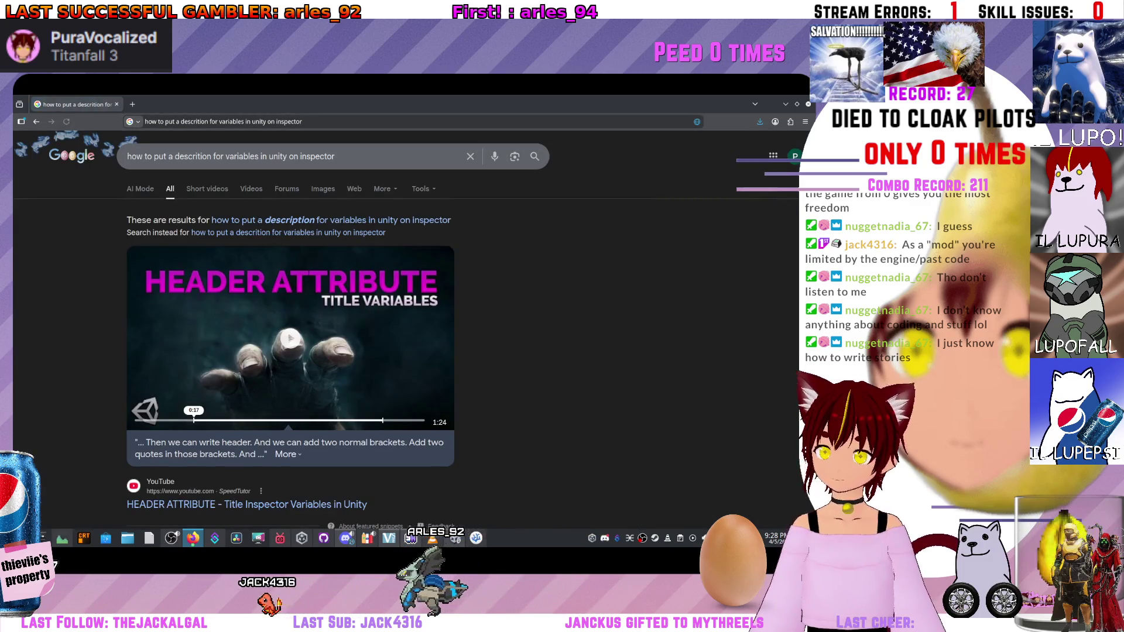
pyautogui.scroll(-5, 410, 328)
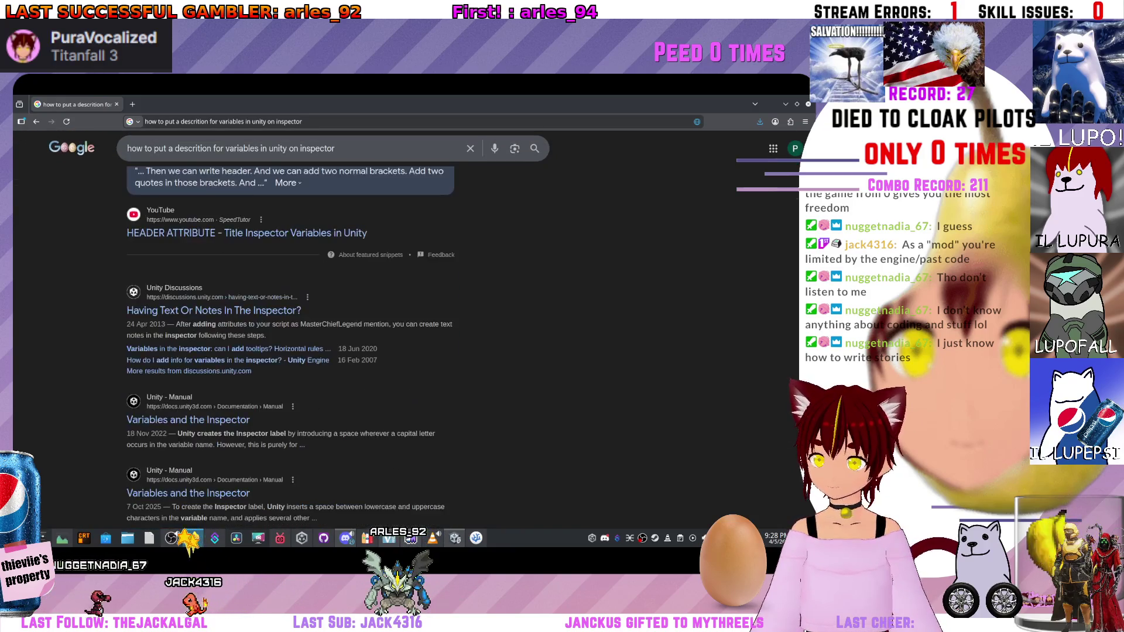
pyautogui.click(213, 310)
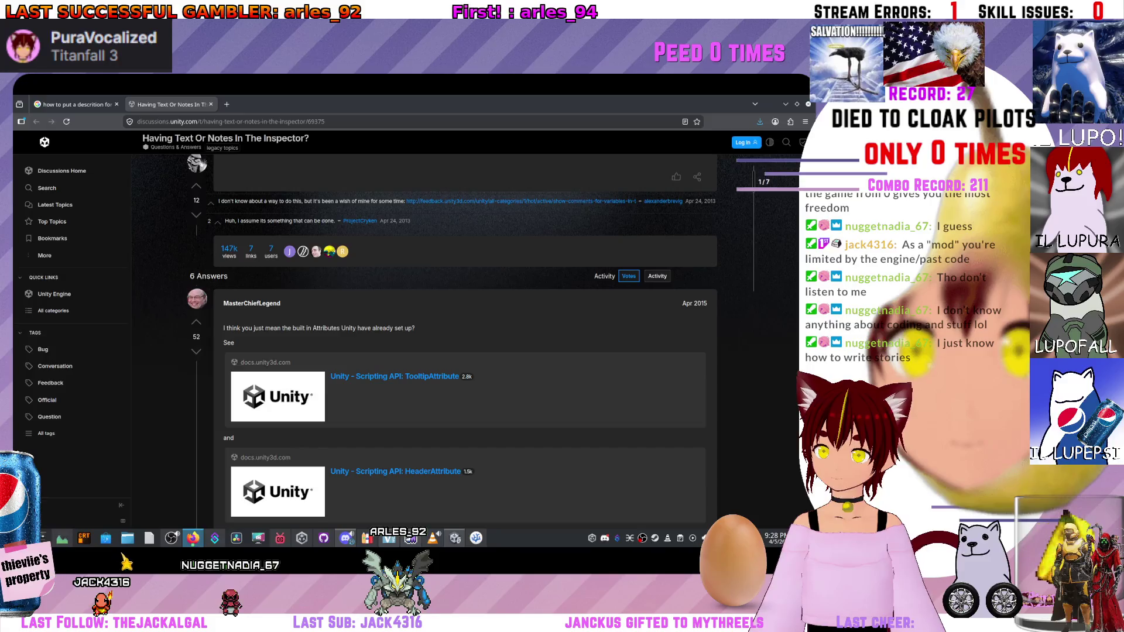
# Review the thread's Header and Tooltip example code, then scroll back through the Google results.
pyautogui.scroll(-3, 465, 340)
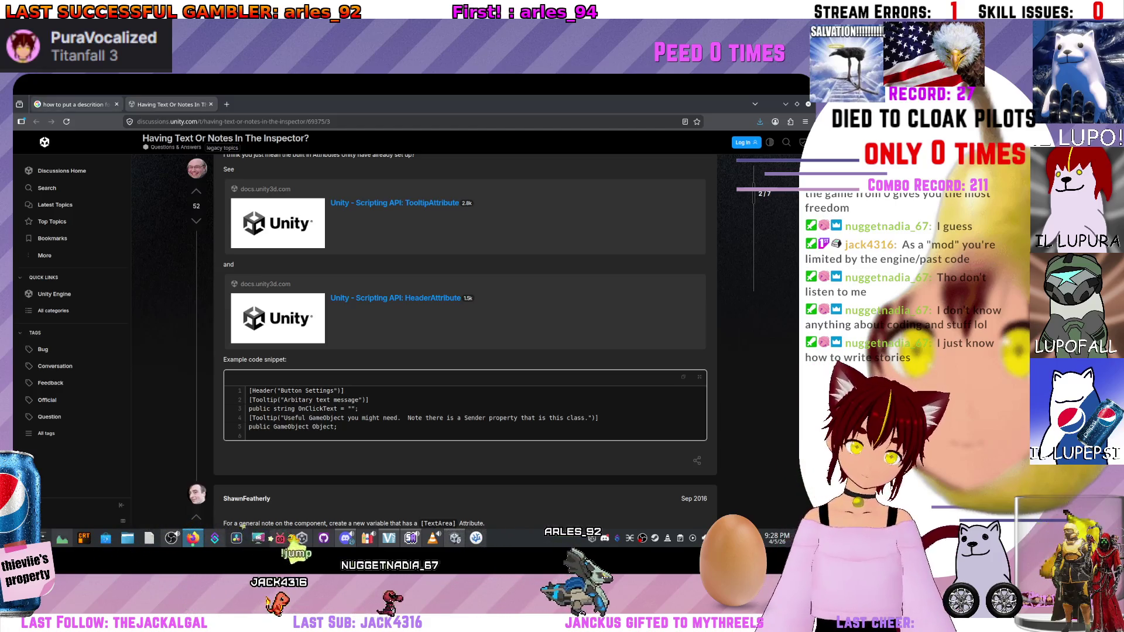
pyautogui.hotkey('ctrl', 'shift', 'Tab')
pyautogui.scroll(-10, 292, 340)
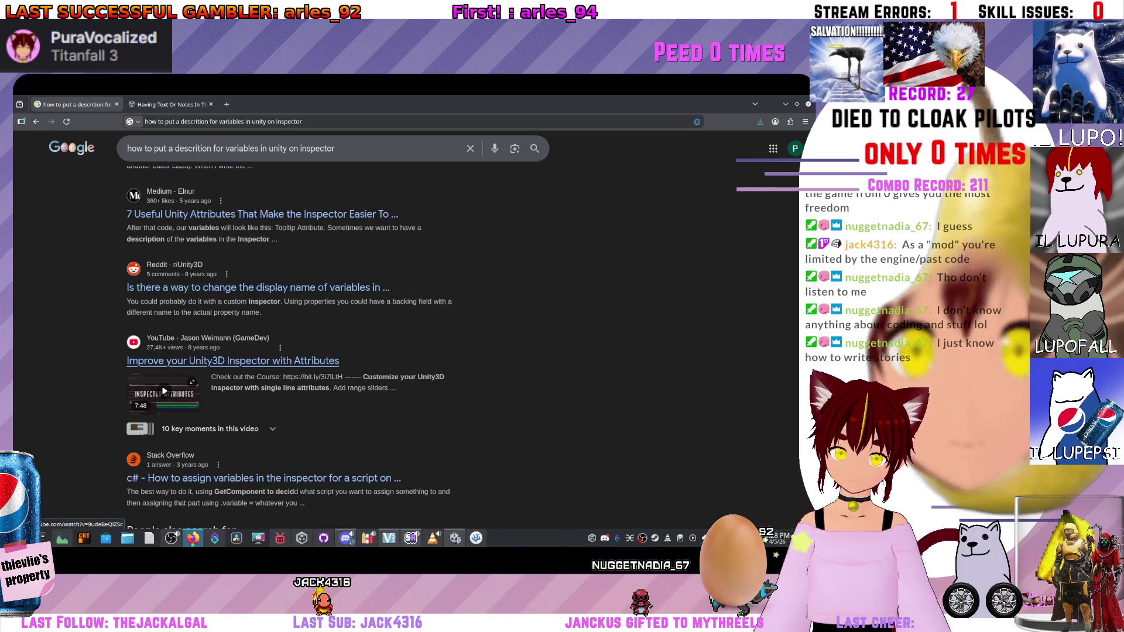
# Switch to image results and preview the Inspector headers, list variable names and Unity script images.
pyautogui.scroll(3, 292, 340)
pyautogui.scroll(10, 293, 339)
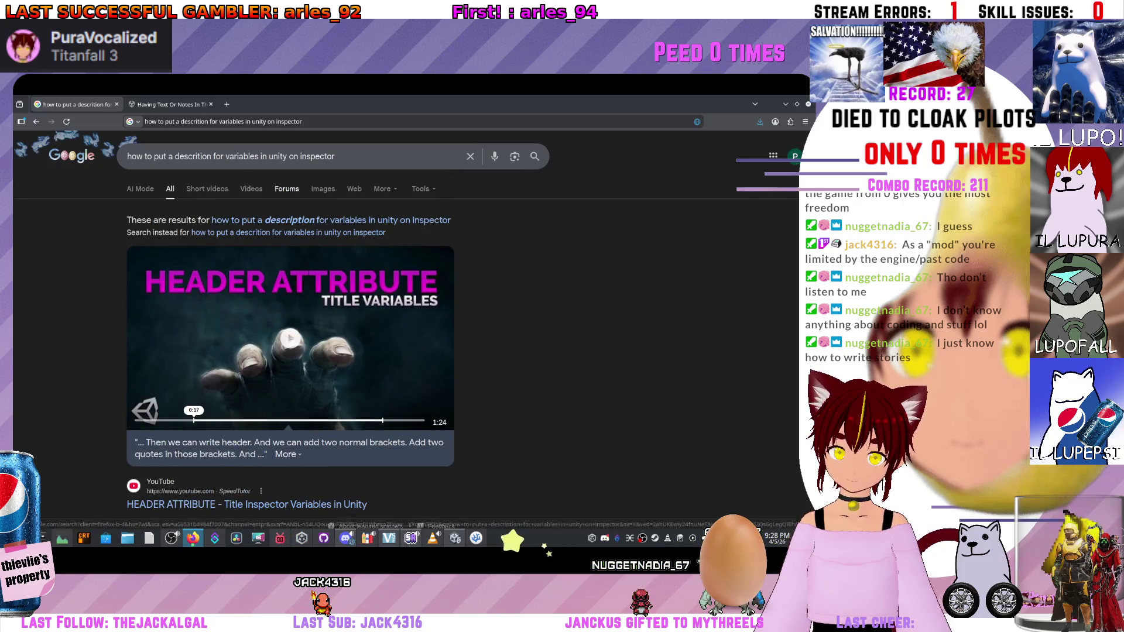
pyautogui.click(322, 188)
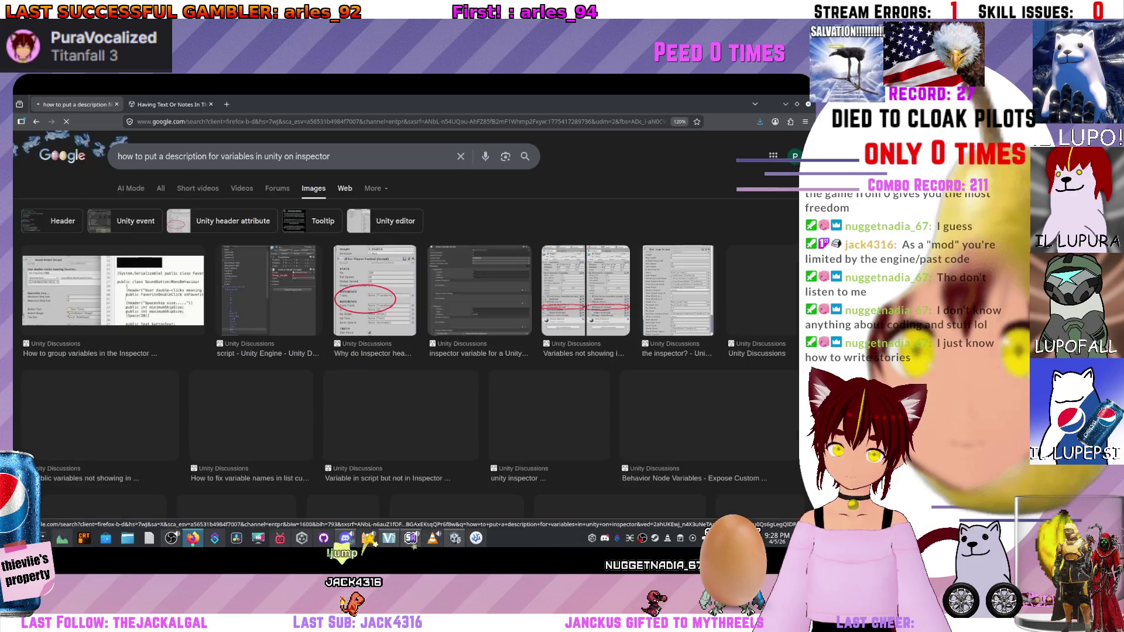
pyautogui.click(358, 289)
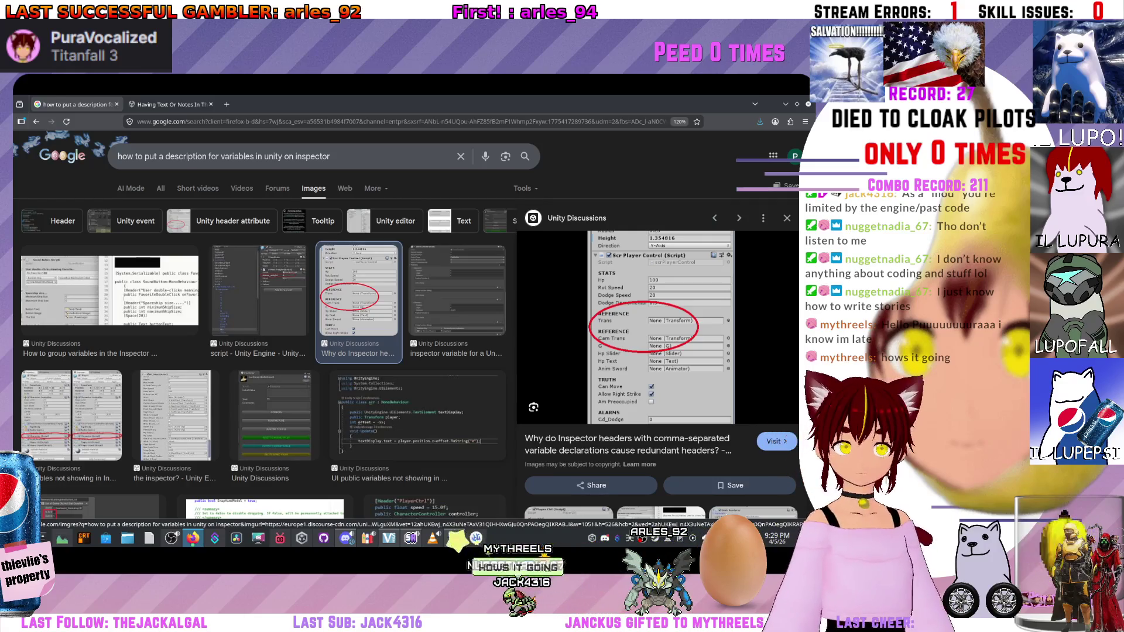
pyautogui.scroll(-3, 117, 348)
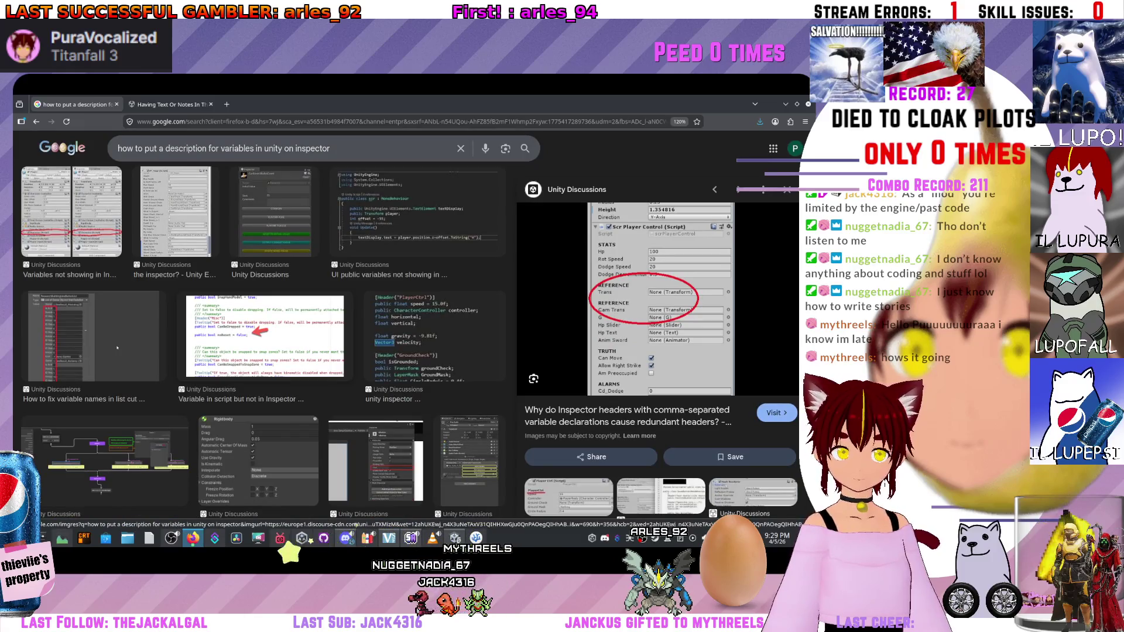
pyautogui.click(94, 336)
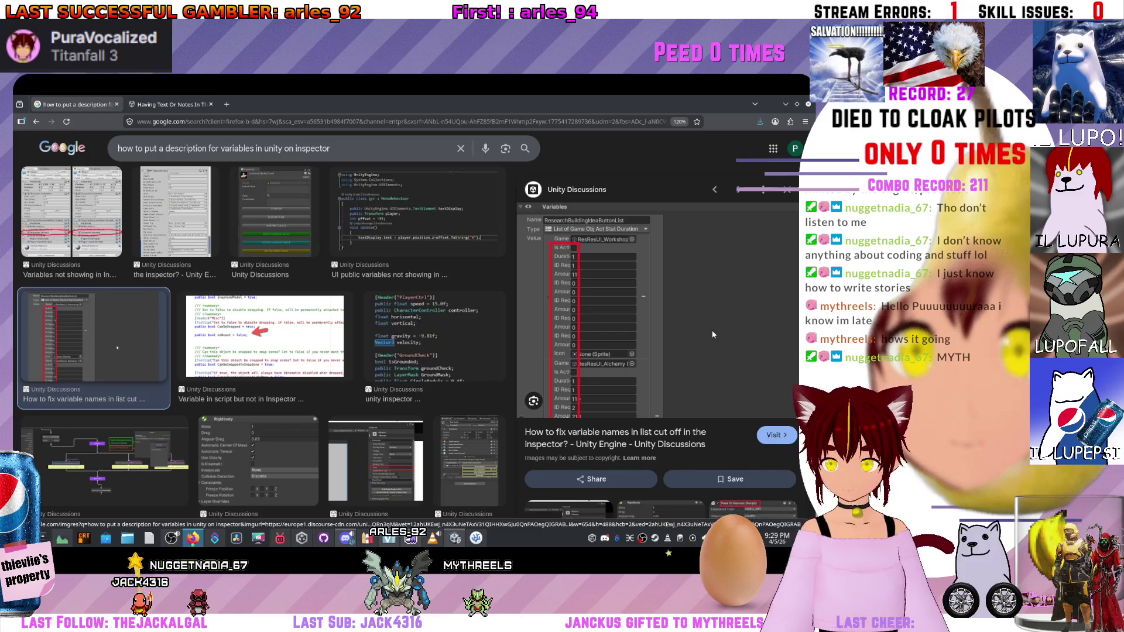
pyautogui.scroll(-5, 712, 334)
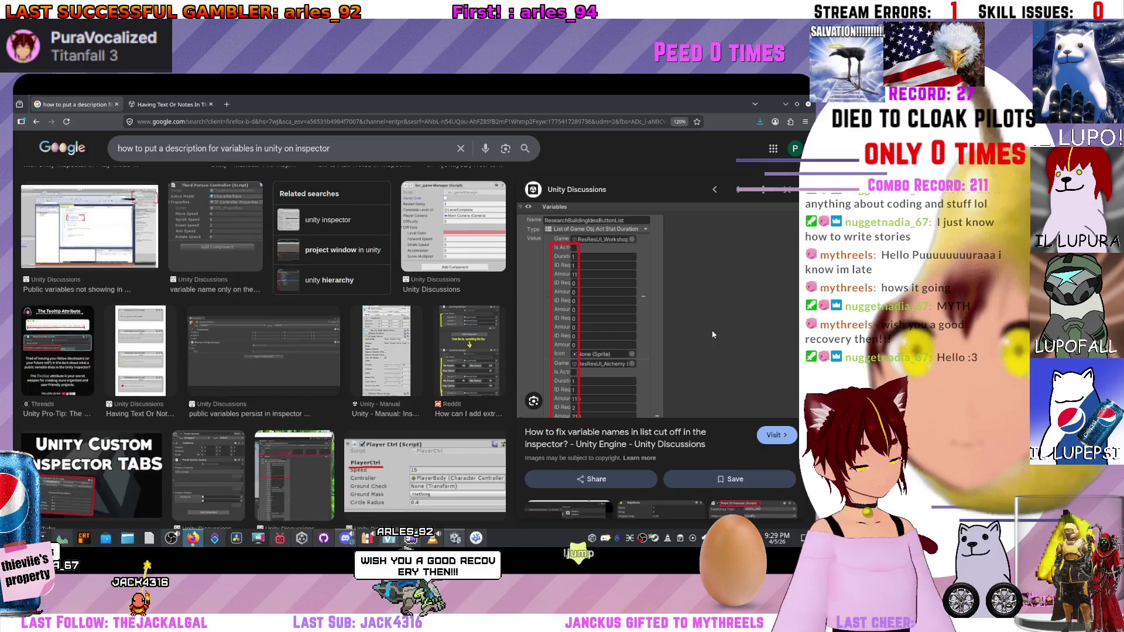
pyautogui.scroll(5, 712, 334)
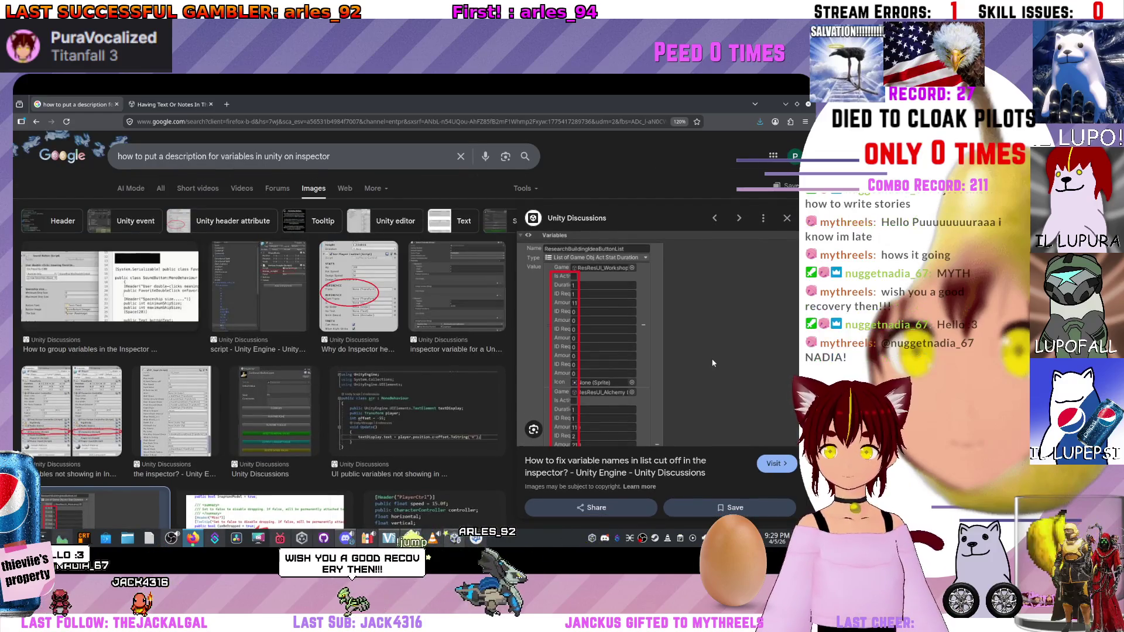
pyautogui.click(109, 287)
pyautogui.click(258, 287)
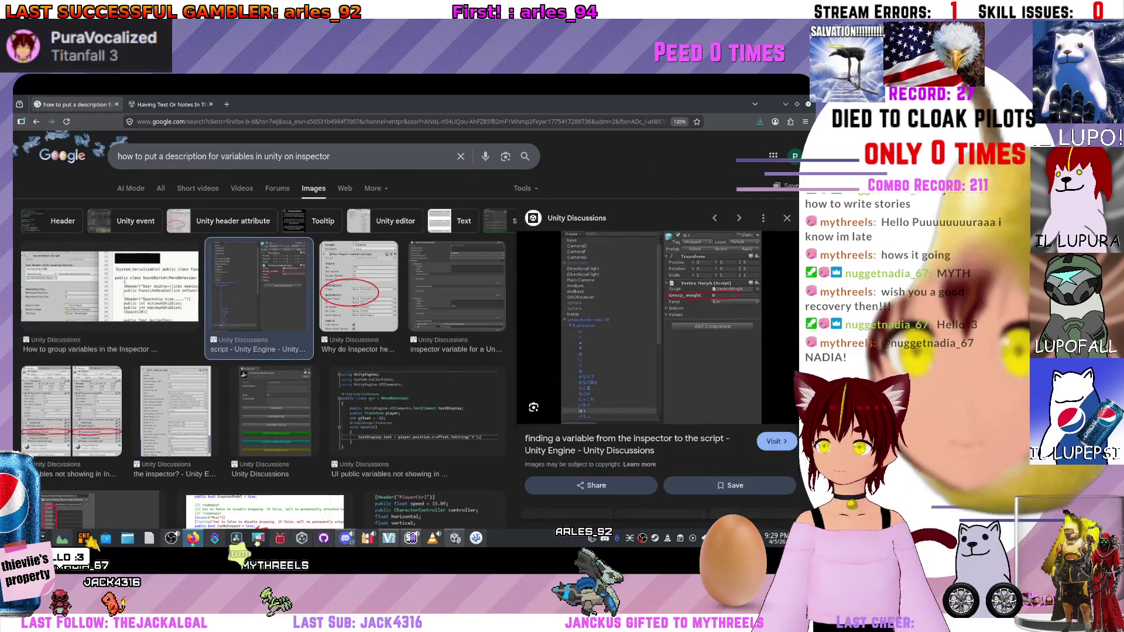
# Scroll further and preview the Keep Values In Inspector video and Game Development Stack Exchange results.
pyautogui.scroll(-10, 263, 345)
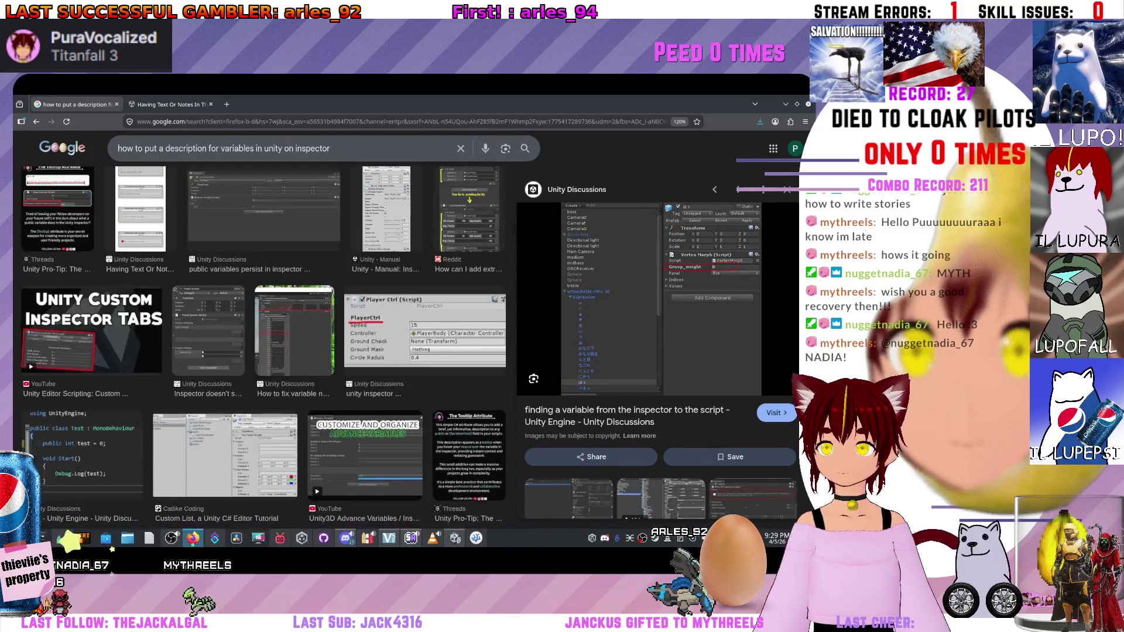
pyautogui.scroll(-3, 263, 345)
pyautogui.scroll(-3, 264, 346)
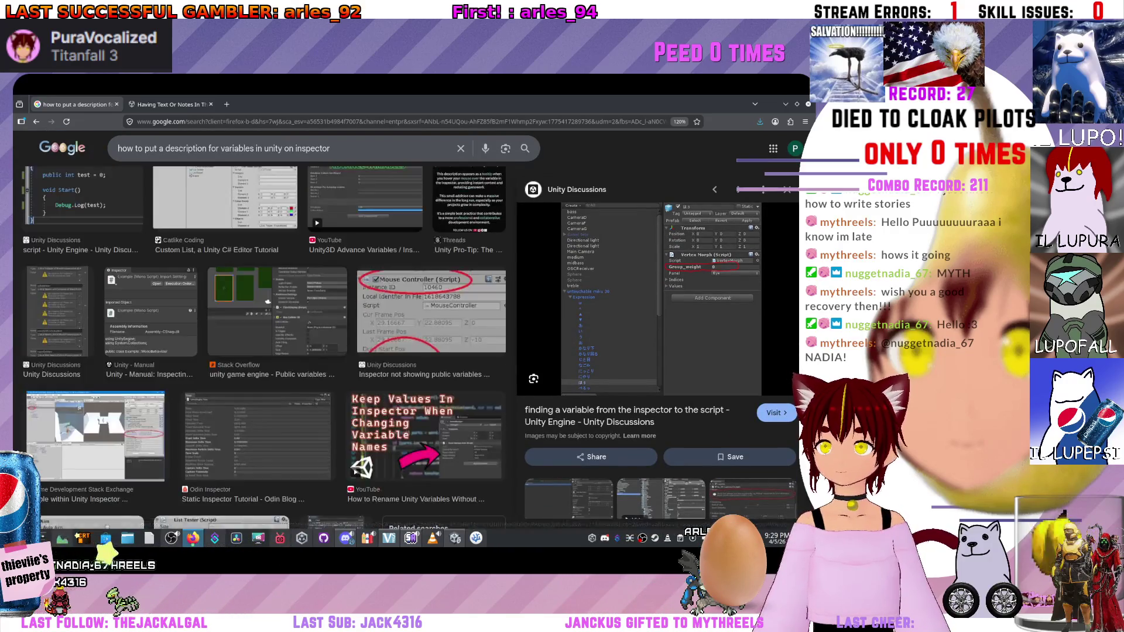
pyautogui.scroll(-1, 263, 345)
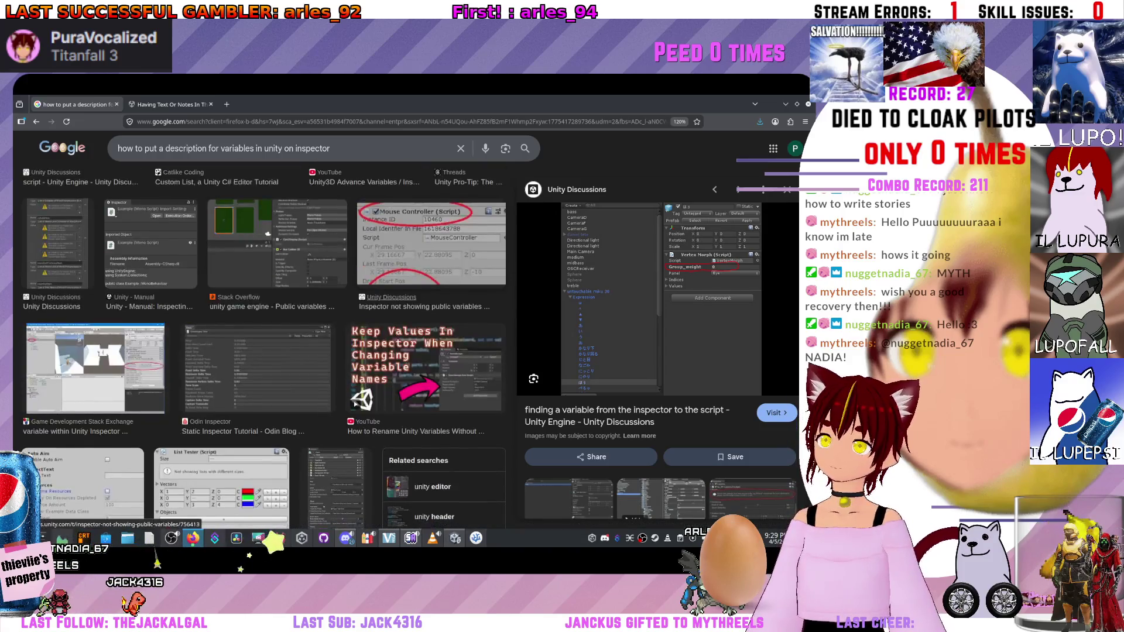
pyautogui.click(426, 367)
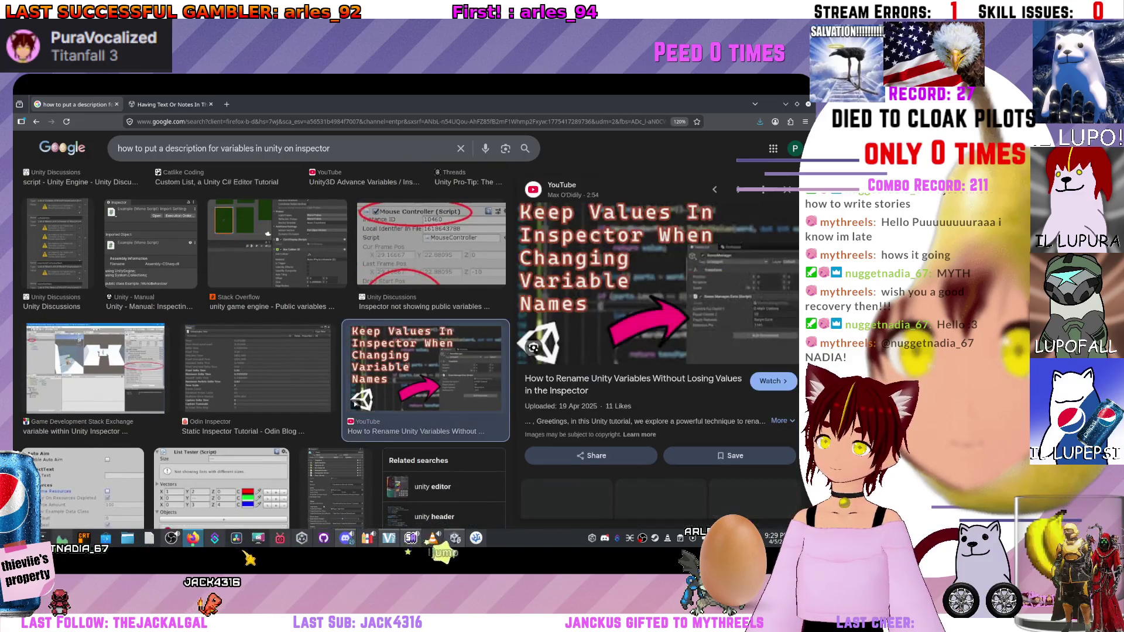
pyautogui.click(95, 368)
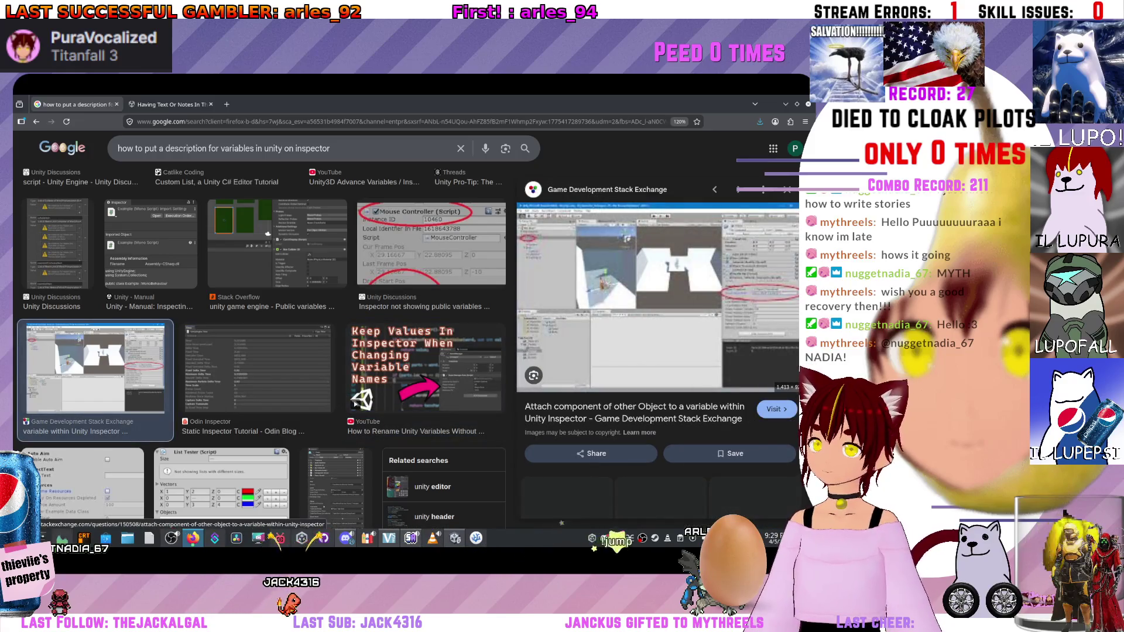
pyautogui.scroll(-6, 261, 346)
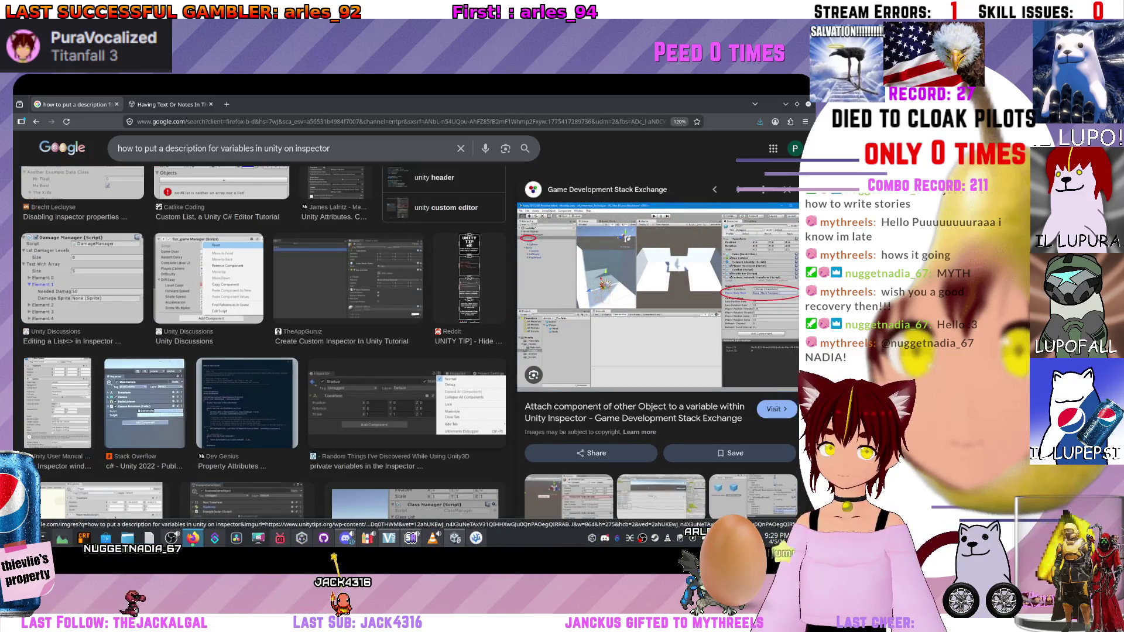
pyautogui.scroll(-5, 264, 345)
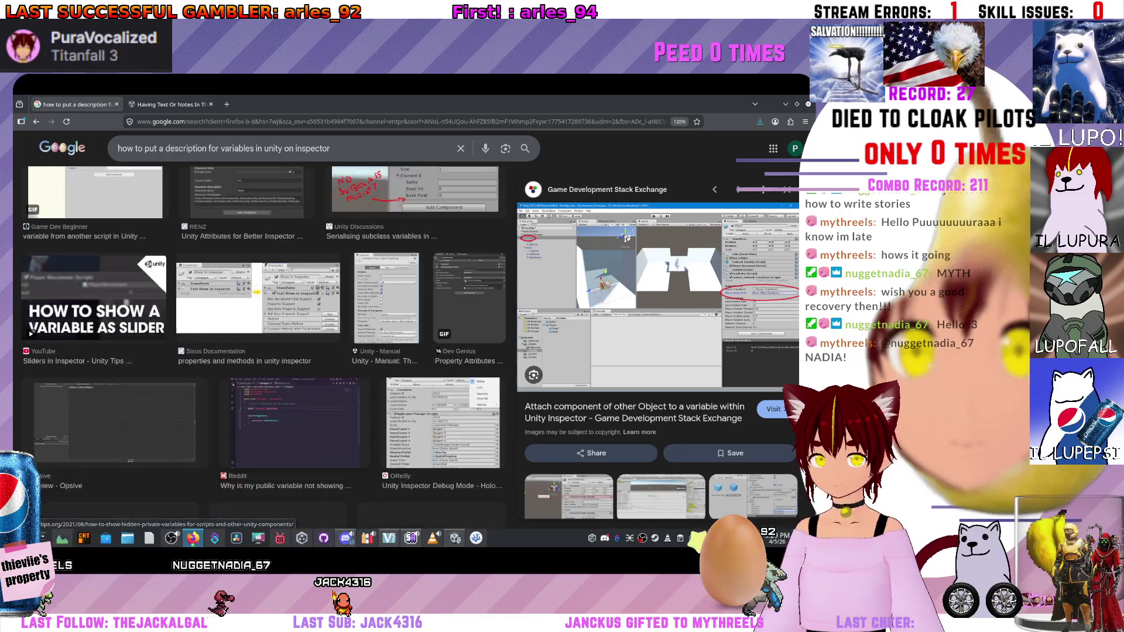
pyautogui.scroll(-1, 264, 345)
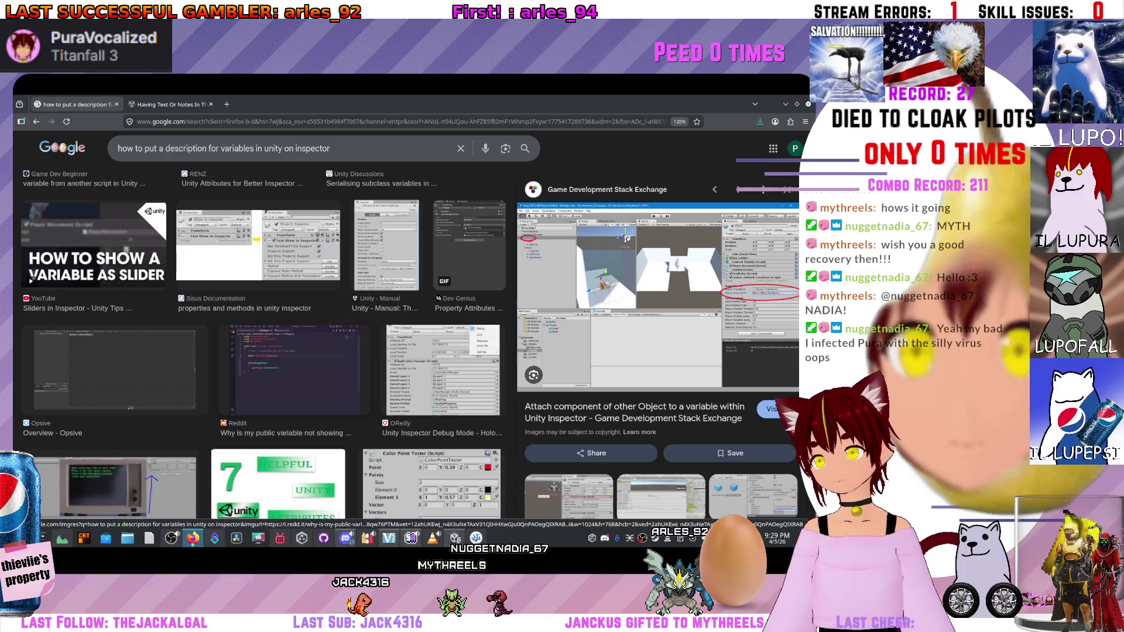
pyautogui.scroll(-5, 410, 351)
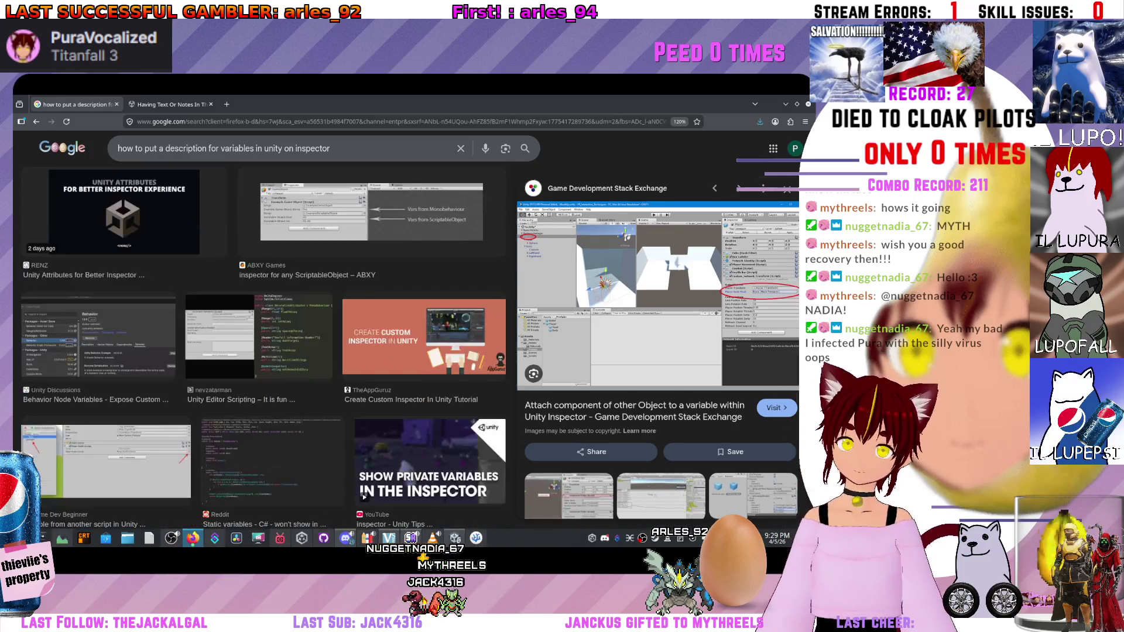
pyautogui.scroll(-10, 263, 351)
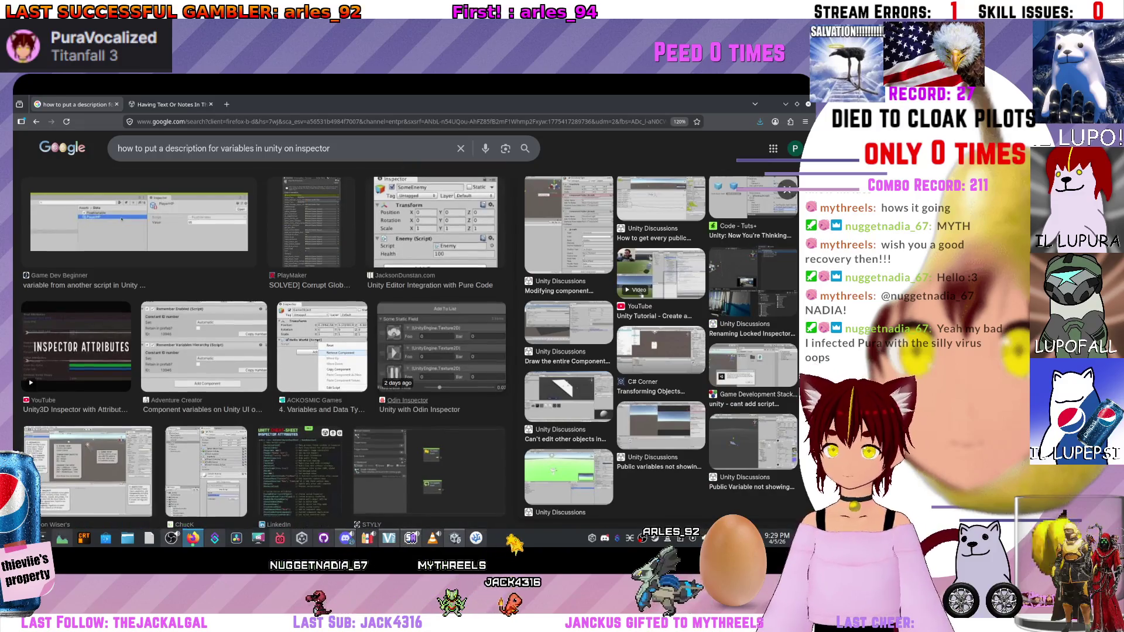
# Preview the LinkedIn inspector attributes cheat sheet, then bring back the regular web results.
pyautogui.click(299, 339)
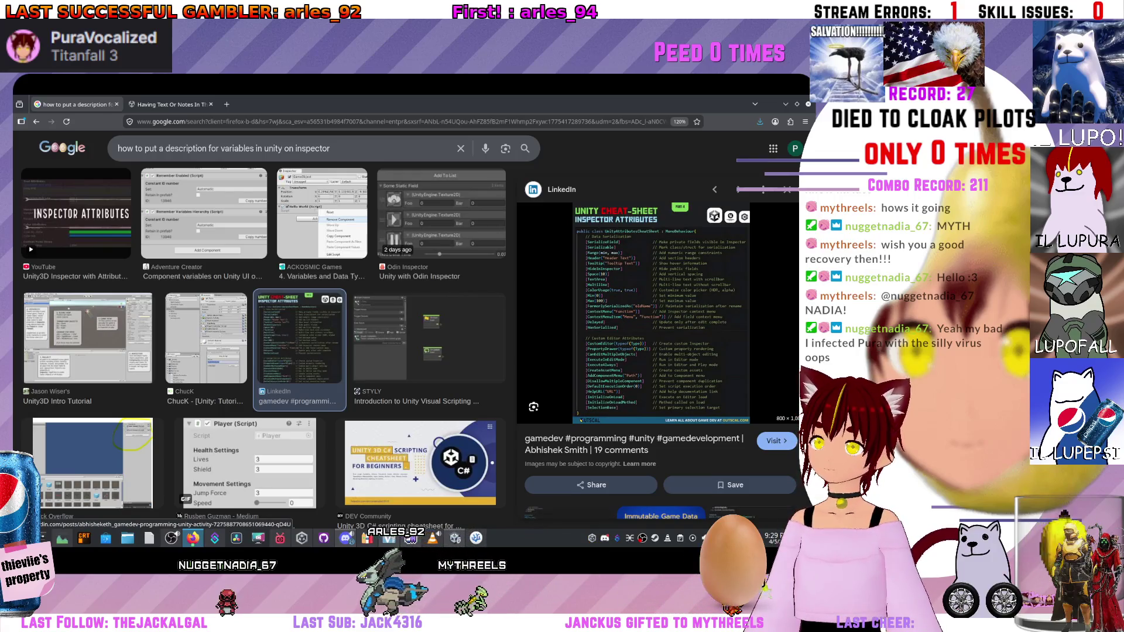
pyautogui.scroll(-10, 117, 315)
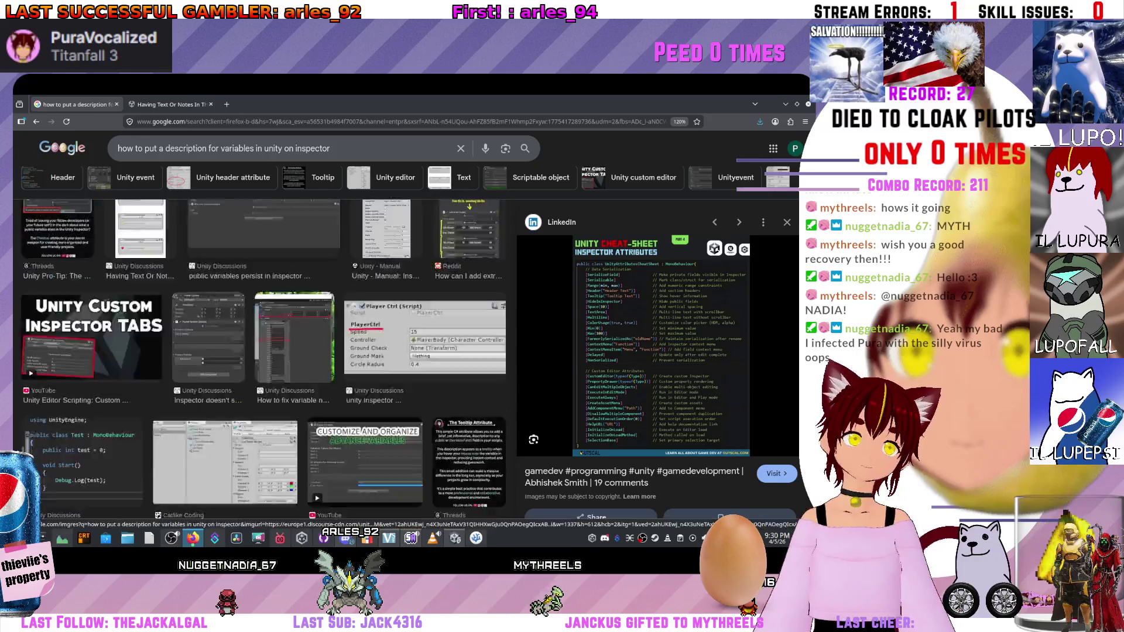
pyautogui.scroll(10, 117, 314)
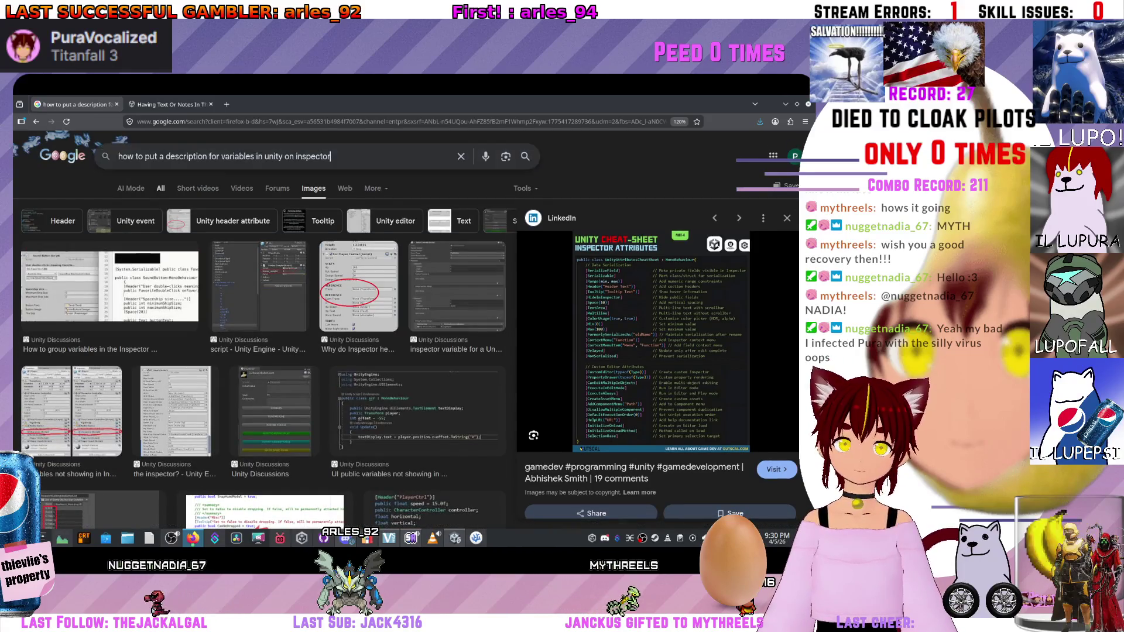
pyautogui.press('Return')
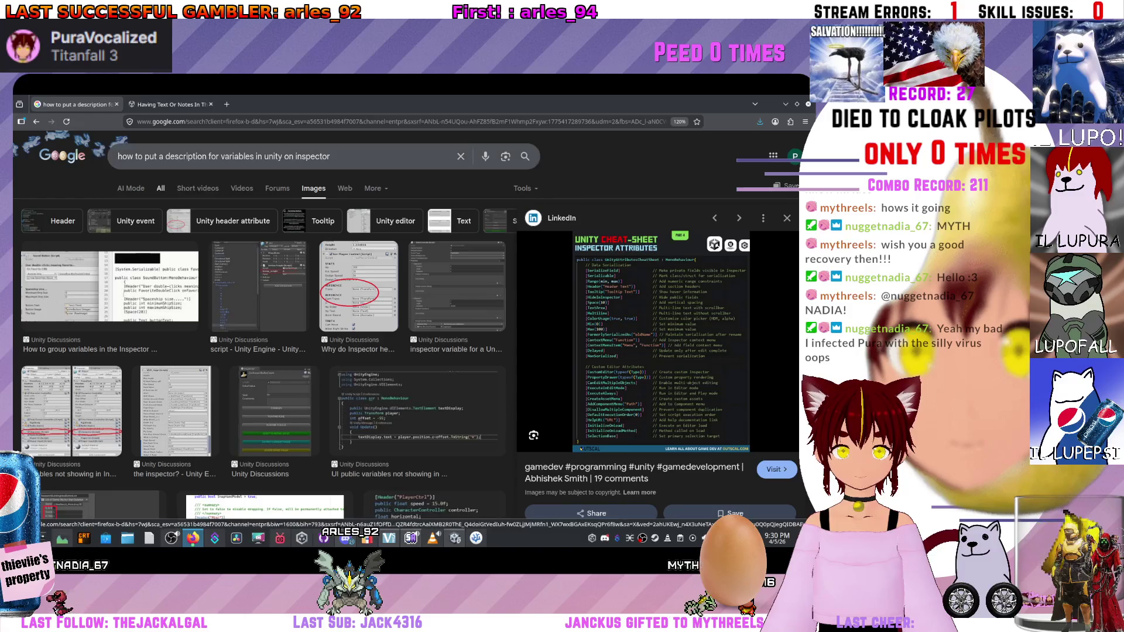
pyautogui.click(293, 157)
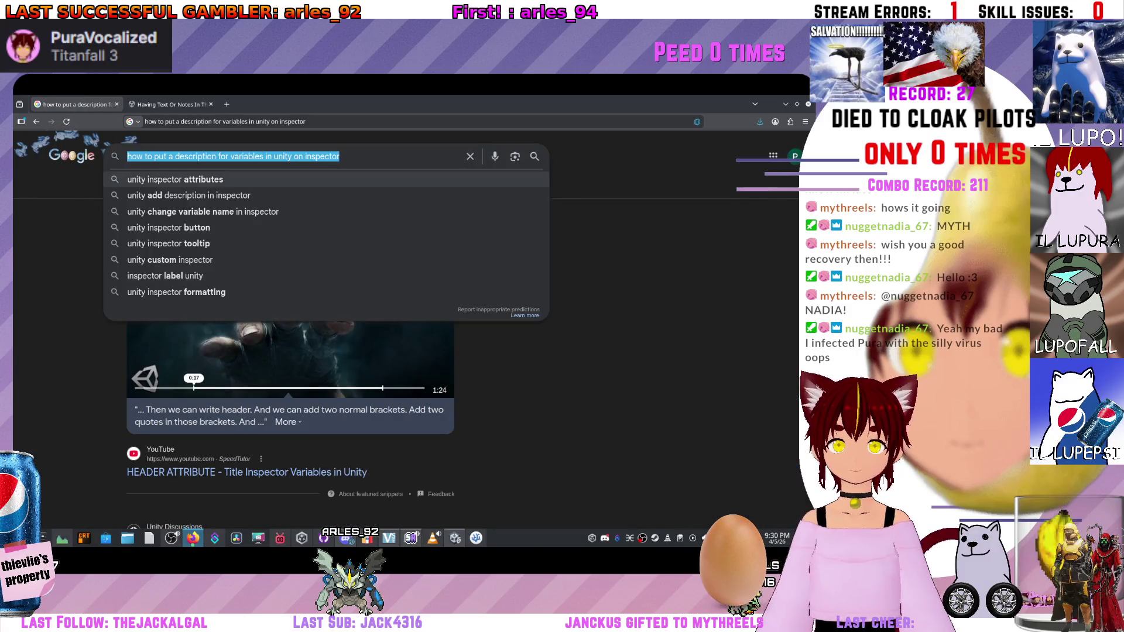
# Search Google for 'unity add description in inspector' using the suggestion list.
pyautogui.write('descritpion f')
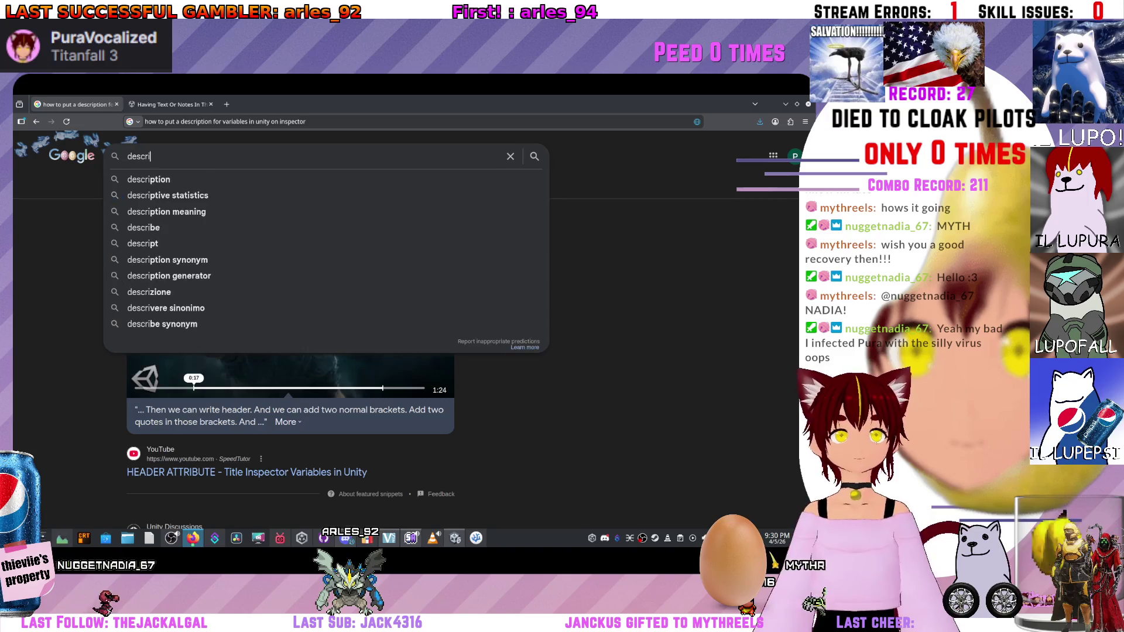
pyautogui.write('or variable')
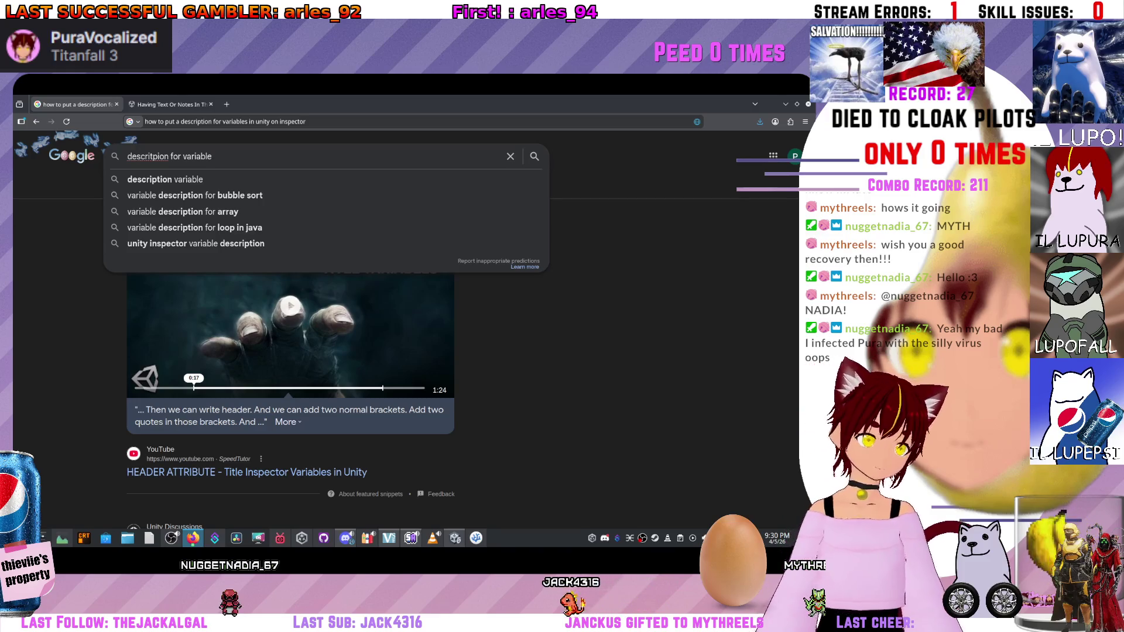
pyautogui.write(' unit')
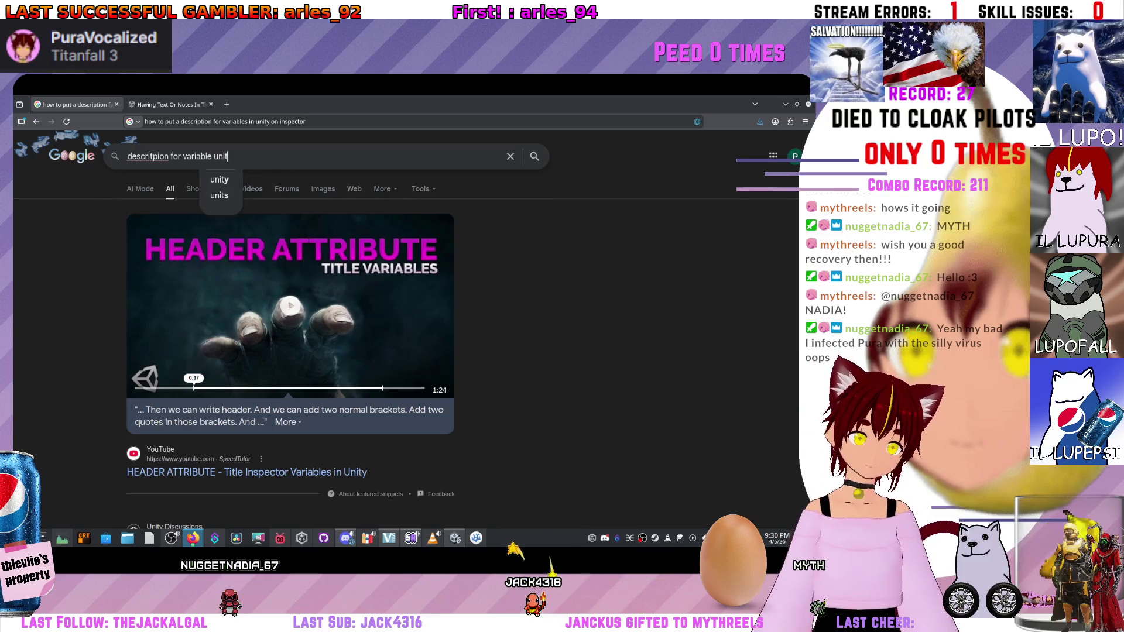
pyautogui.write('y')
pyautogui.moveTo(236, 253); pyautogui.dragTo(376, 253)
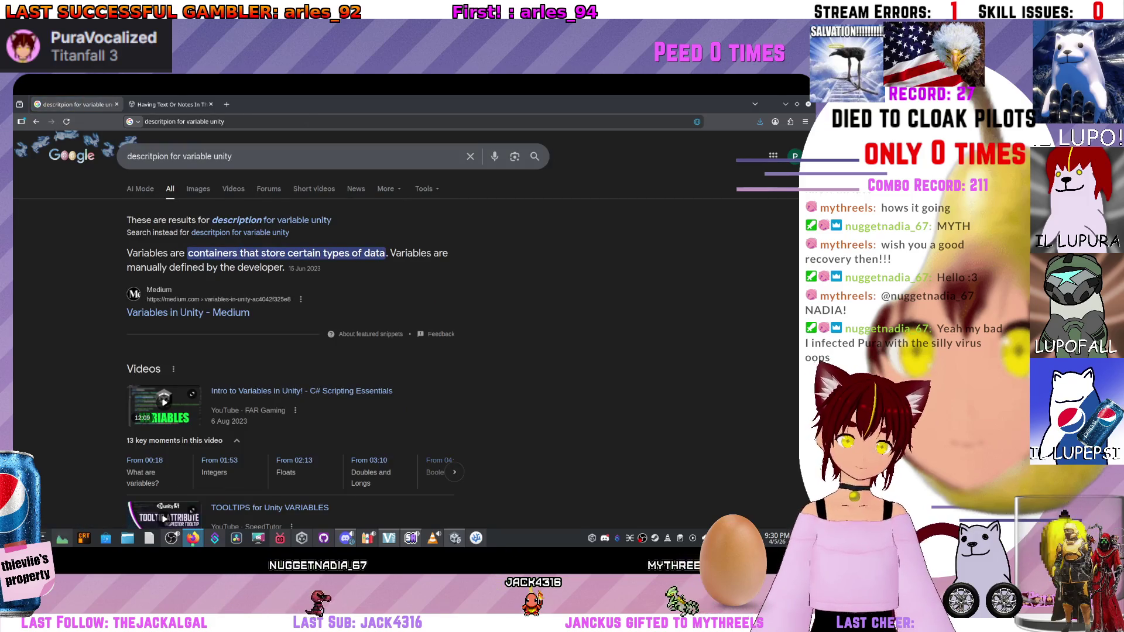
pyautogui.click(232, 156)
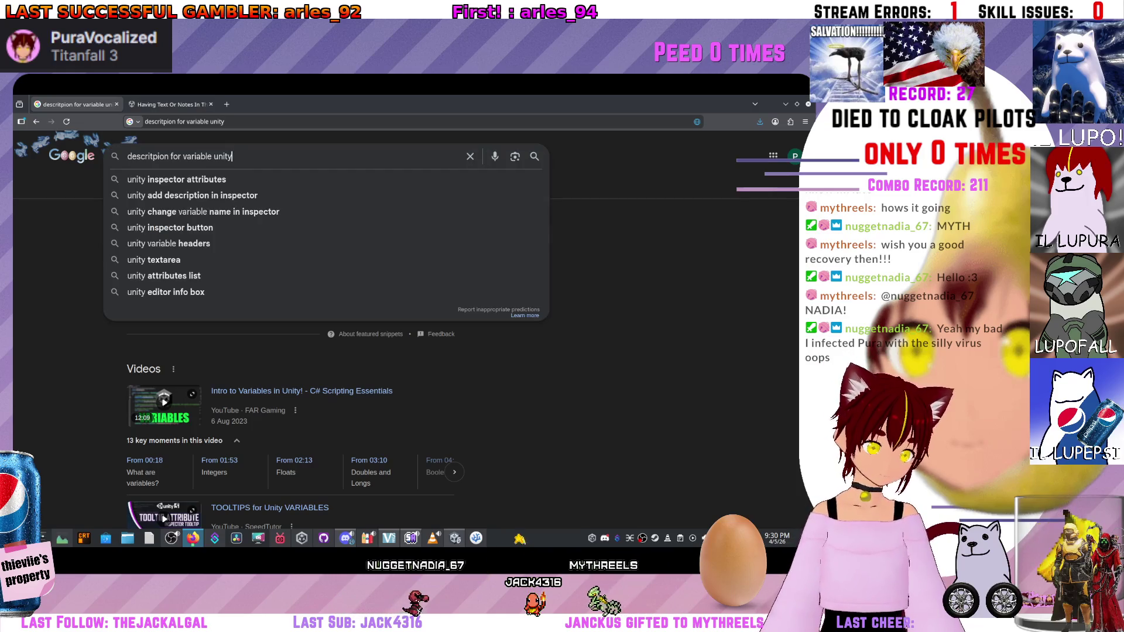
pyautogui.press('Down')
pyautogui.press('Down')
pyautogui.press('Return')
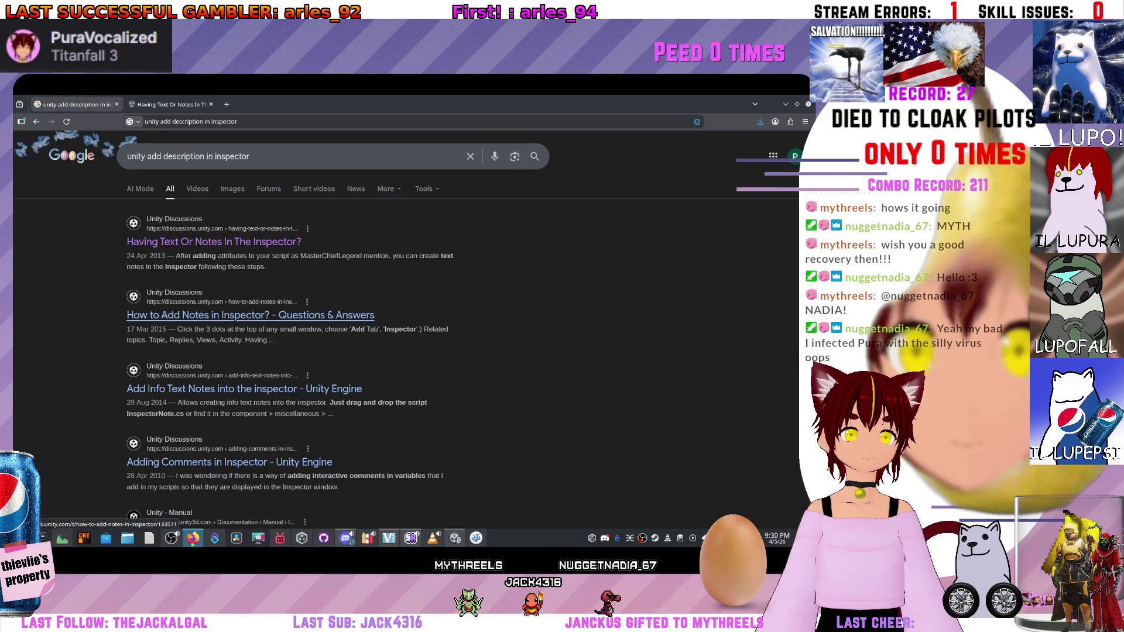
# Preview the 'How to Add Notes in Inspector?' result and open that Unity Discussions thread in a new tab.
pyautogui.scroll(-3, 235, 320)
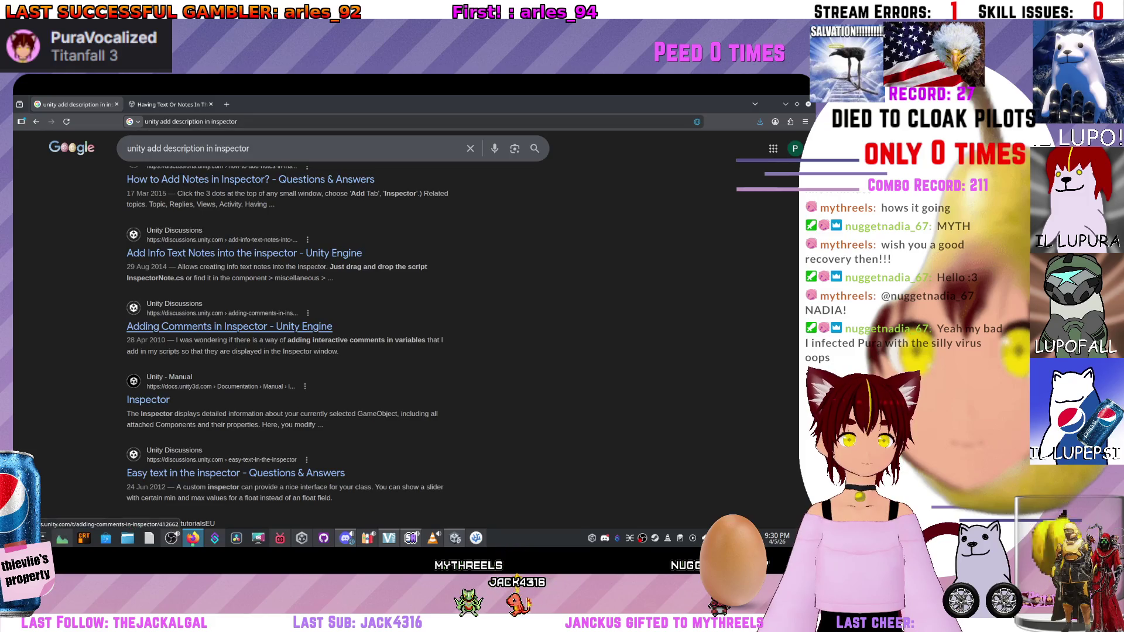
pyautogui.scroll(-2, 234, 326)
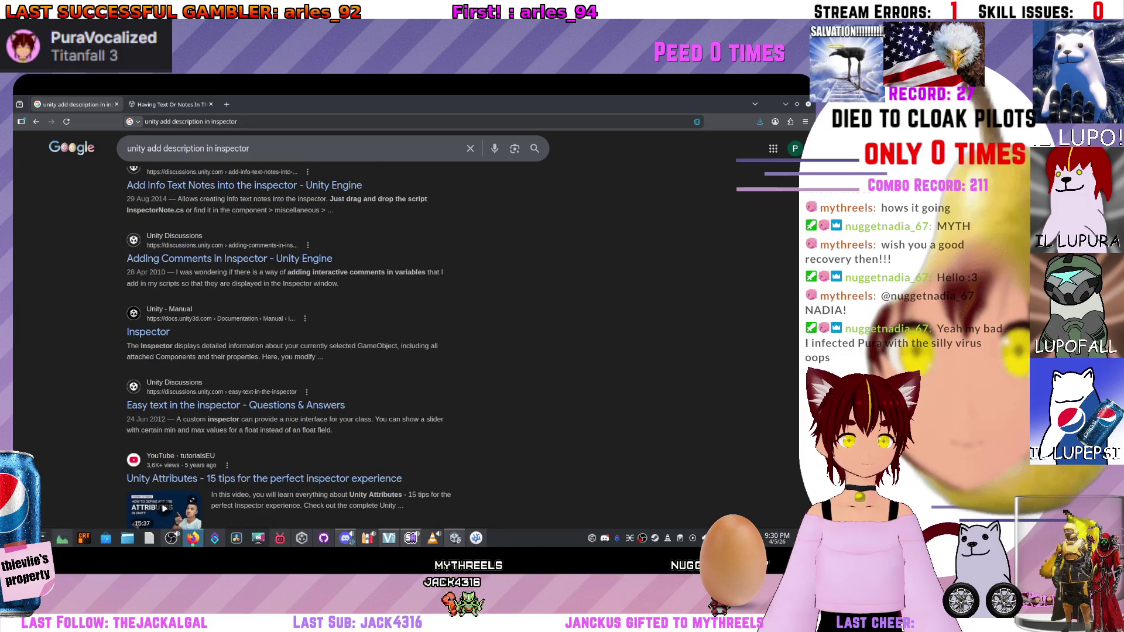
pyautogui.scroll(-2, 263, 342)
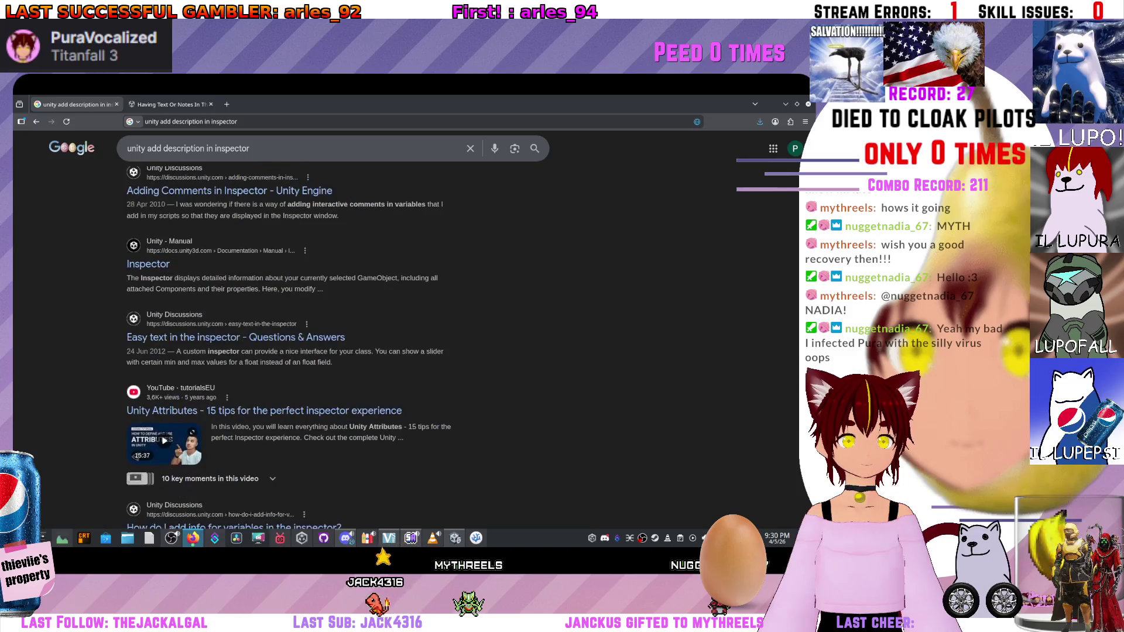
pyautogui.scroll(-2, 263, 342)
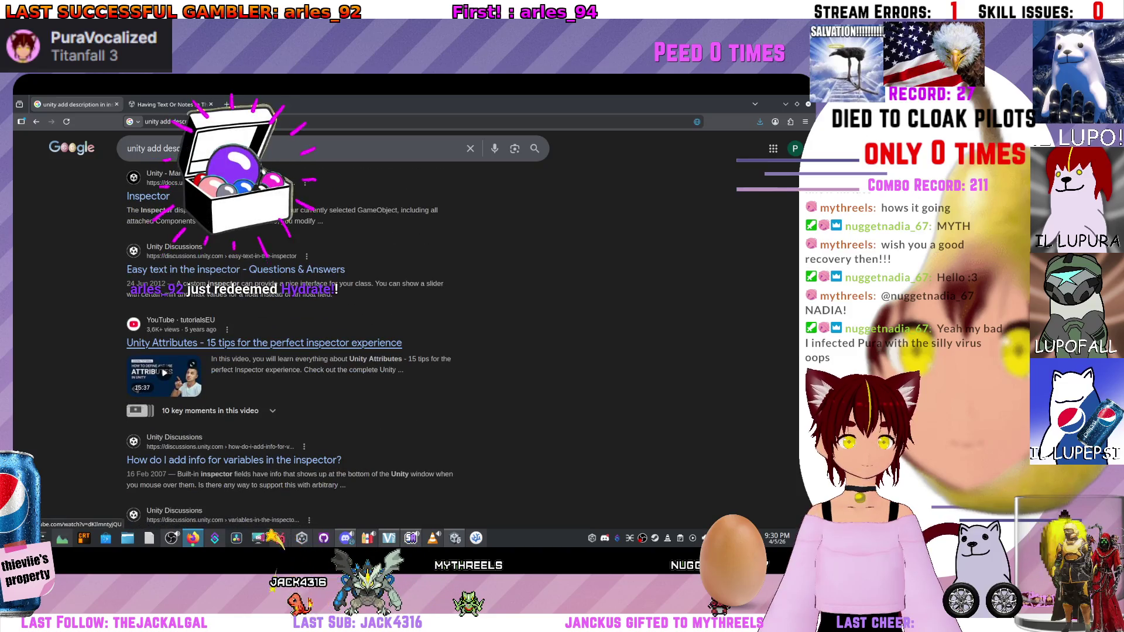
pyautogui.scroll(-5, 352, 345)
pyautogui.scroll(8, 352, 344)
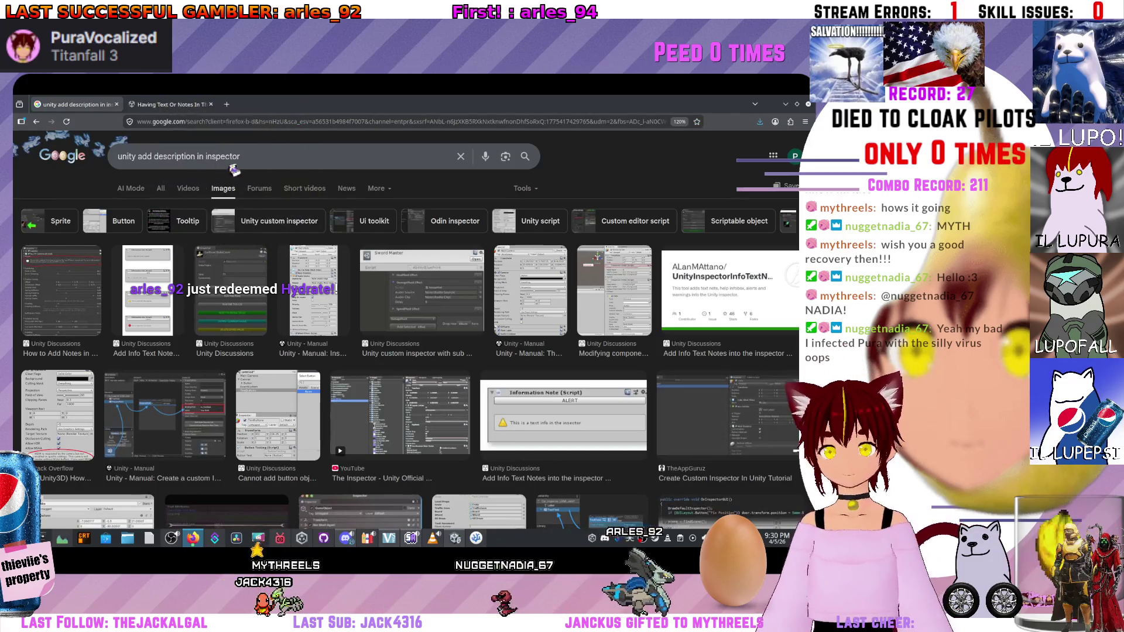
pyautogui.click(62, 289)
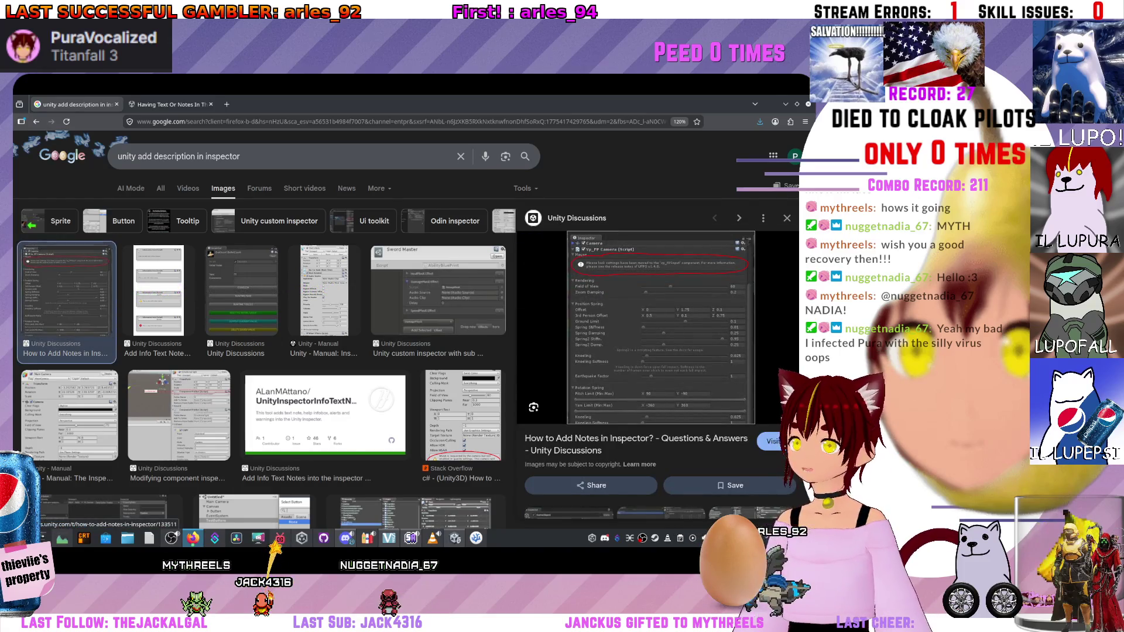
pyautogui.click(768, 441)
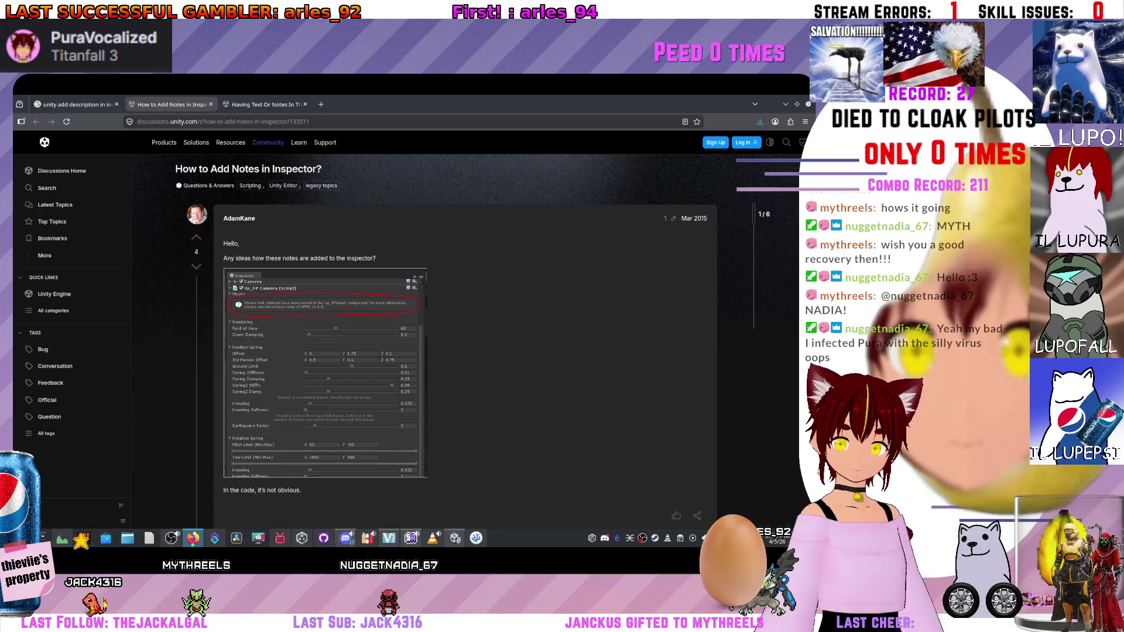
# Scroll to the answers and switch to the linked 'HelpAttribute' forum thread's tab.
pyautogui.scroll(-5, 465, 340)
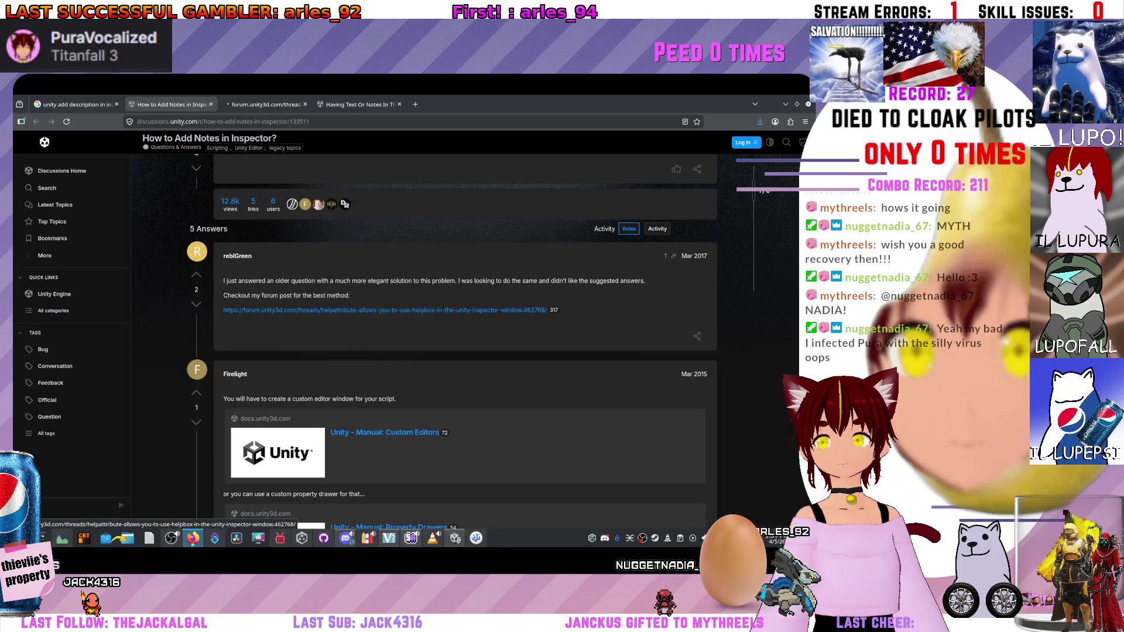
pyautogui.hotkey('ctrl', 'Tab')
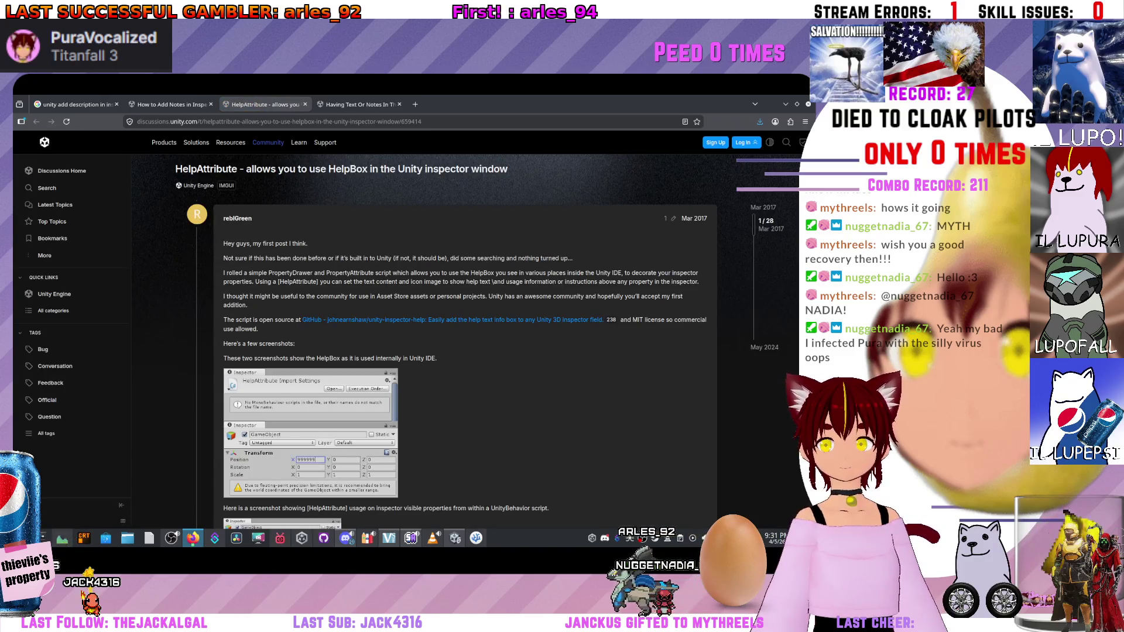
# Read through the HelpAttribute thread's posts and return to the top of the page.
pyautogui.scroll(-3, 410, 352)
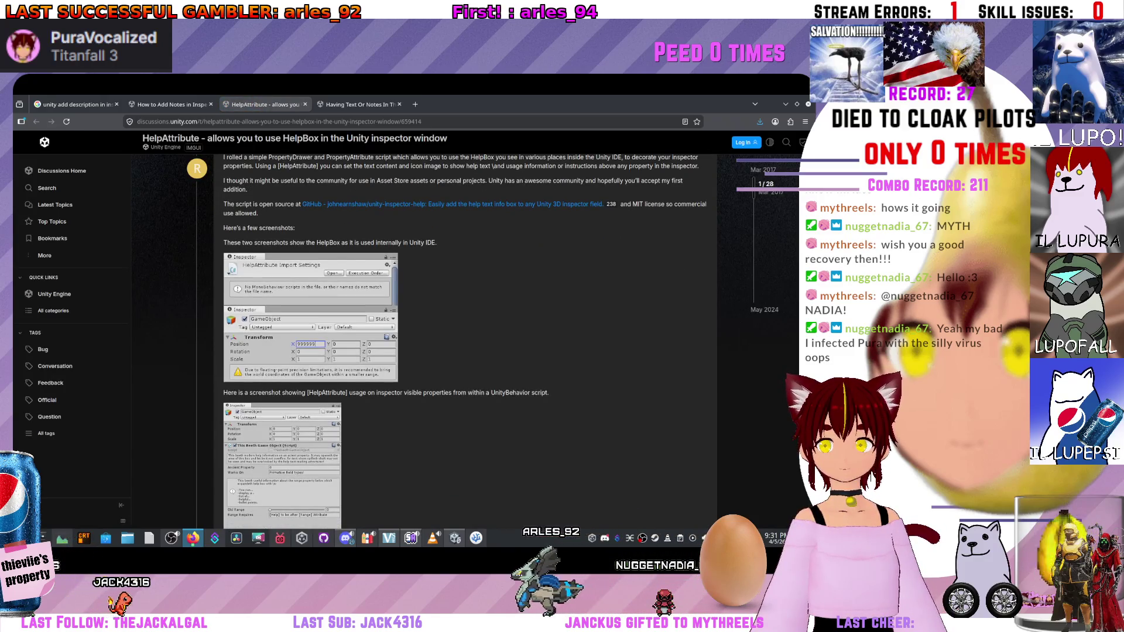
pyautogui.scroll(-5, 281, 264)
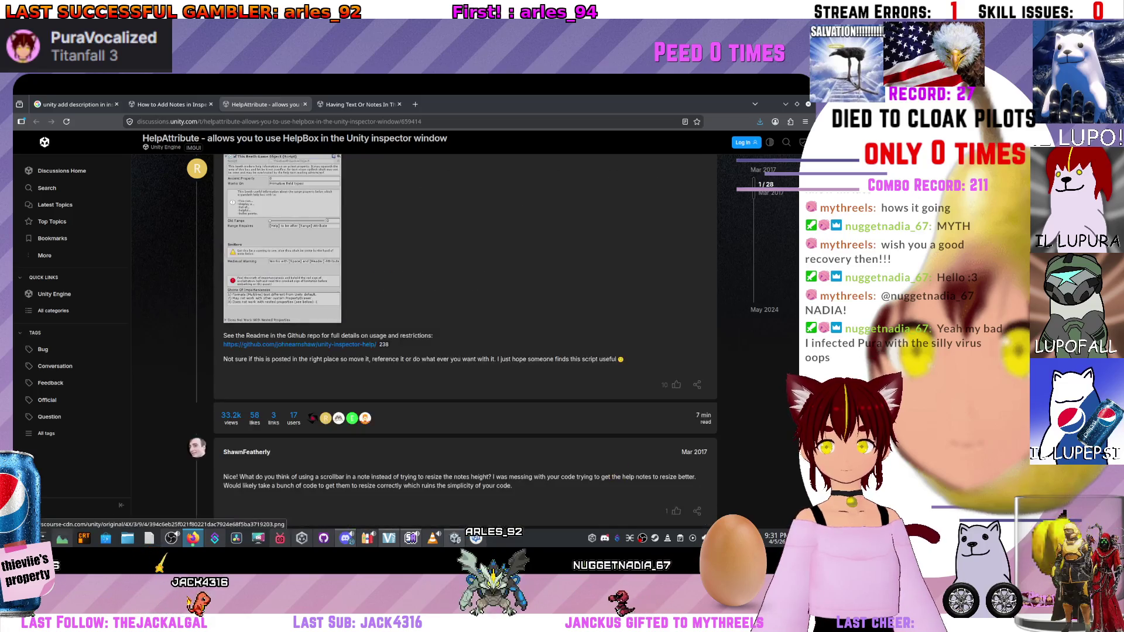
pyautogui.scroll(-3, 281, 264)
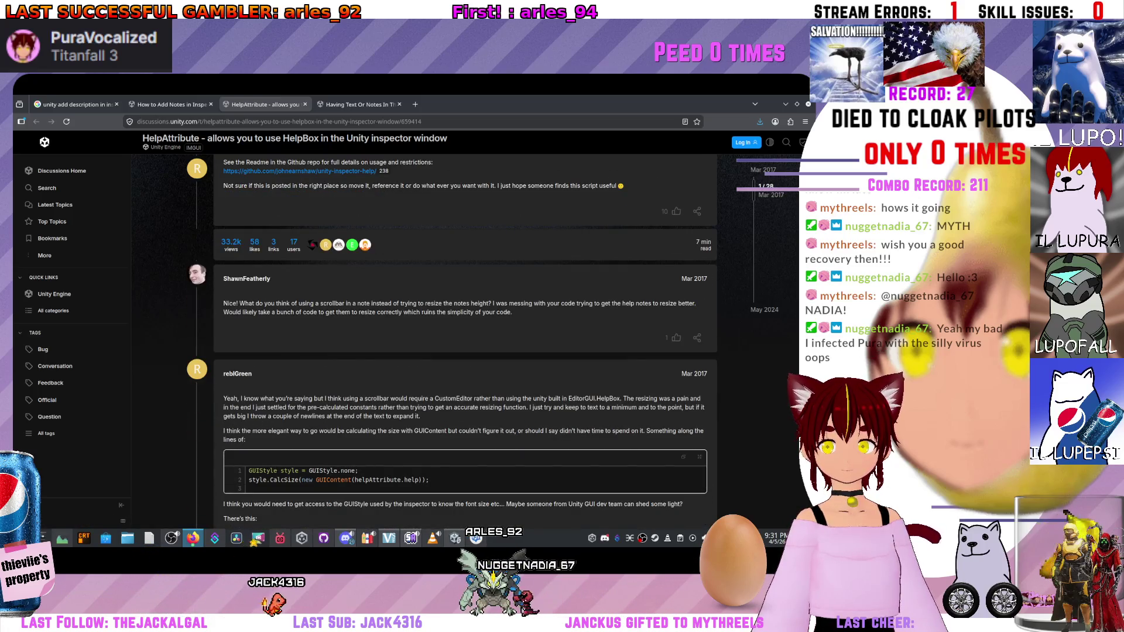
pyautogui.scroll(-1, 462, 340)
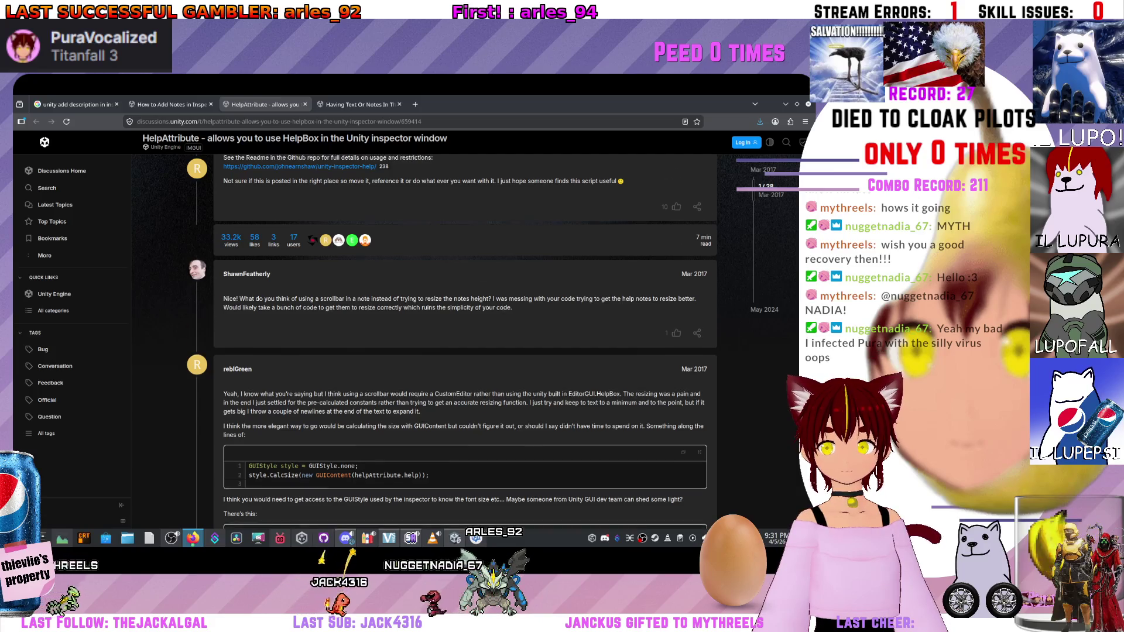
pyautogui.scroll(-1, 465, 340)
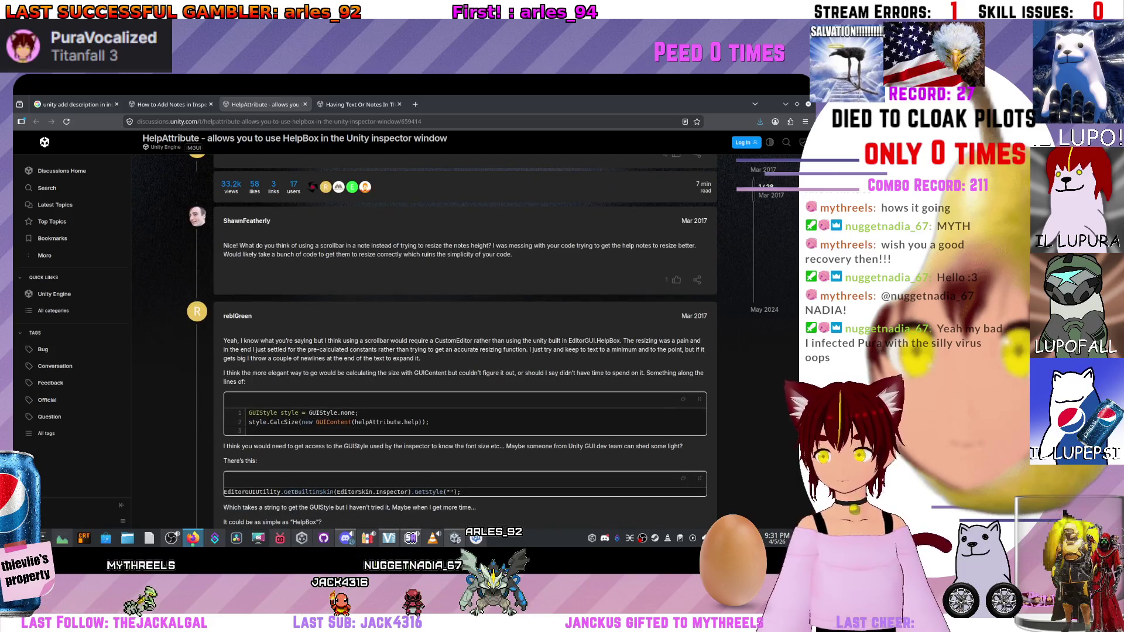
pyautogui.scroll(-2, 466, 340)
pyautogui.scroll(5, 466, 339)
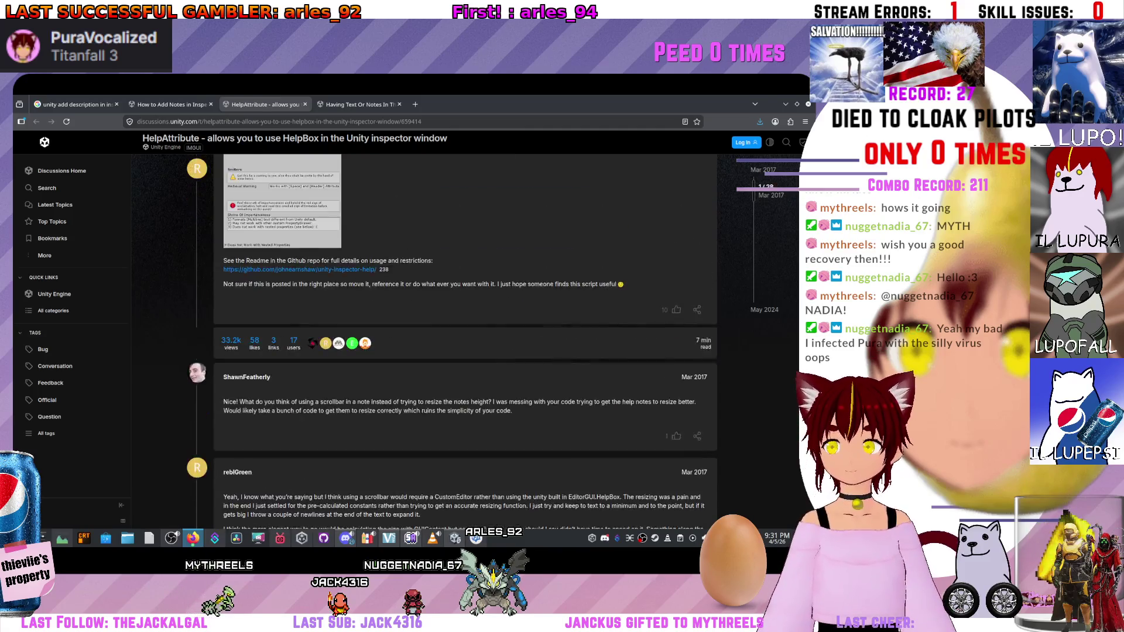
pyautogui.scroll(8, 465, 339)
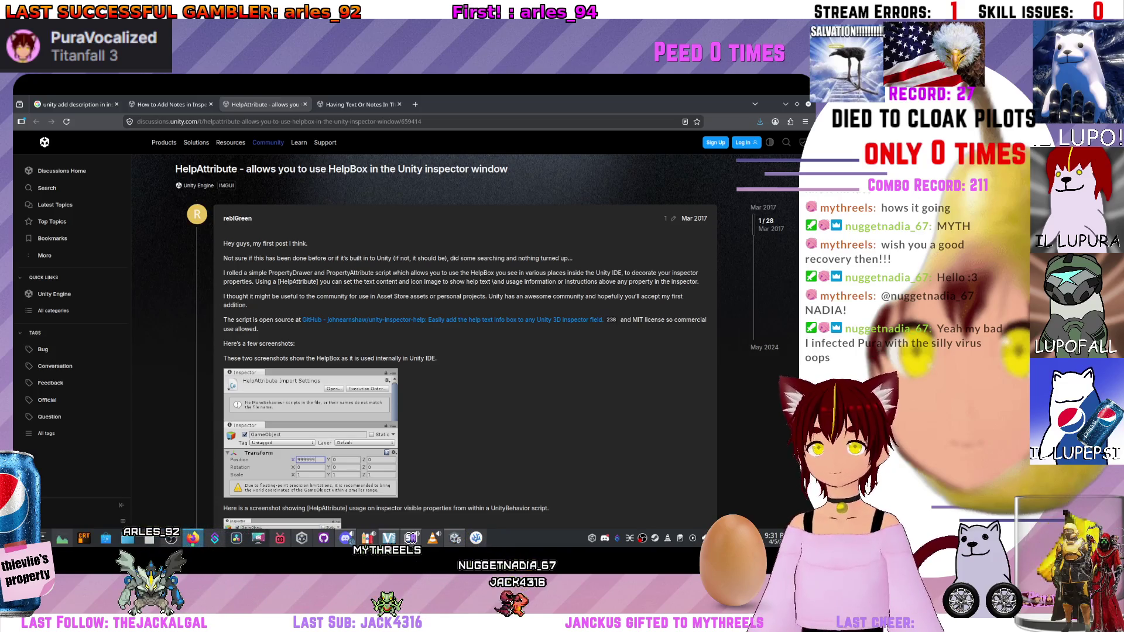
pyautogui.scroll(-1, 445, 351)
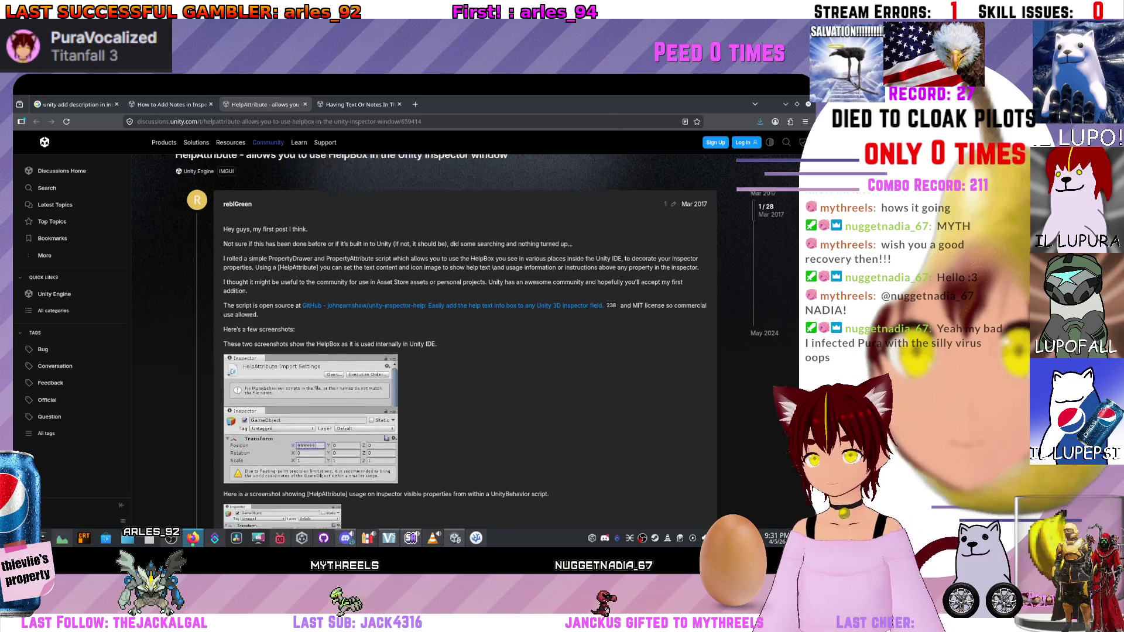
pyautogui.scroll(-5, 421, 339)
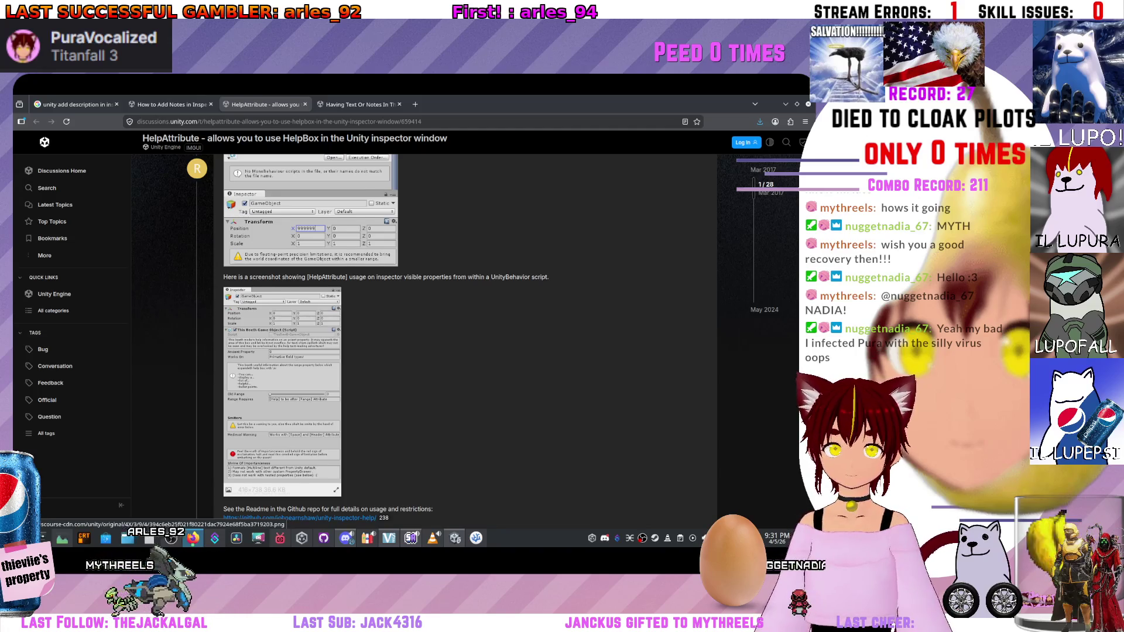
pyautogui.scroll(-3, 281, 392)
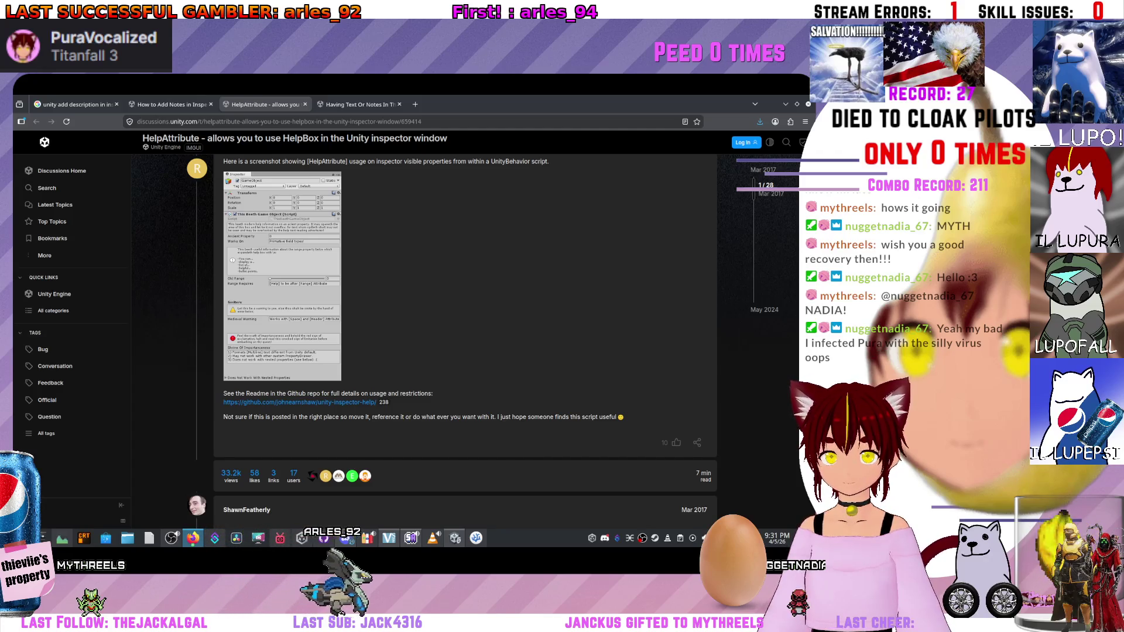
pyautogui.scroll(-3, 465, 340)
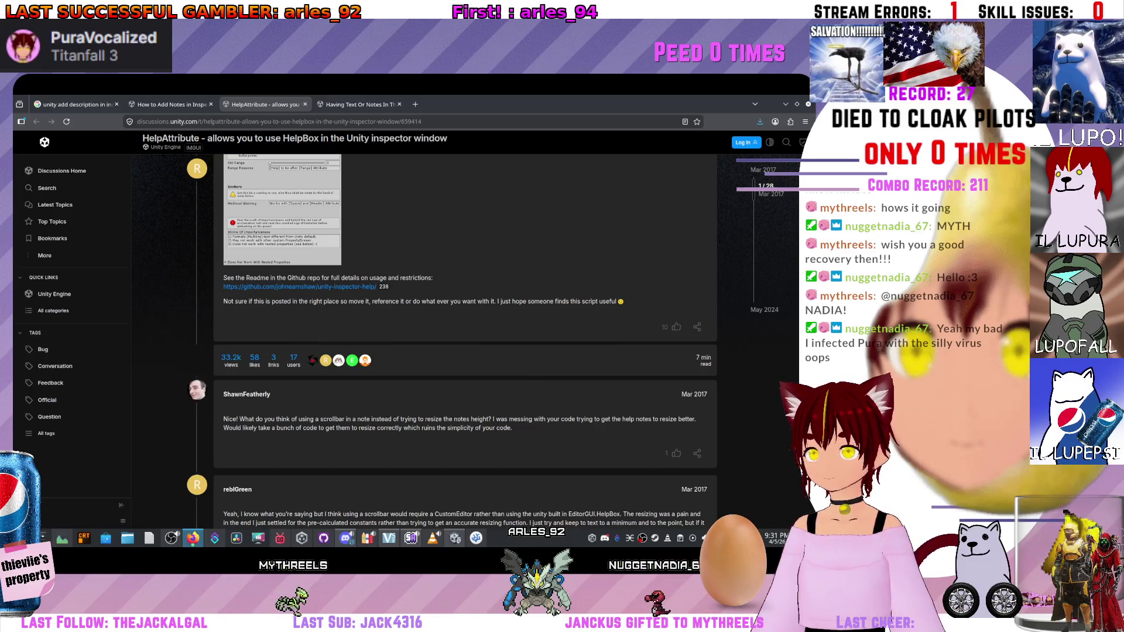
pyautogui.press('Home')
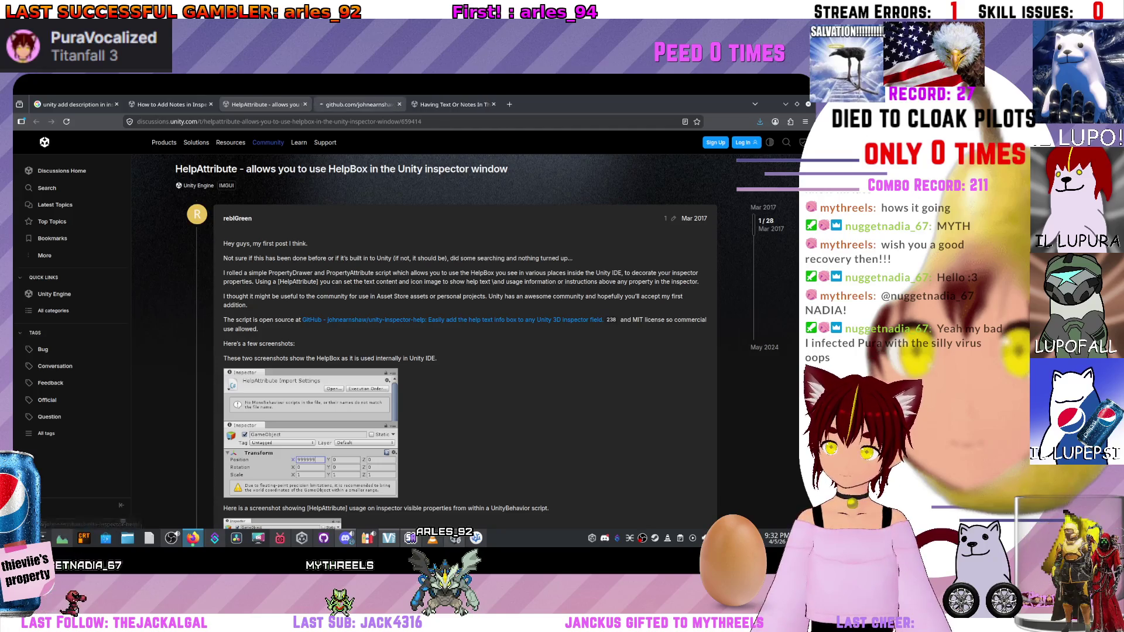
# Switch to the unity-inspector-help GitHub tab and scroll to its Installation and Usage sections.
pyautogui.hotkey('ctrl', 'Tab')
pyautogui.scroll(-2, 351, 328)
pyautogui.scroll(-10, 349, 328)
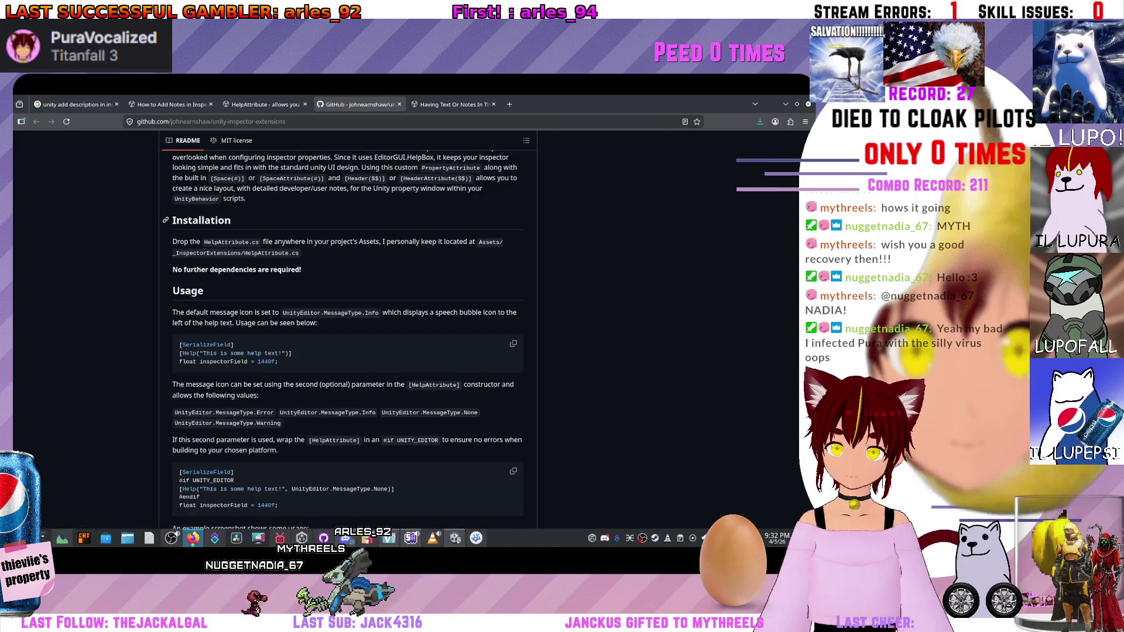
pyautogui.scroll(5, 348, 327)
pyautogui.scroll(4, 349, 328)
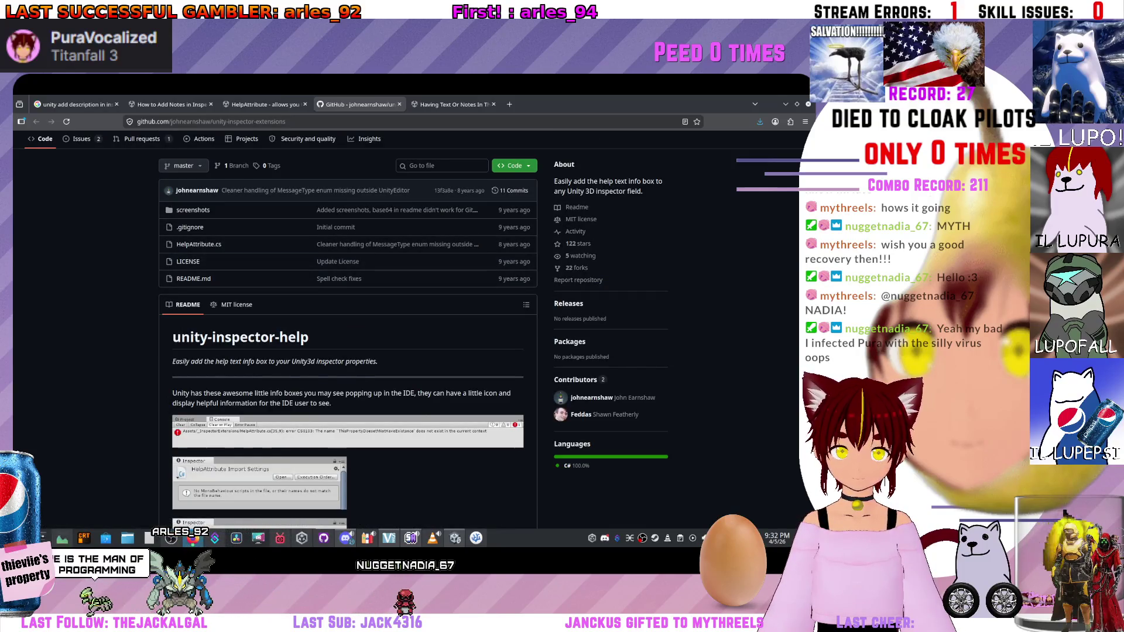
pyautogui.scroll(-1, 349, 328)
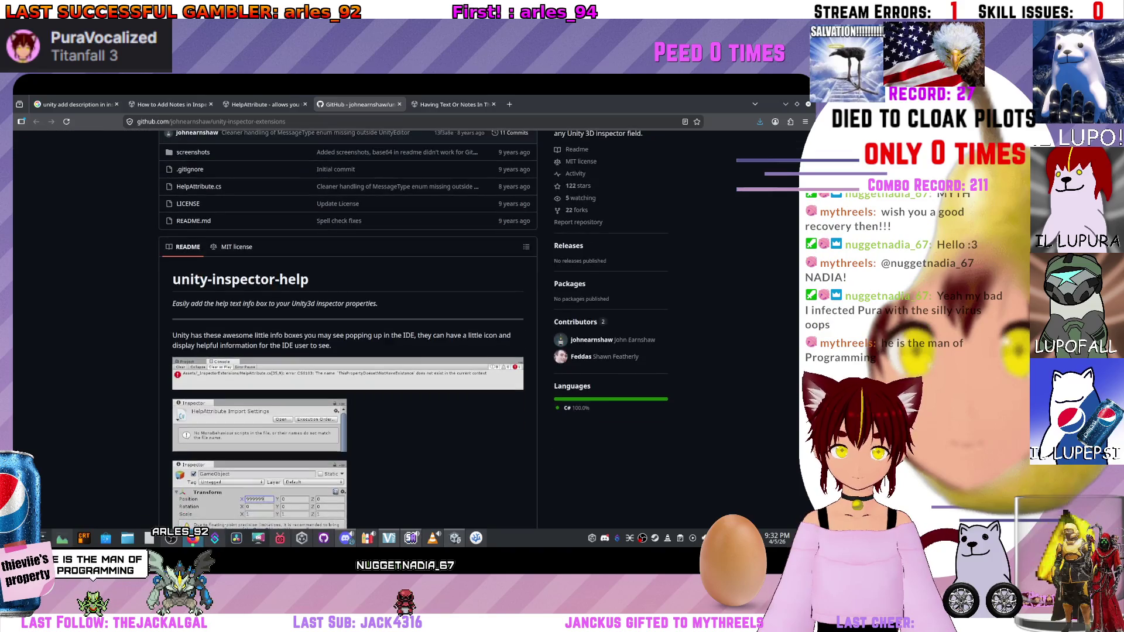
pyautogui.scroll(2, 348, 328)
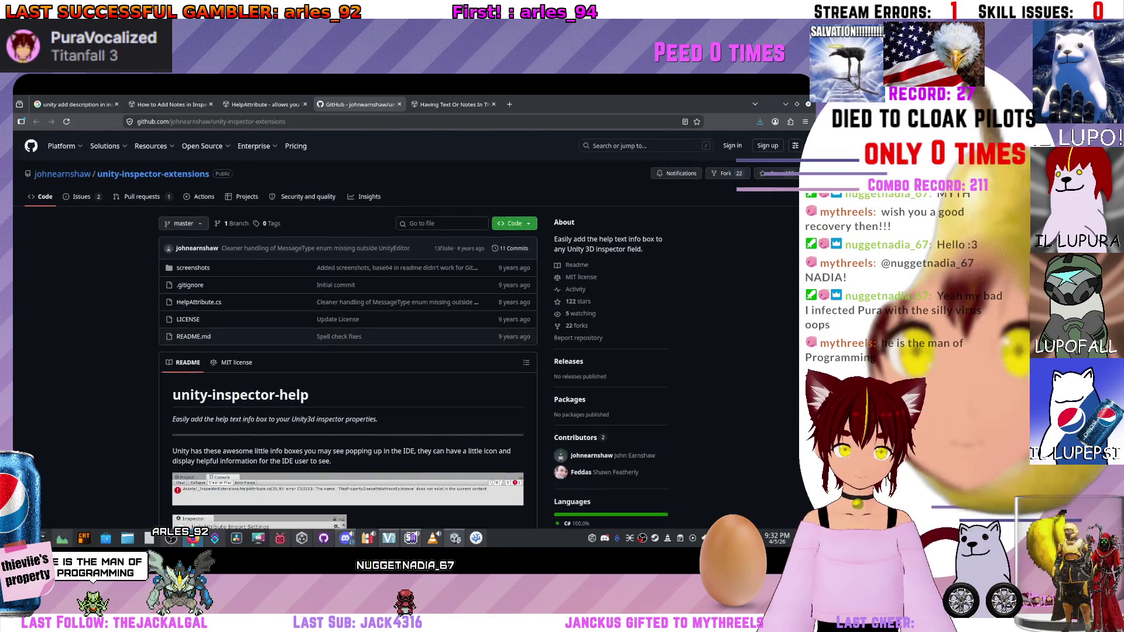
pyautogui.scroll(-7, 257, 175)
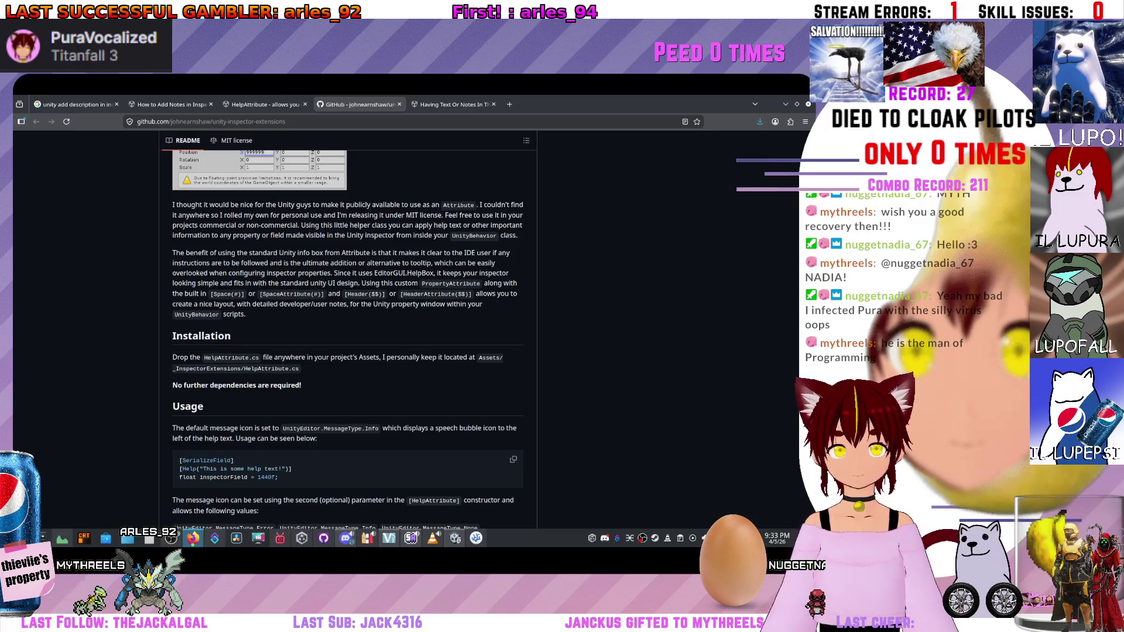
pyautogui.scroll(-10, 347, 338)
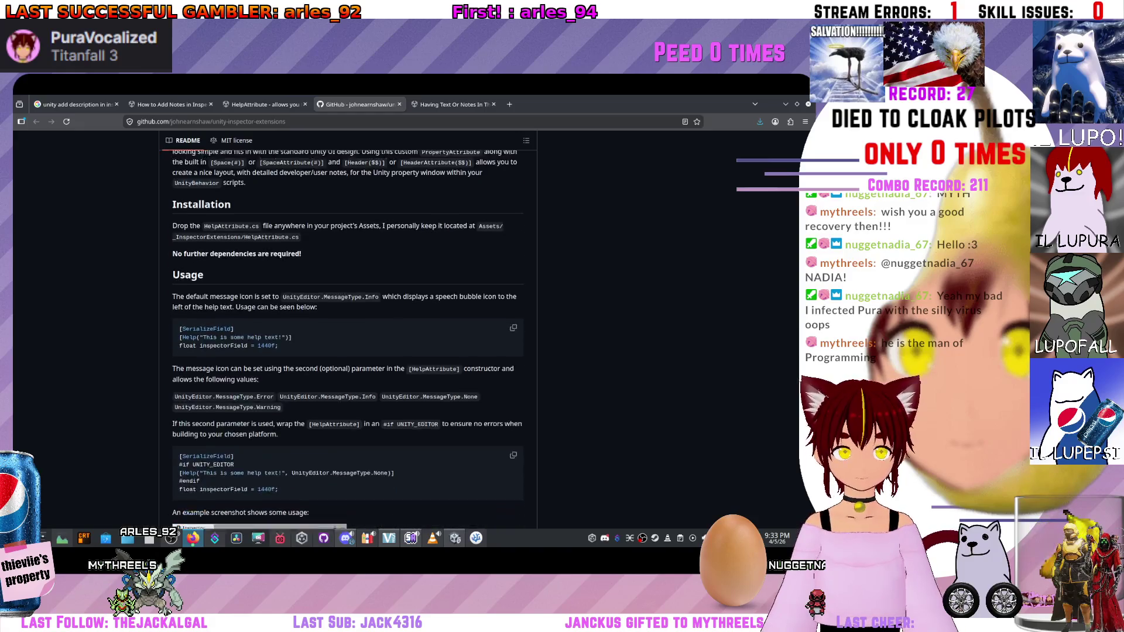
pyautogui.scroll(3, 347, 338)
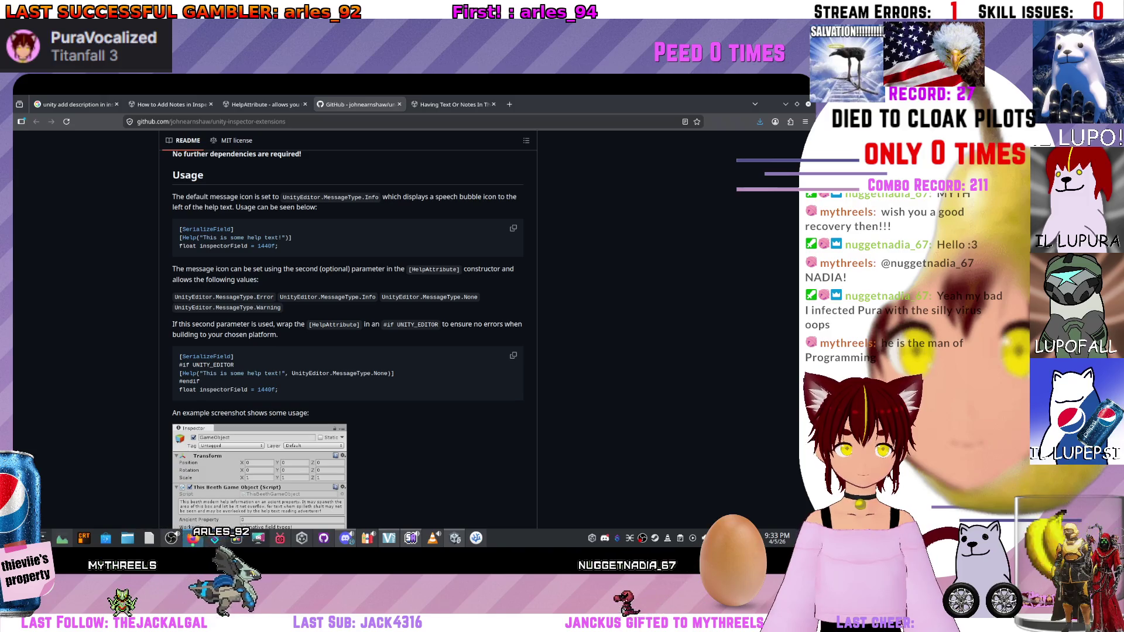
pyautogui.scroll(-2, 347, 338)
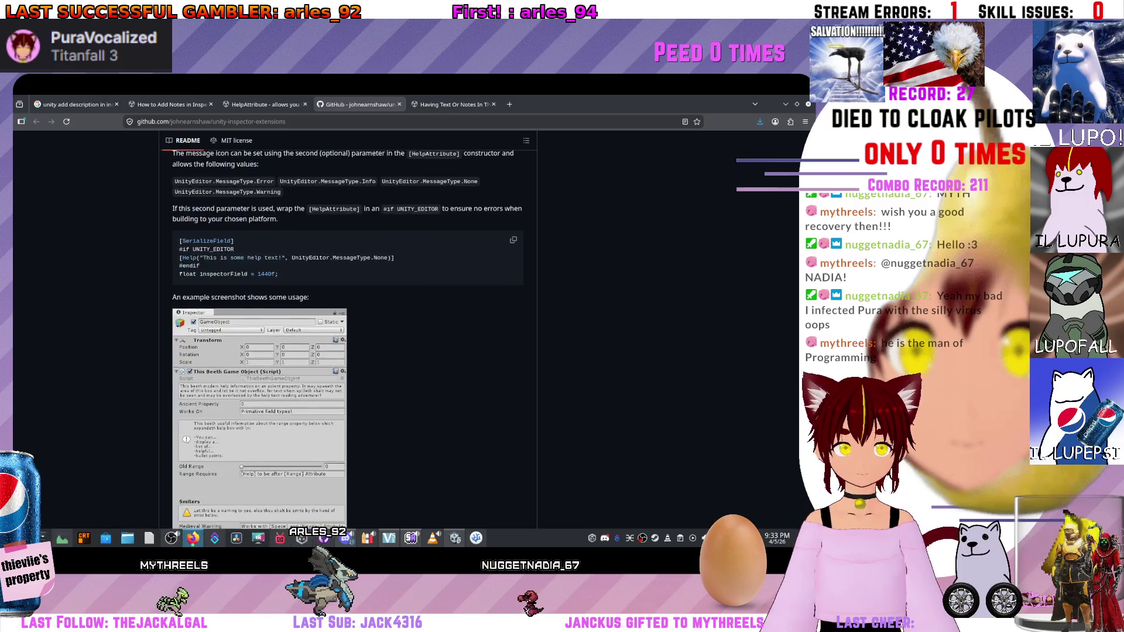
pyautogui.scroll(-7, 348, 338)
pyautogui.scroll(15, 348, 338)
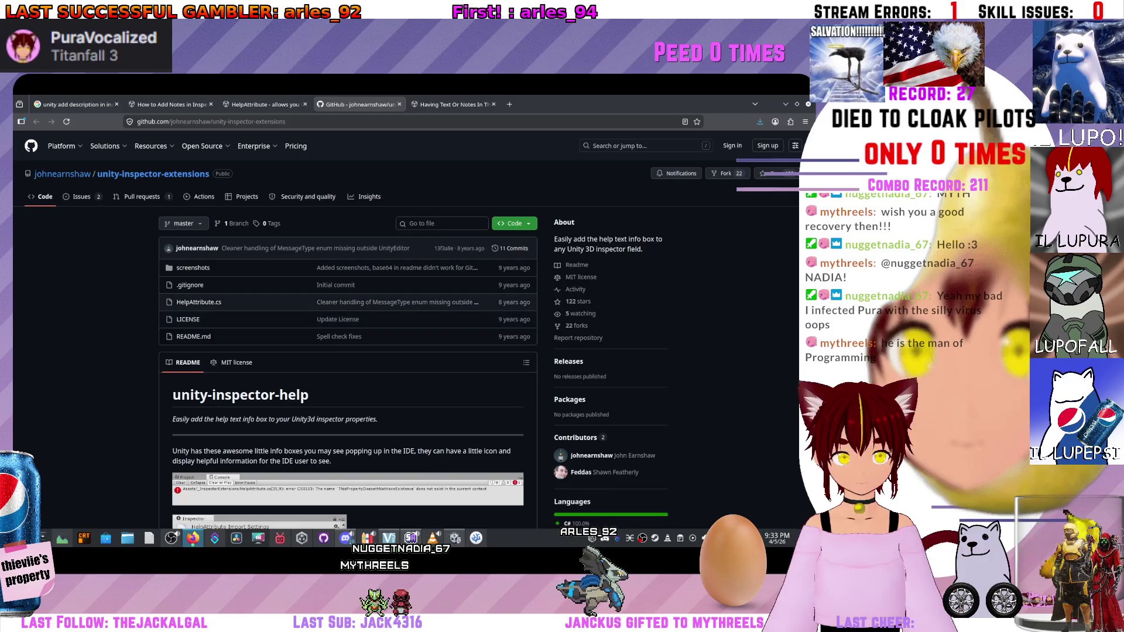
pyautogui.click(198, 302)
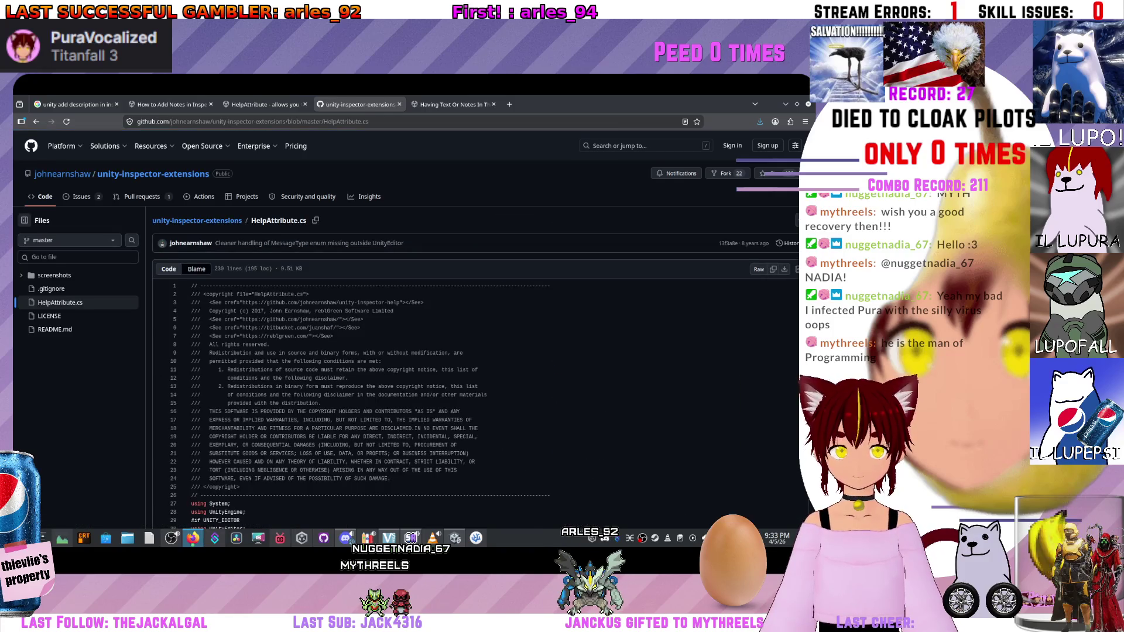
# Finish downloading HelpAttribute.cs, close the downloads list, and return to the Unity editor.
pyautogui.scroll(-20, 468, 351)
pyautogui.scroll(8, 468, 351)
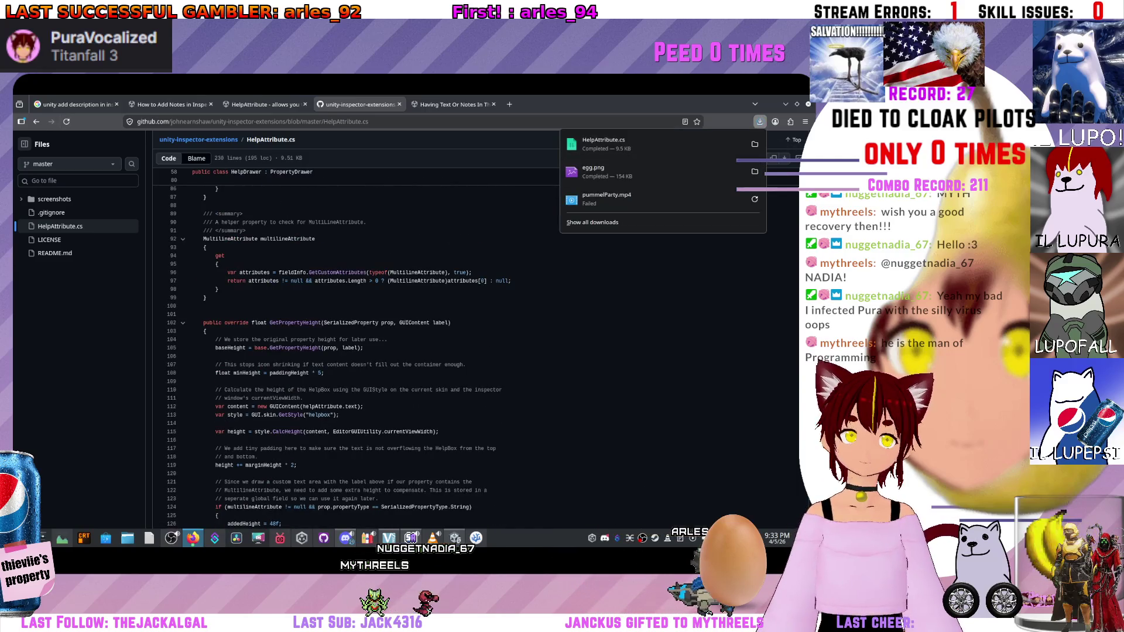
pyautogui.press('Escape')
pyautogui.hotkey('alt', 'Tab')
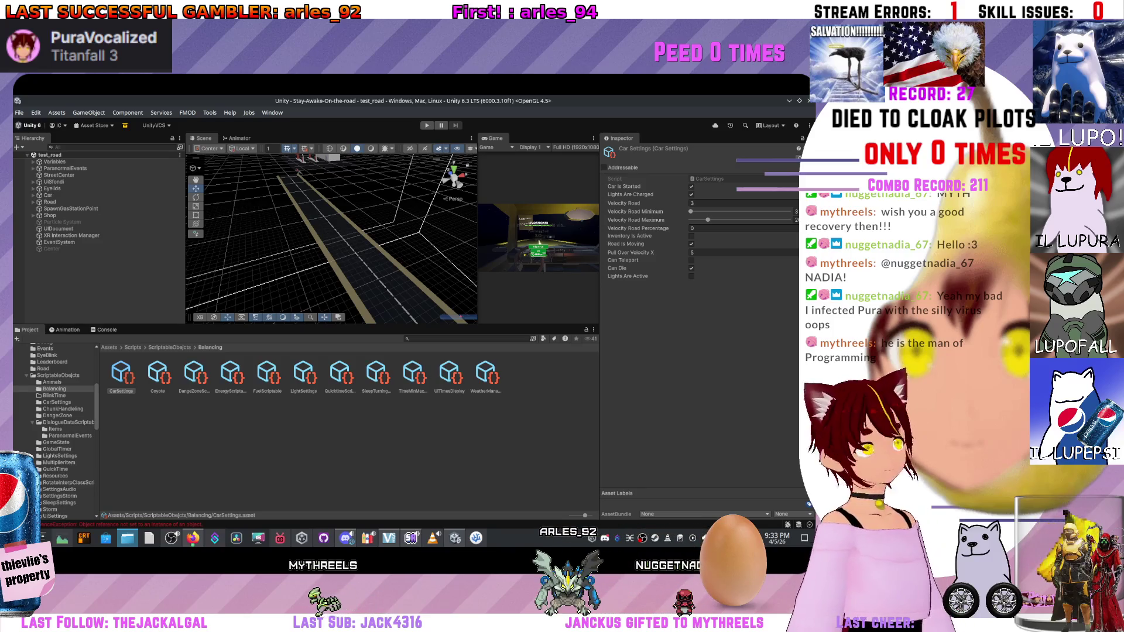
# Drop the downloaded HelpAttribute.cs into Assets/Scripts and select it to view its source.
pyautogui.scroll(3, 55, 431)
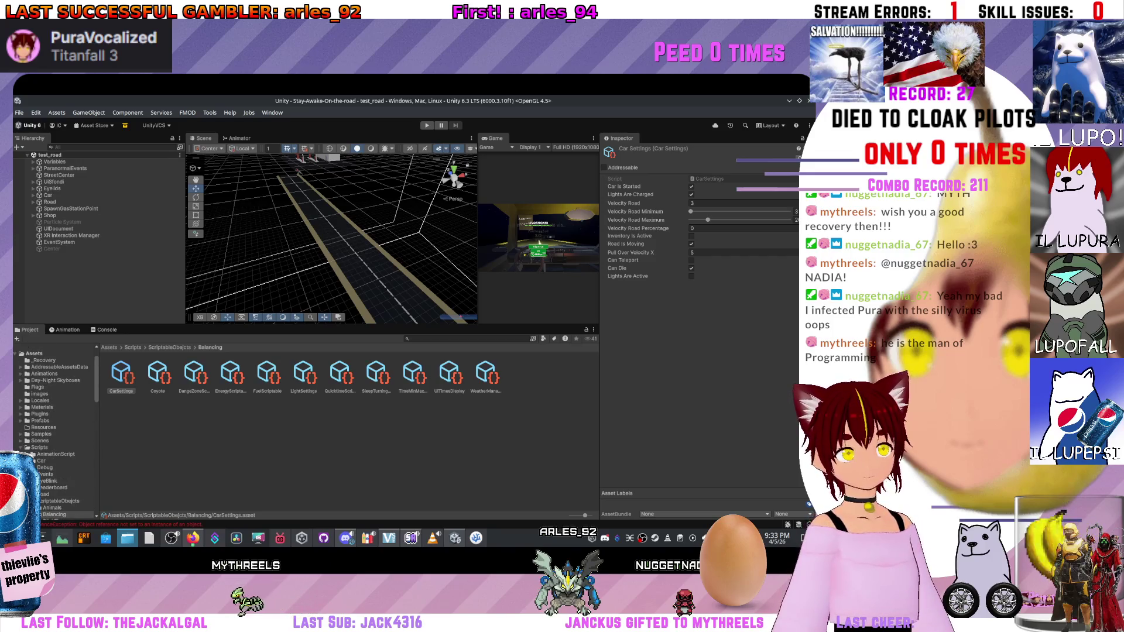
pyautogui.scroll(2, 53, 433)
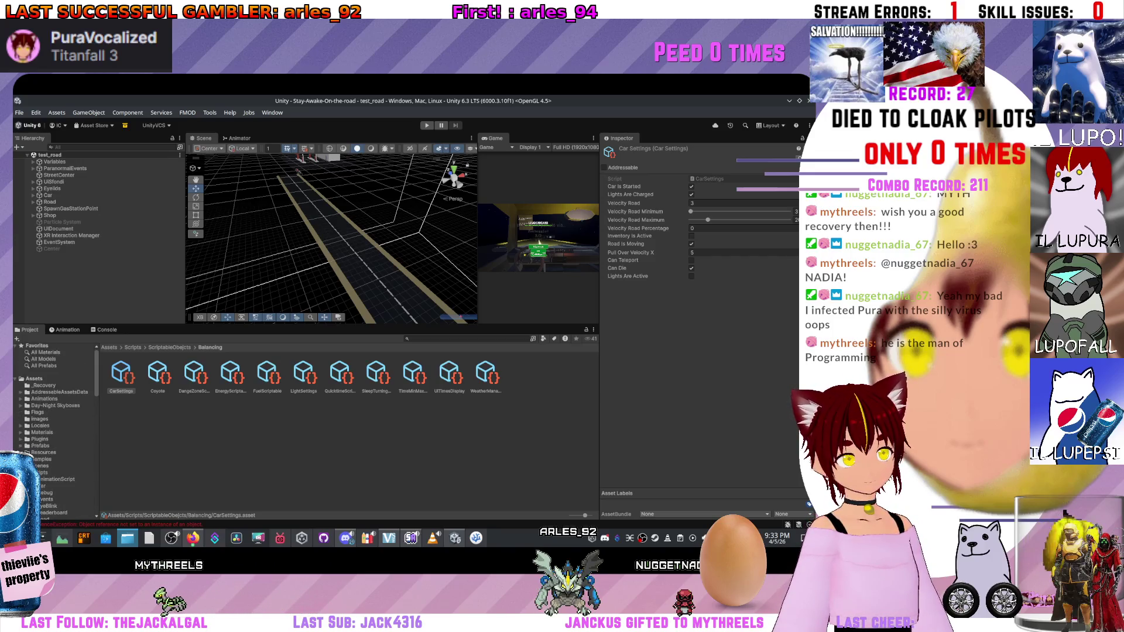
pyautogui.scroll(-4, 53, 434)
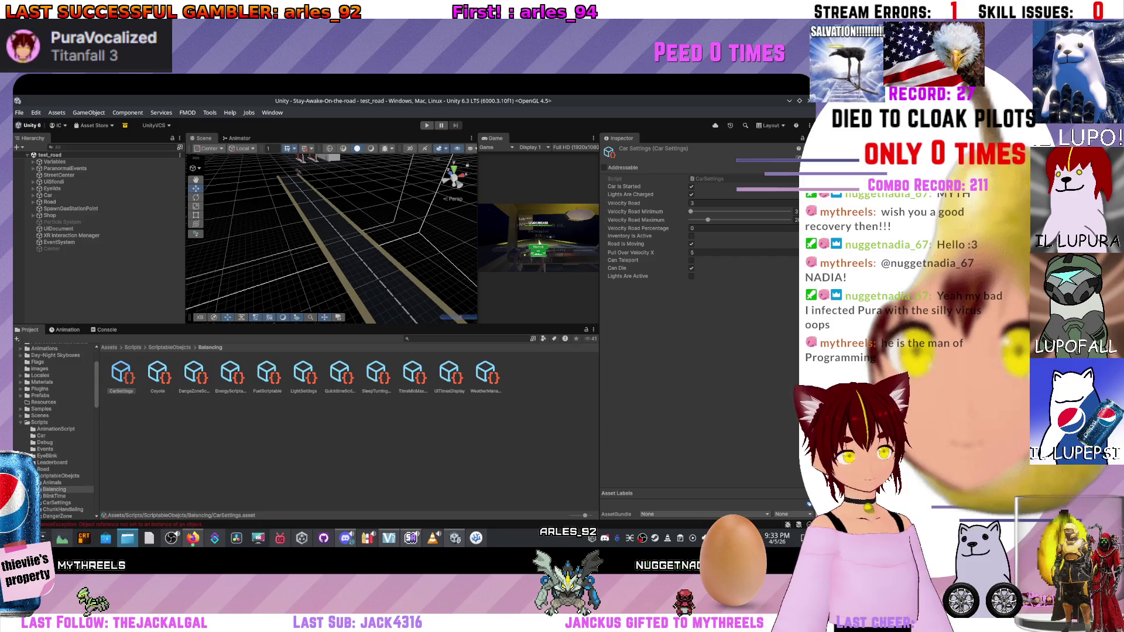
pyautogui.click(39, 422)
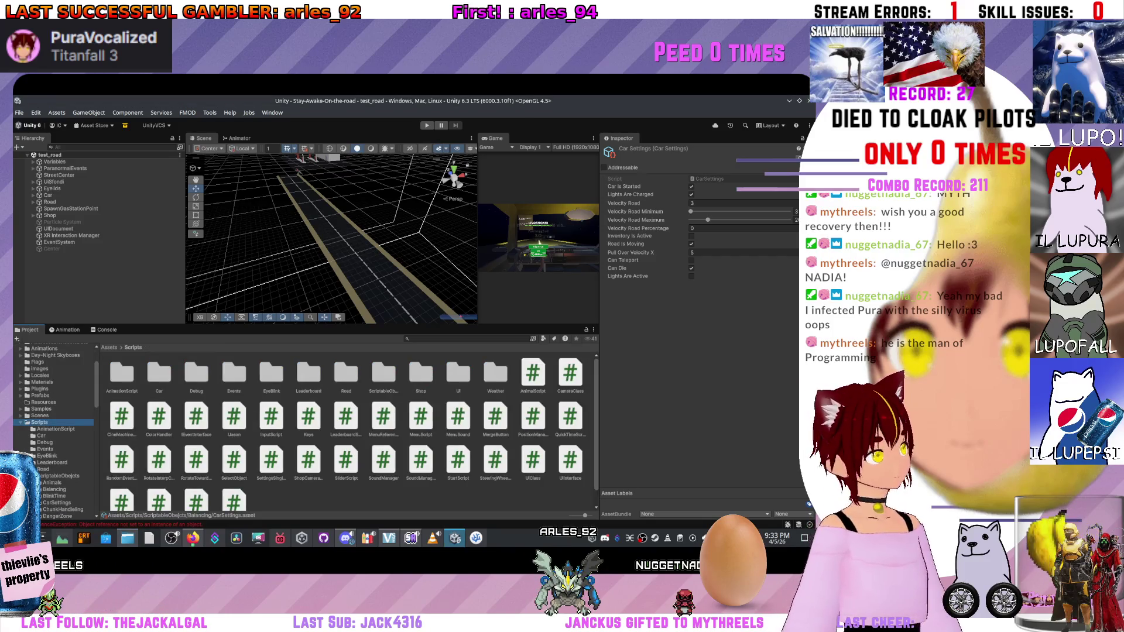
pyautogui.moveTo(187, 451); pyautogui.dragTo(275, 515)
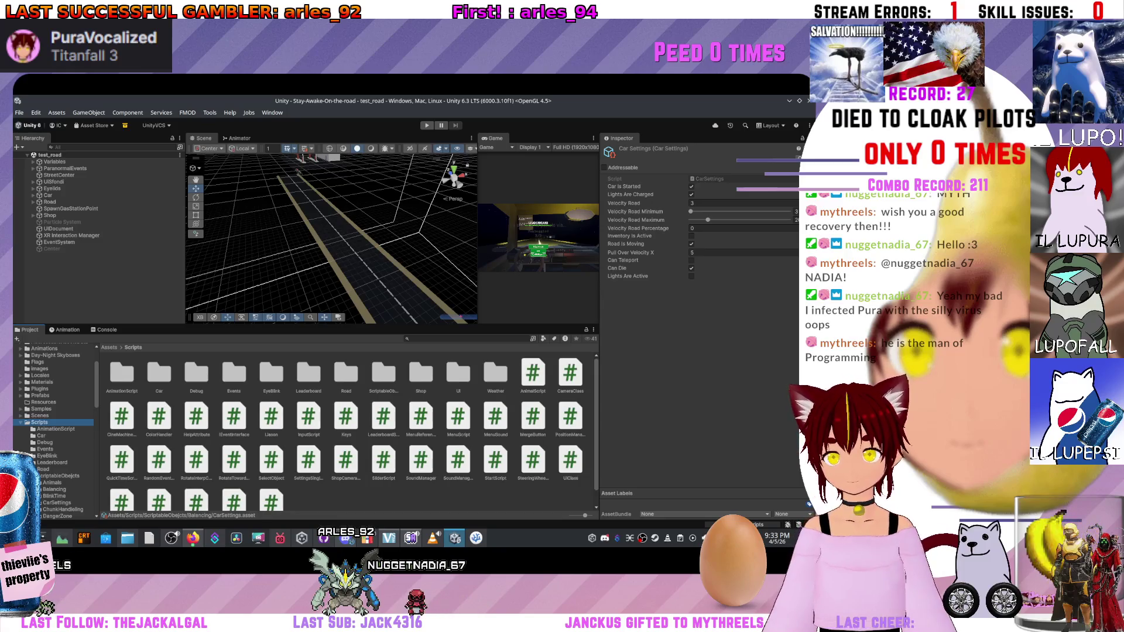
pyautogui.click(196, 416)
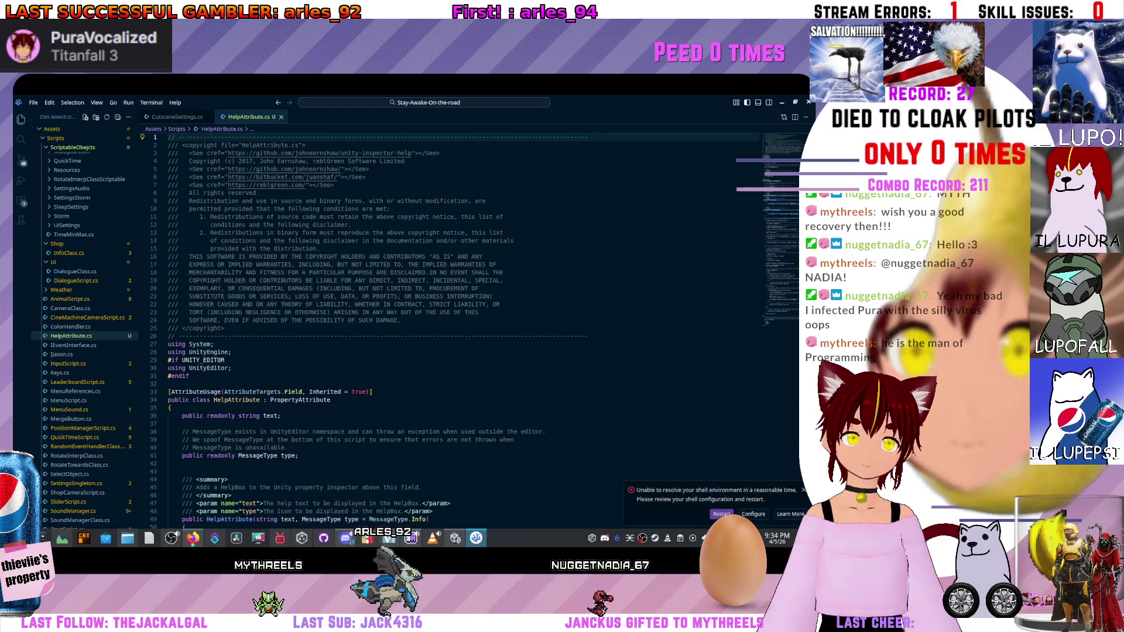
# Read through HelpAttribute.cs's HelpDrawer property drawer code in VS Code, then switch windows.
pyautogui.click(288, 241)
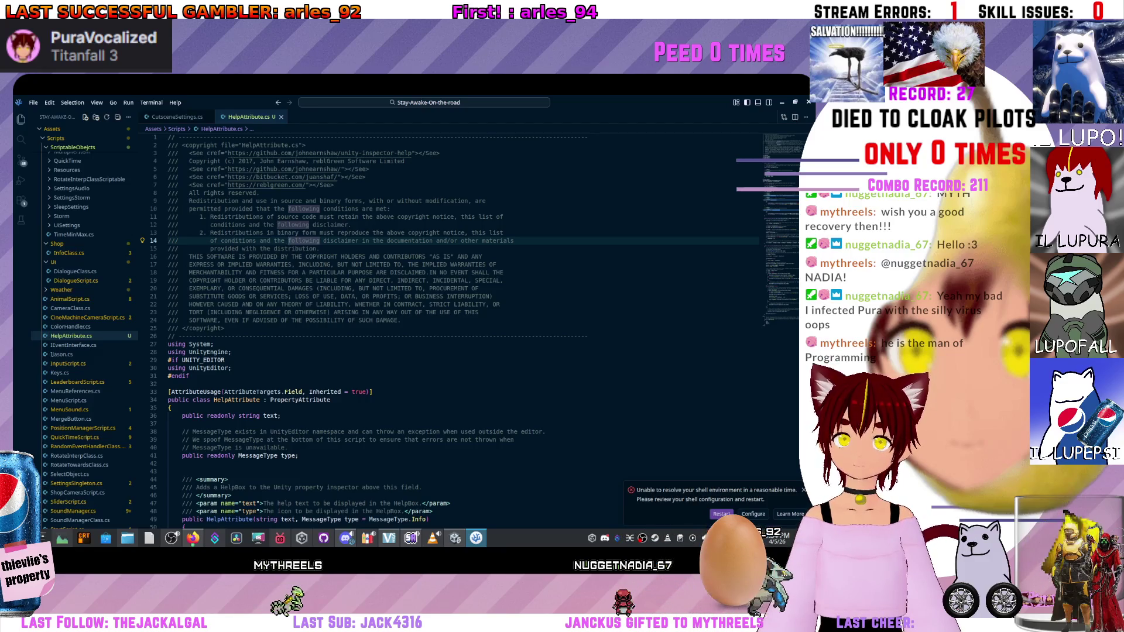
pyautogui.scroll(-5, 462, 328)
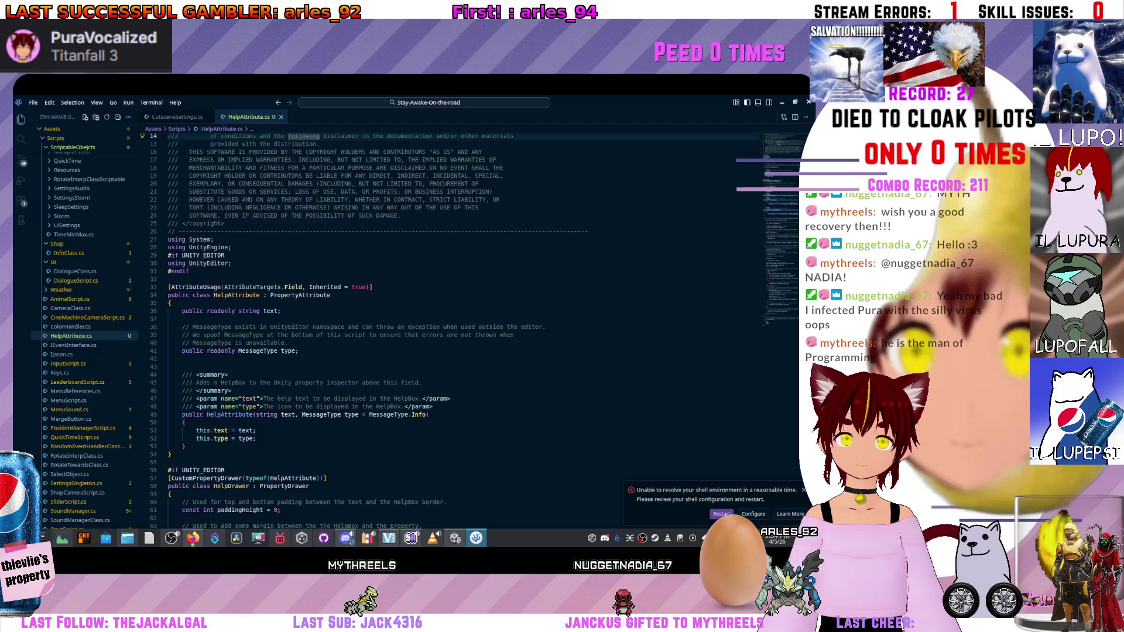
pyautogui.scroll(-3, 462, 328)
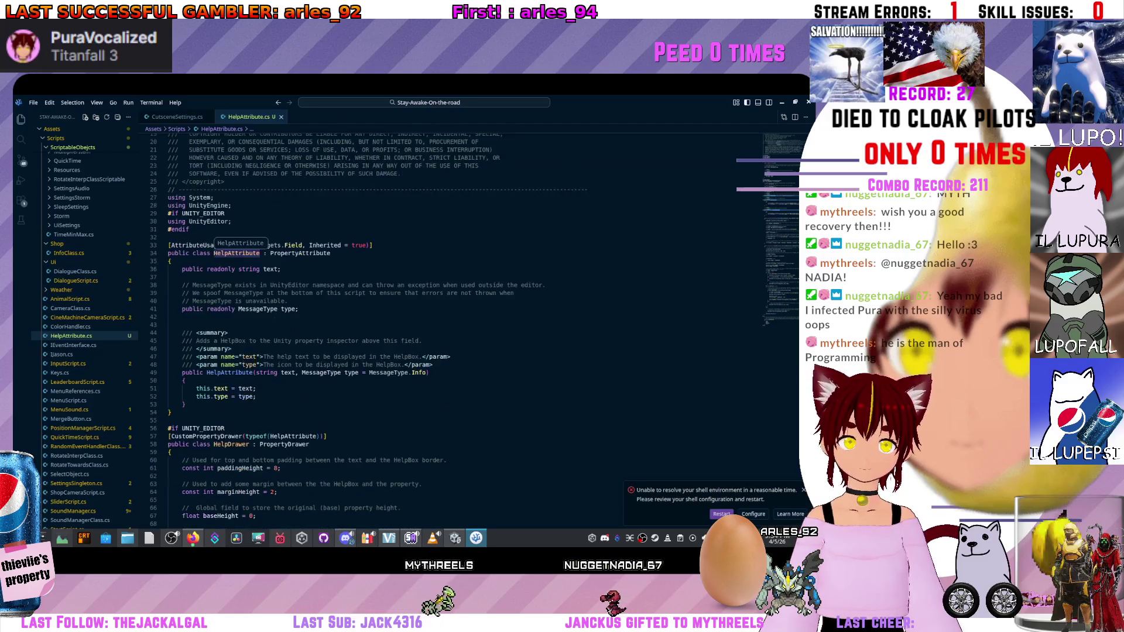
pyautogui.scroll(-4, 463, 327)
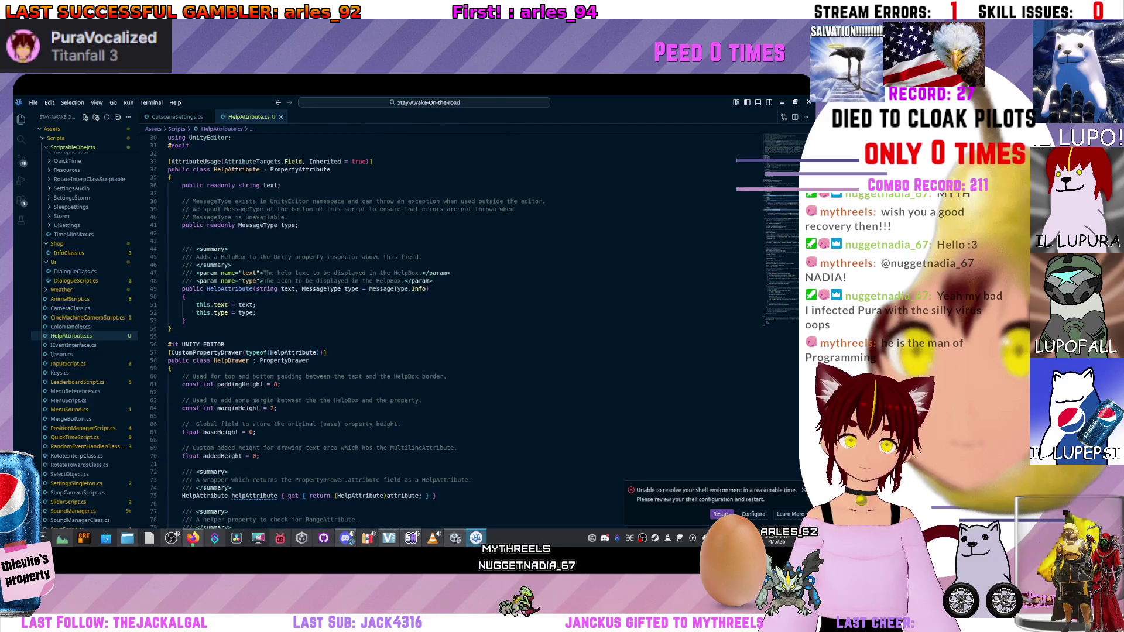
pyautogui.scroll(-2, 462, 328)
pyautogui.scroll(-2, 463, 328)
pyautogui.scroll(-2, 462, 328)
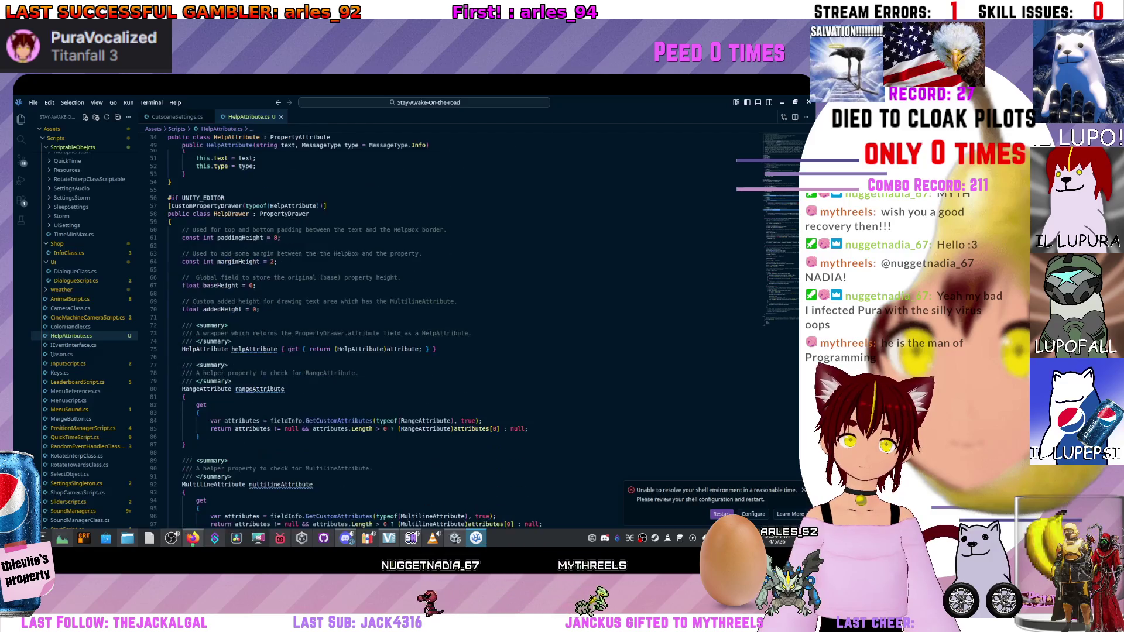
pyautogui.scroll(-8, 462, 328)
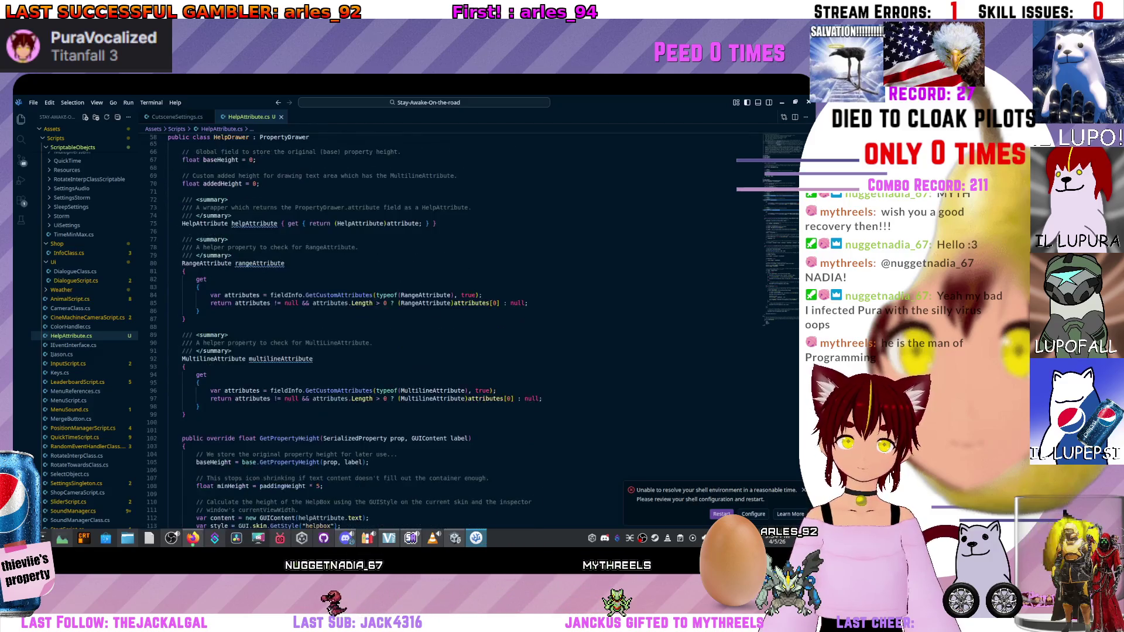
pyautogui.scroll(-11, 462, 328)
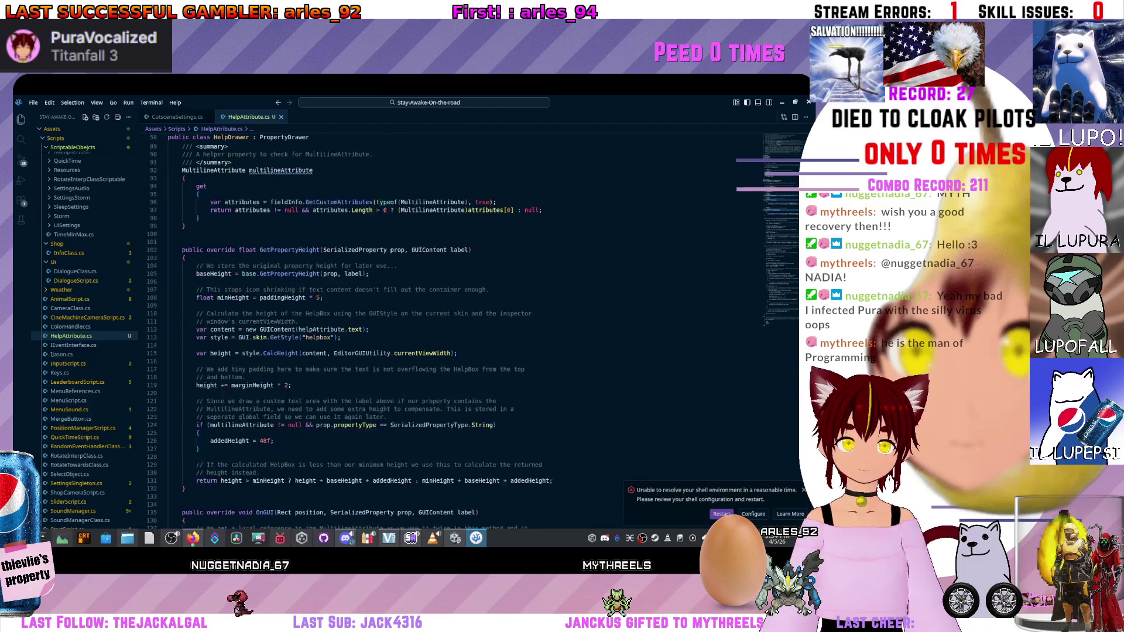
pyautogui.scroll(-5, 462, 328)
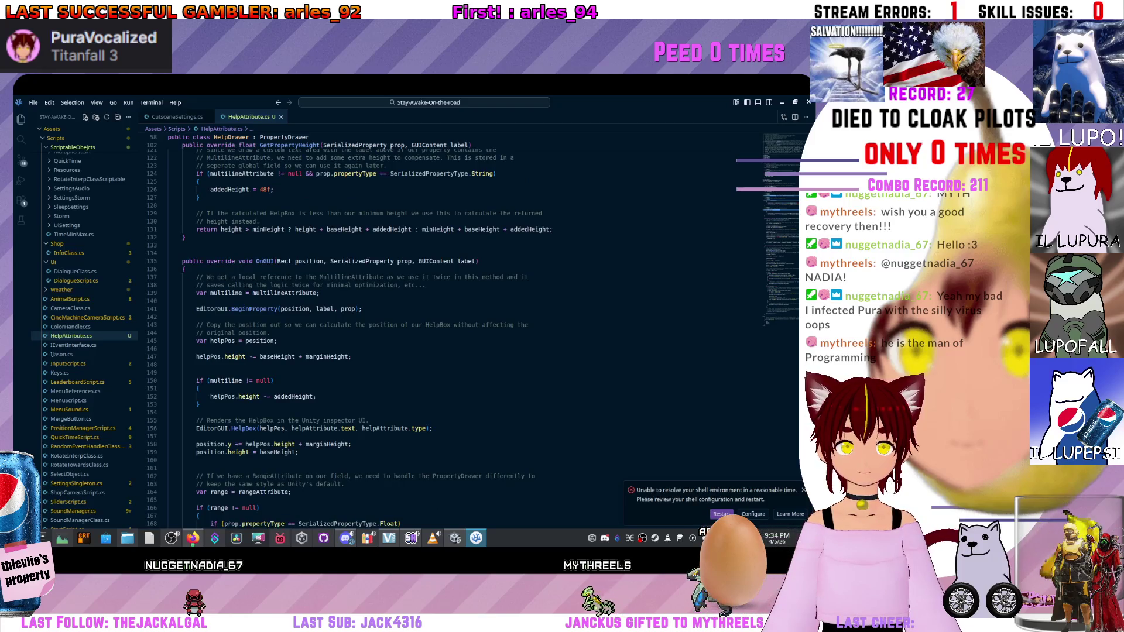
pyautogui.scroll(-13, 463, 328)
pyautogui.scroll(-2, 463, 328)
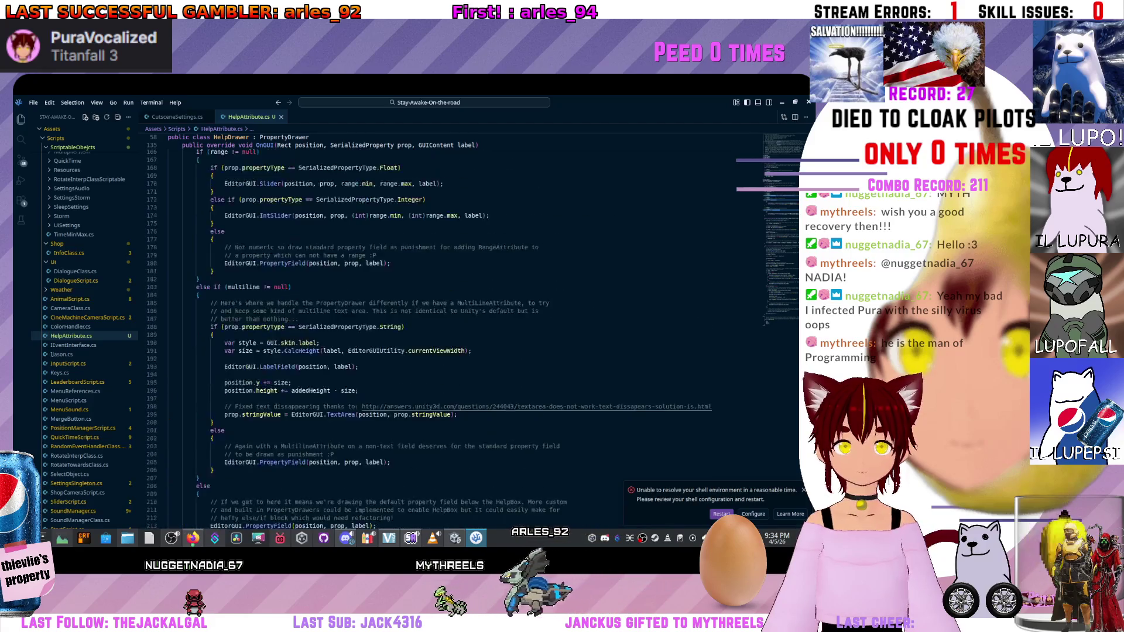
pyautogui.scroll(20, 462, 327)
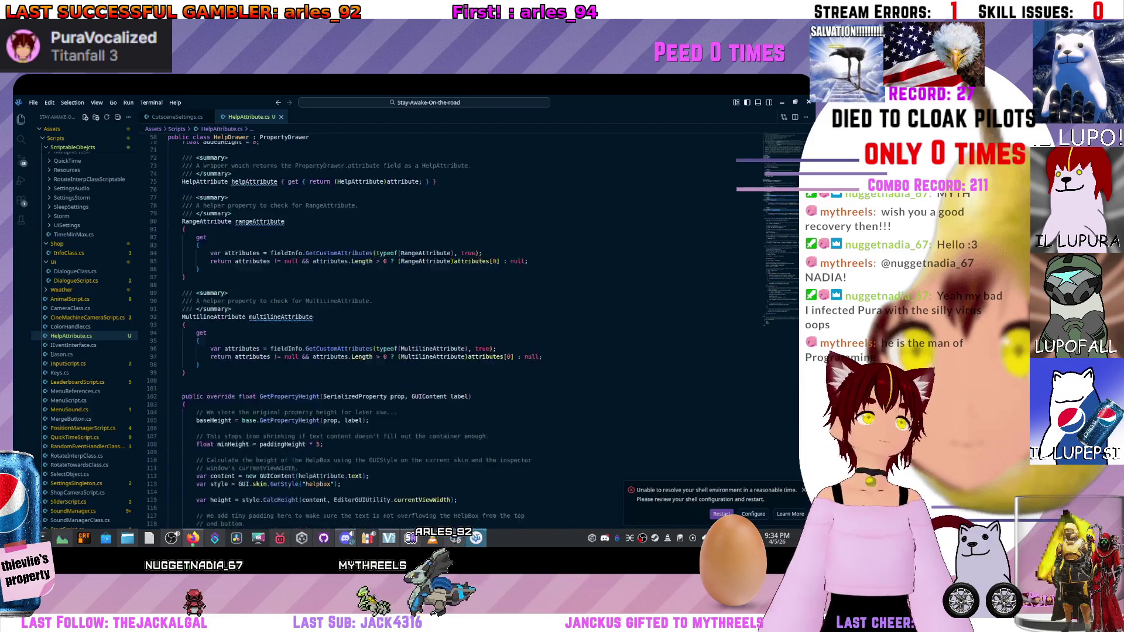
pyautogui.scroll(2, 463, 328)
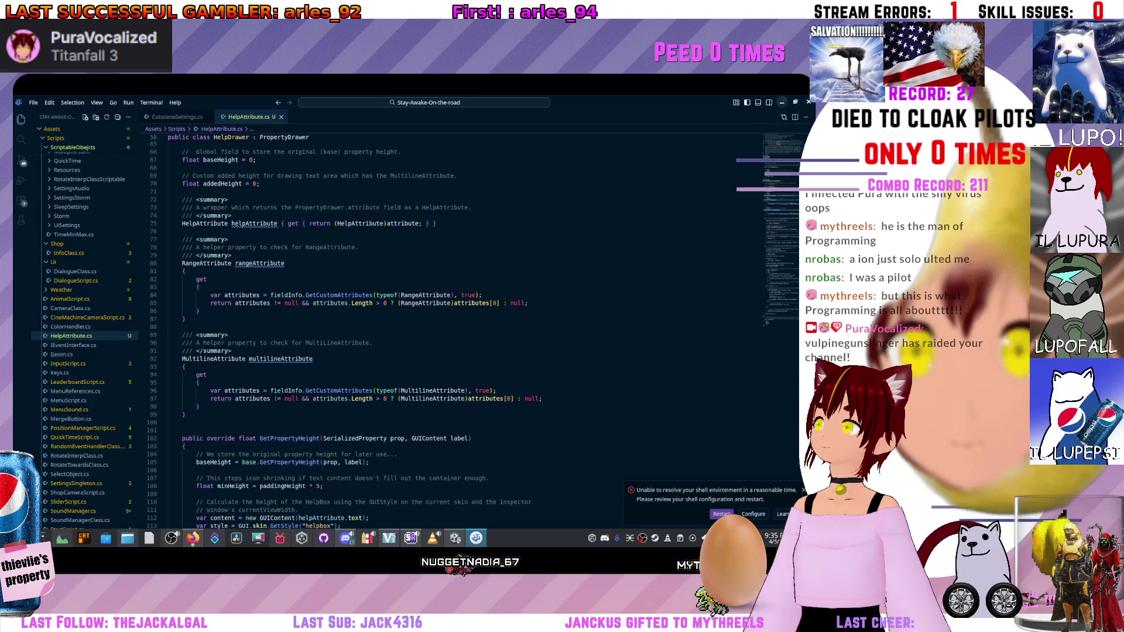
pyautogui.hotkey('alt', 'Tab')
pyautogui.hotkey('alt', 'Tab')
pyautogui.hotkey('alt', 'Tab')
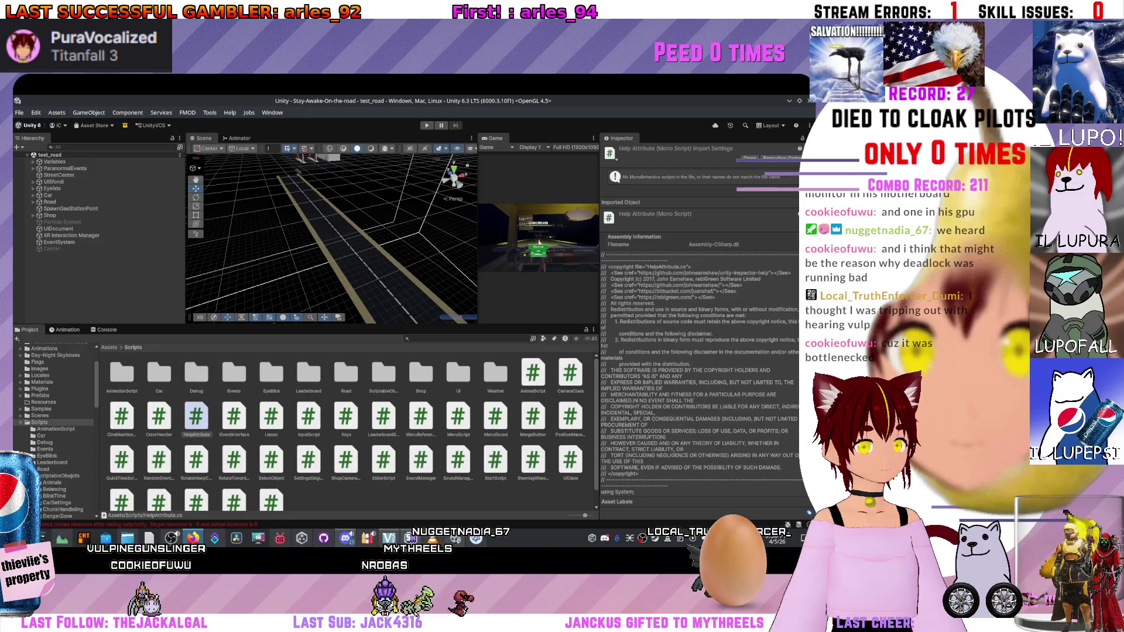
# Bring up the unity-inspector-extensions README in Firefox at its Usage section with Help examples.
pyautogui.hotkey('alt', 'Tab')
pyautogui.scroll(10, 348, 328)
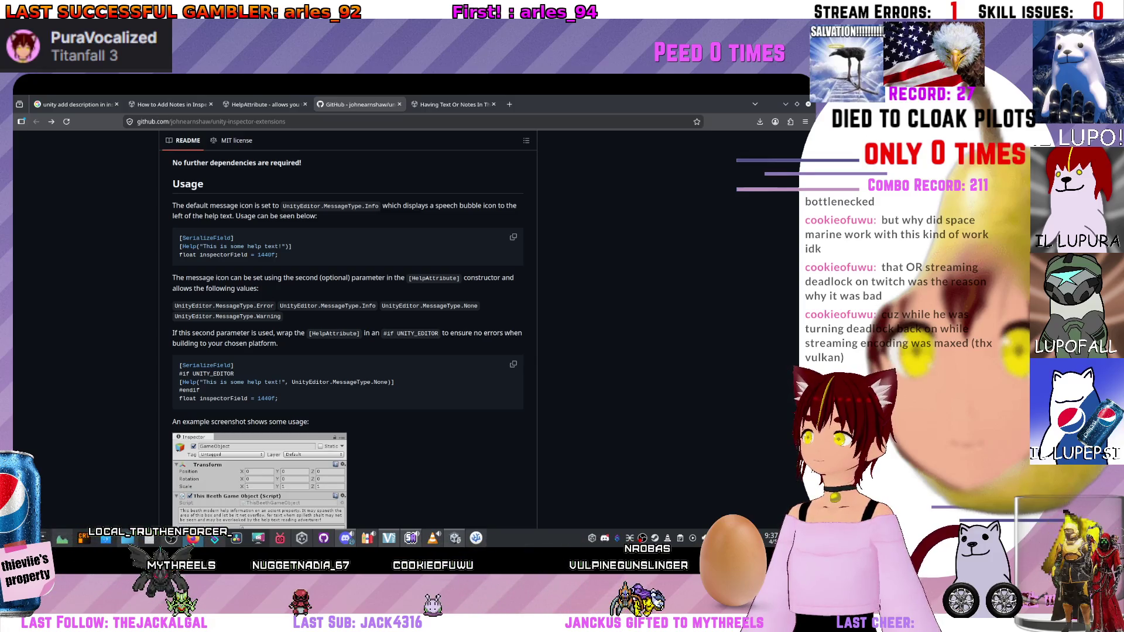
pyautogui.scroll(-2, 347, 328)
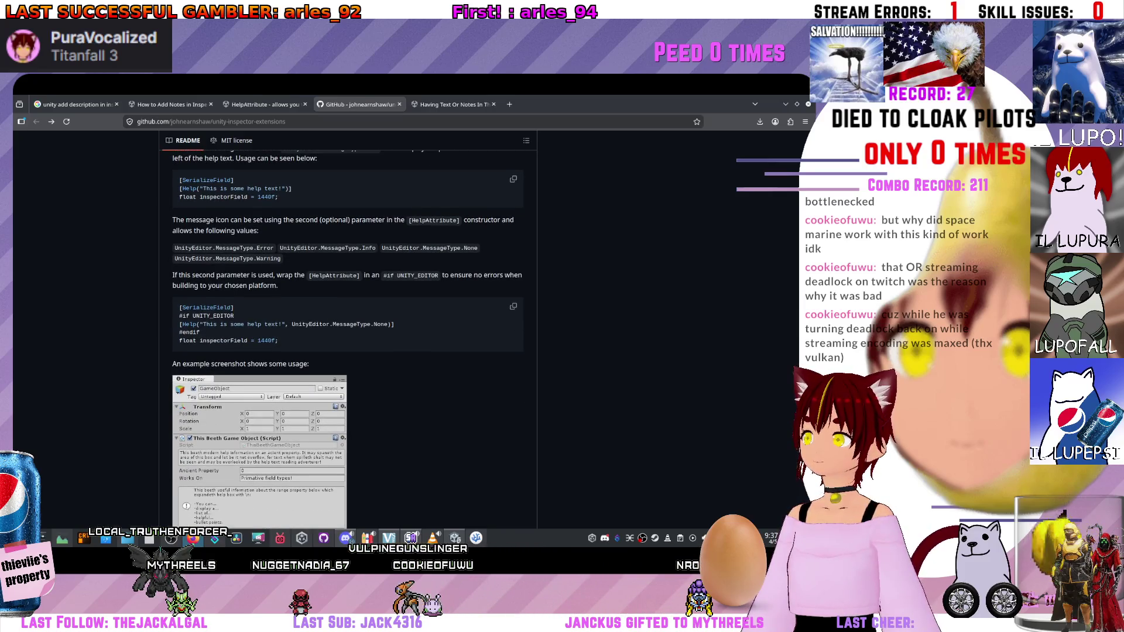
pyautogui.scroll(-4, 347, 328)
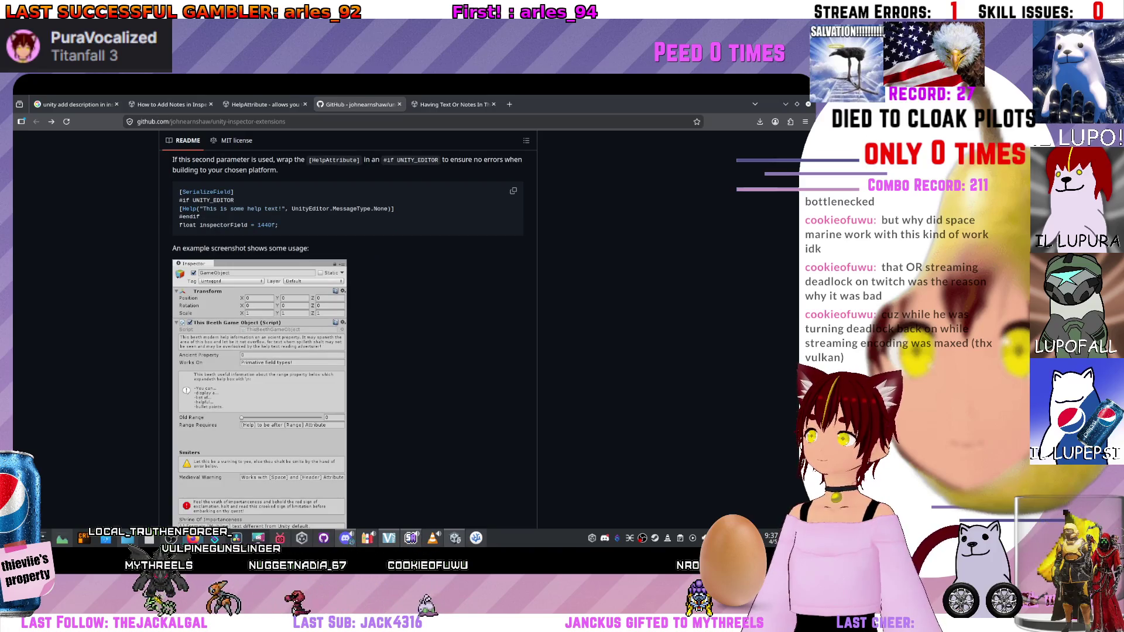
pyautogui.scroll(-4, 259, 328)
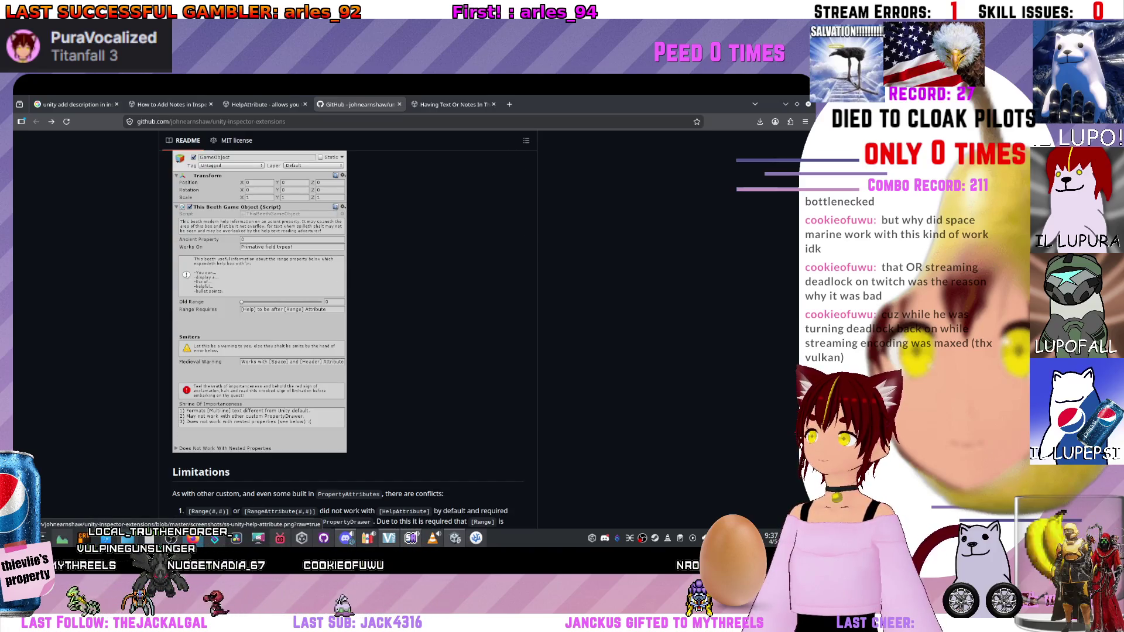
pyautogui.scroll(-2, 348, 328)
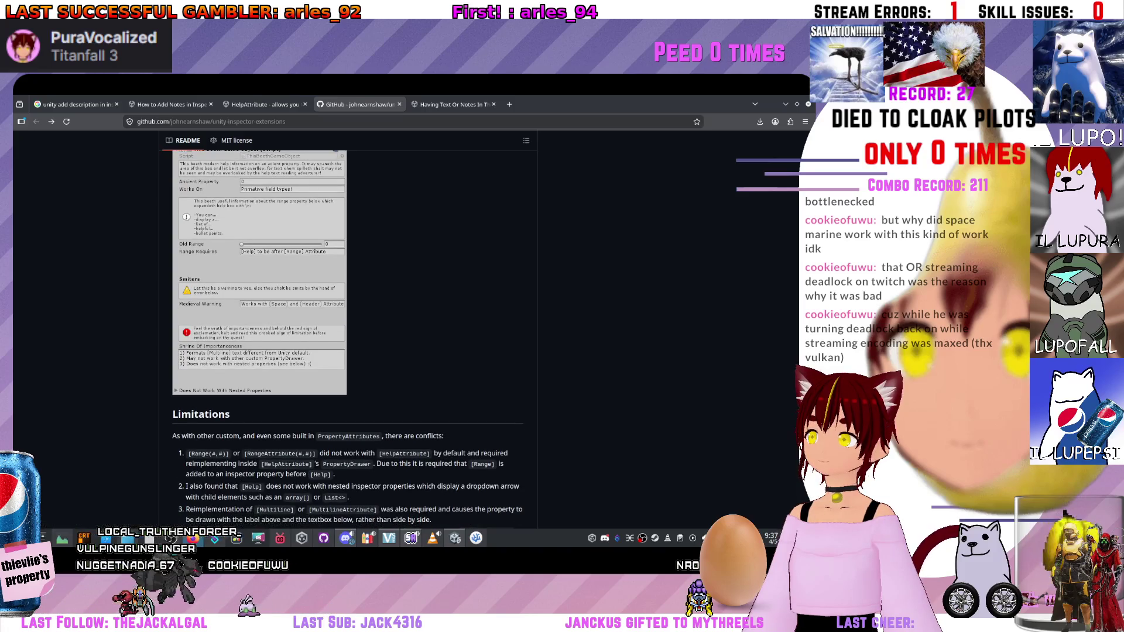
pyautogui.scroll(-4, 347, 328)
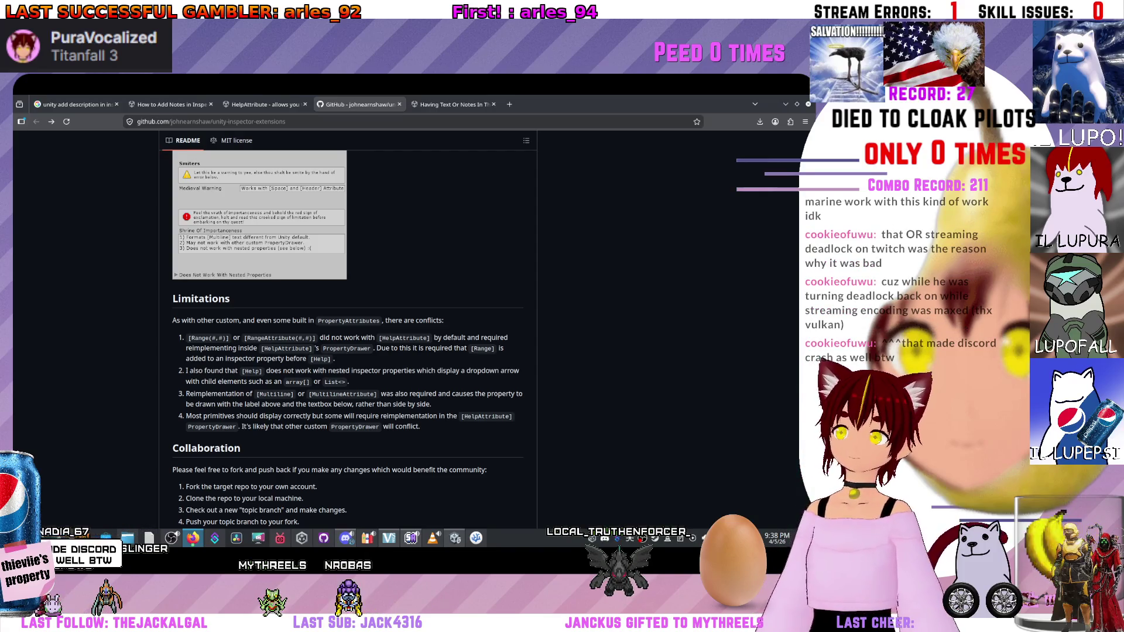
pyautogui.scroll(5, 263, 380)
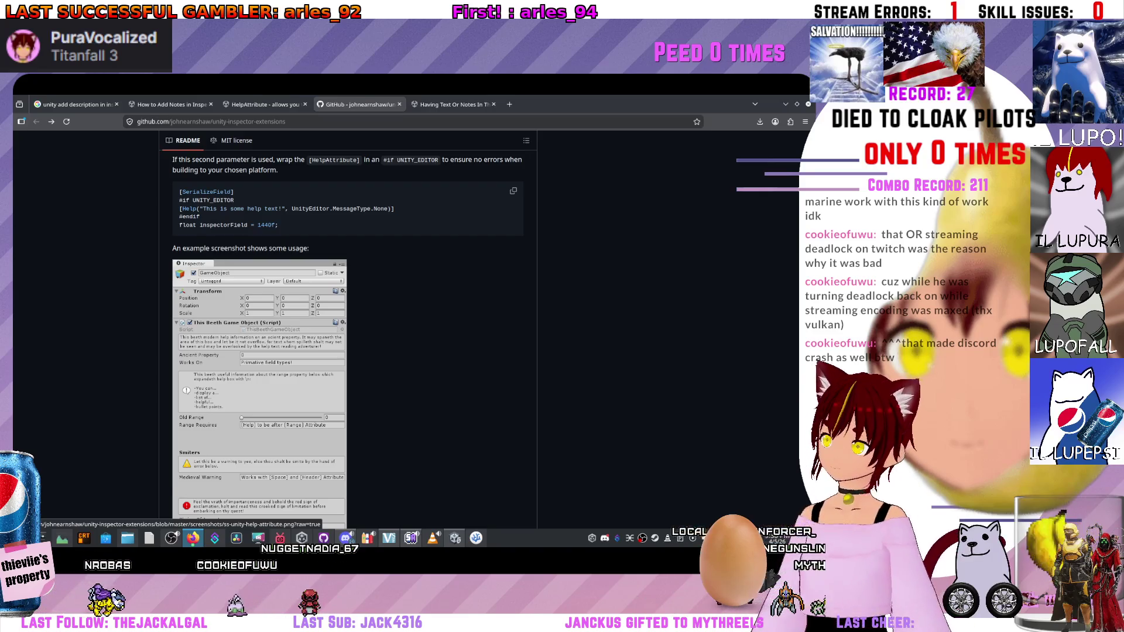
pyautogui.scroll(4, 259, 380)
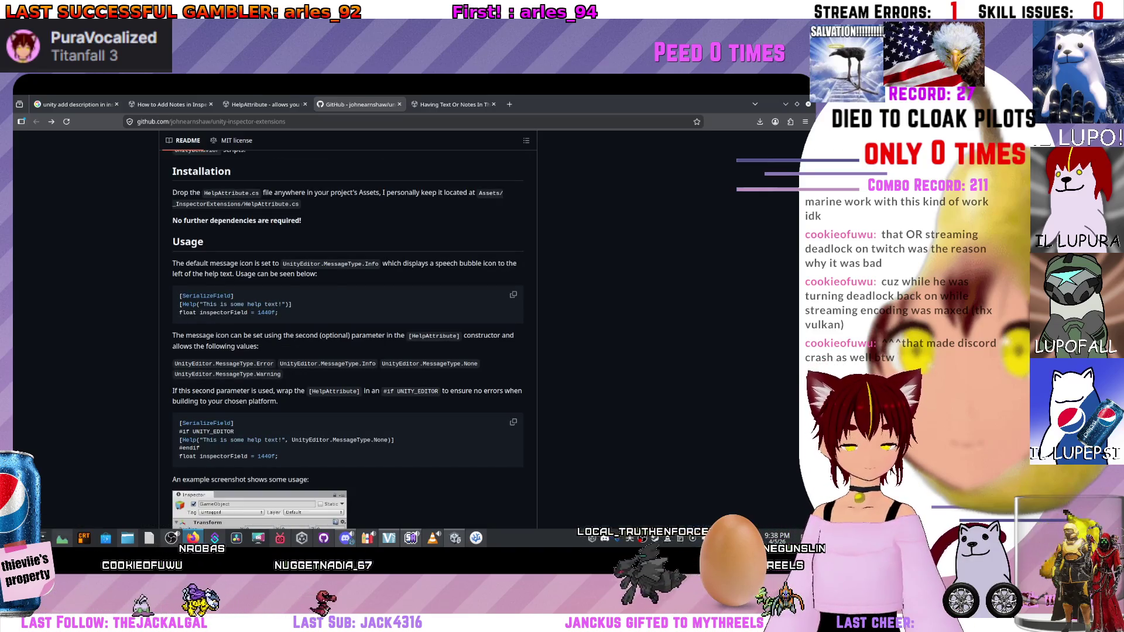
pyautogui.scroll(-3, 259, 380)
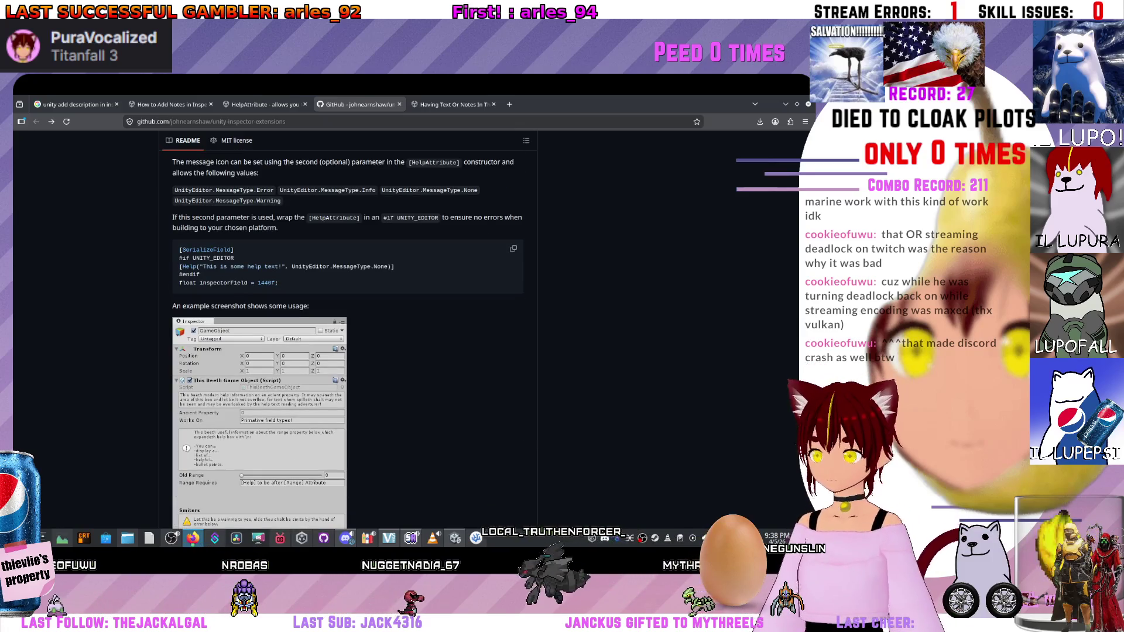
pyautogui.scroll(2, 347, 340)
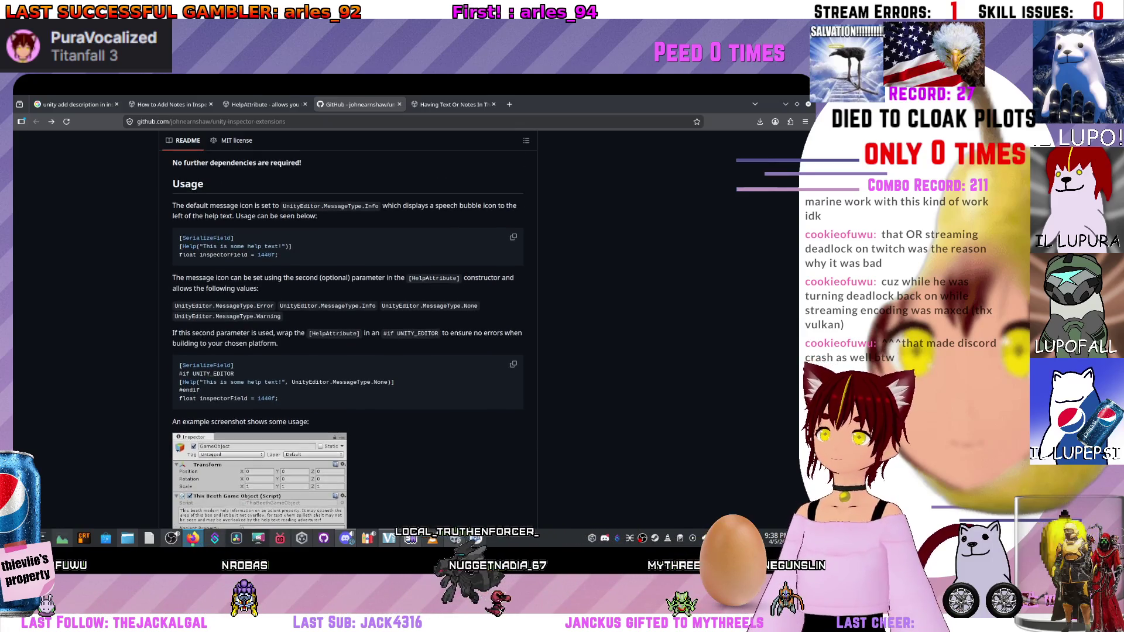
pyautogui.scroll(1, 347, 339)
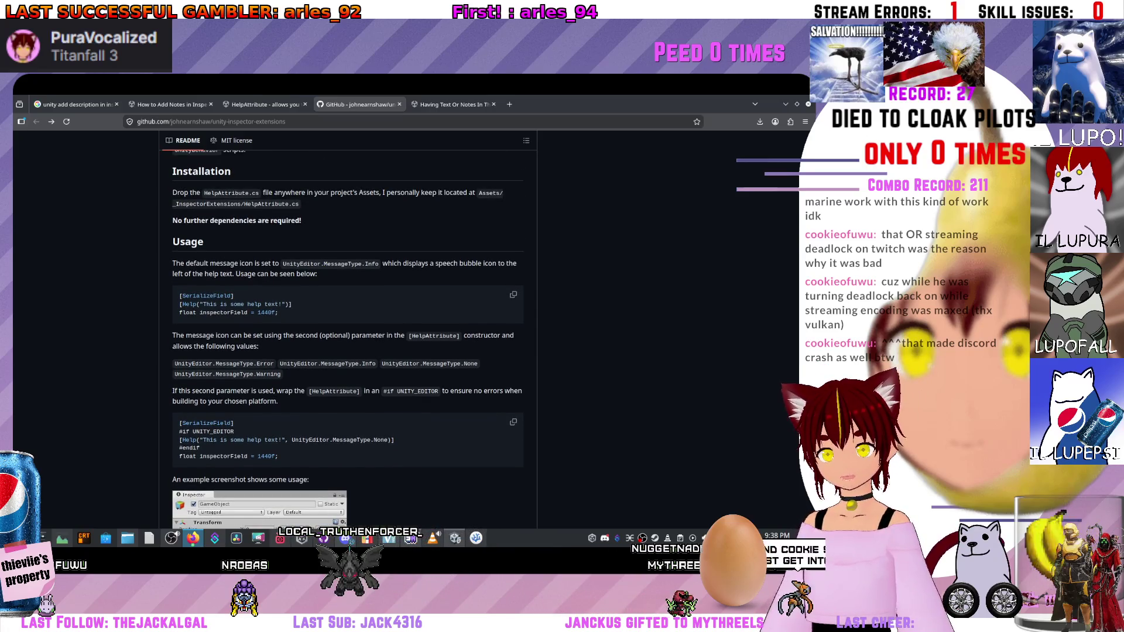
pyautogui.scroll(-1, 348, 339)
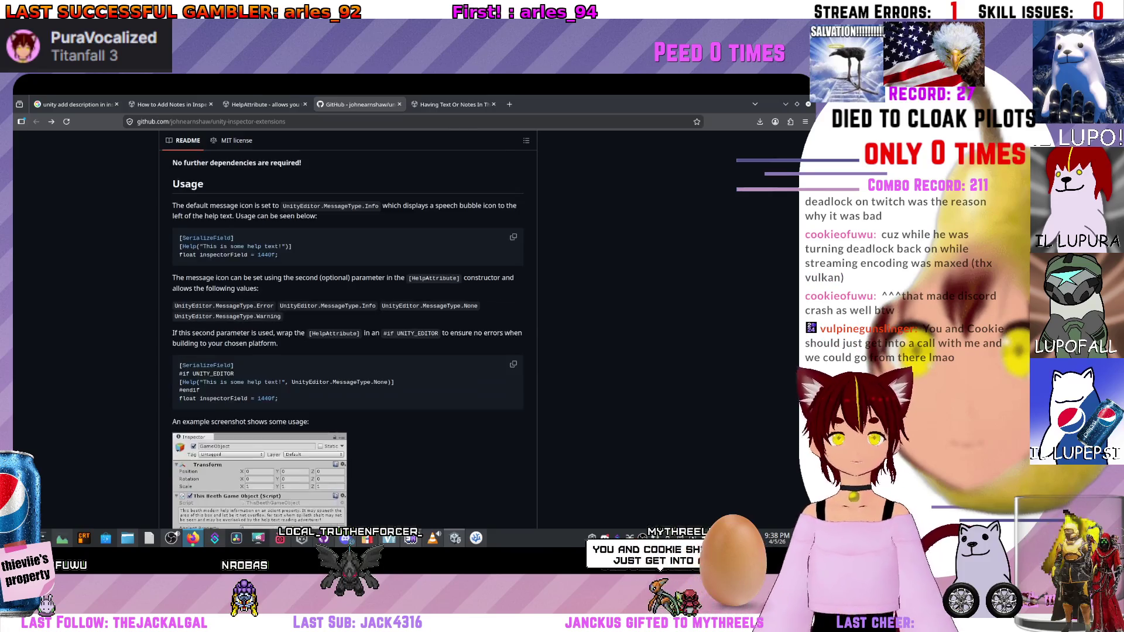
pyautogui.scroll(1, 347, 339)
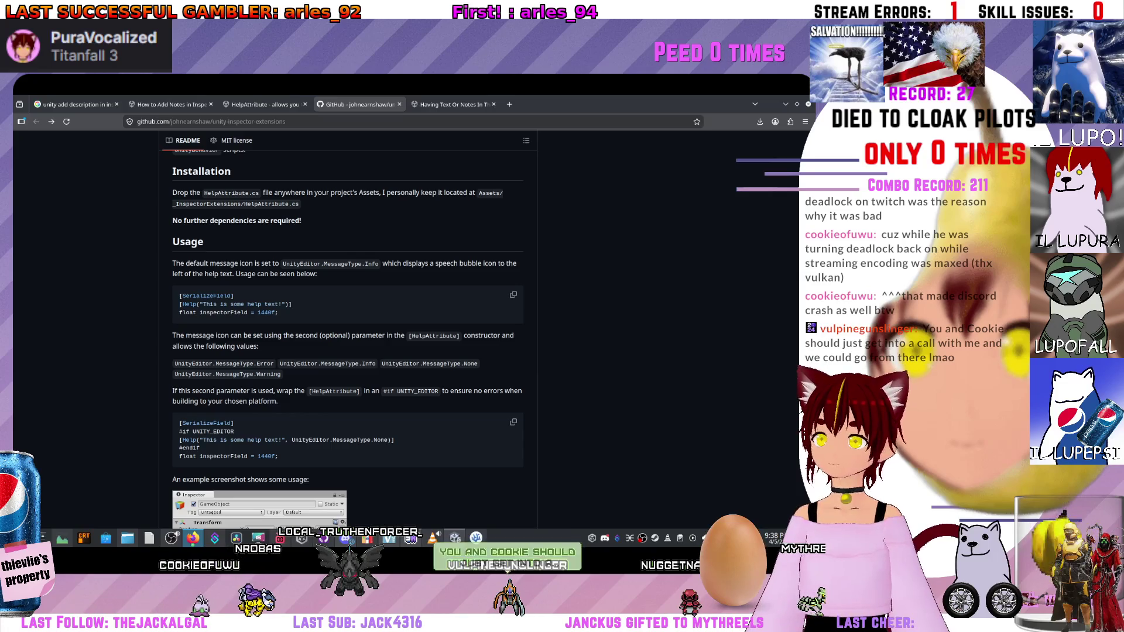
pyautogui.scroll(-4, 263, 351)
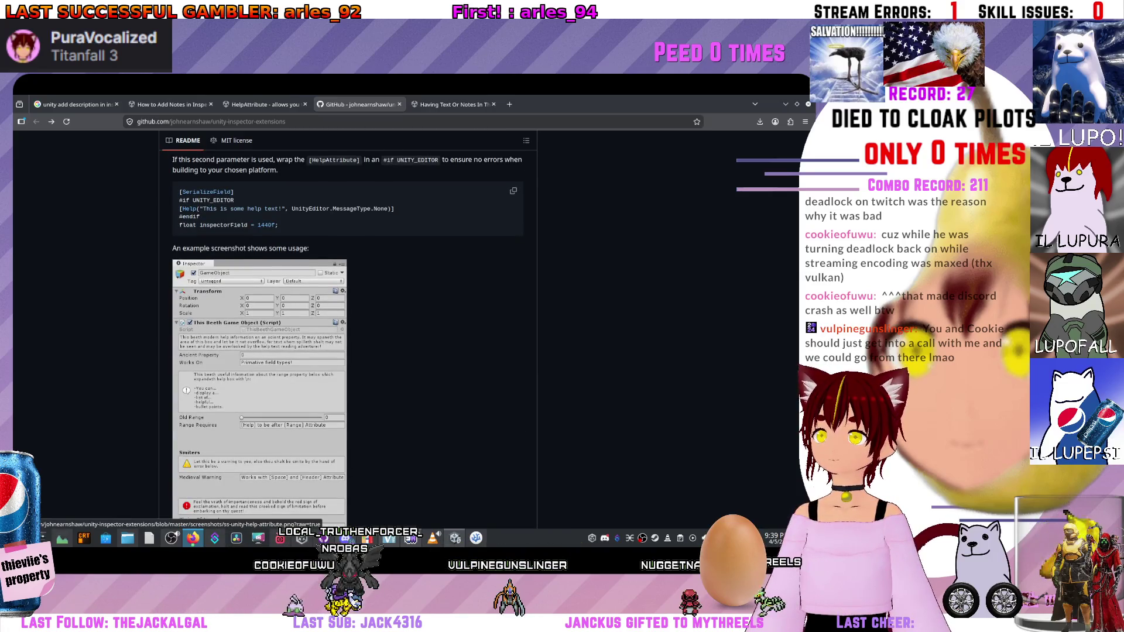
pyautogui.scroll(1, 348, 339)
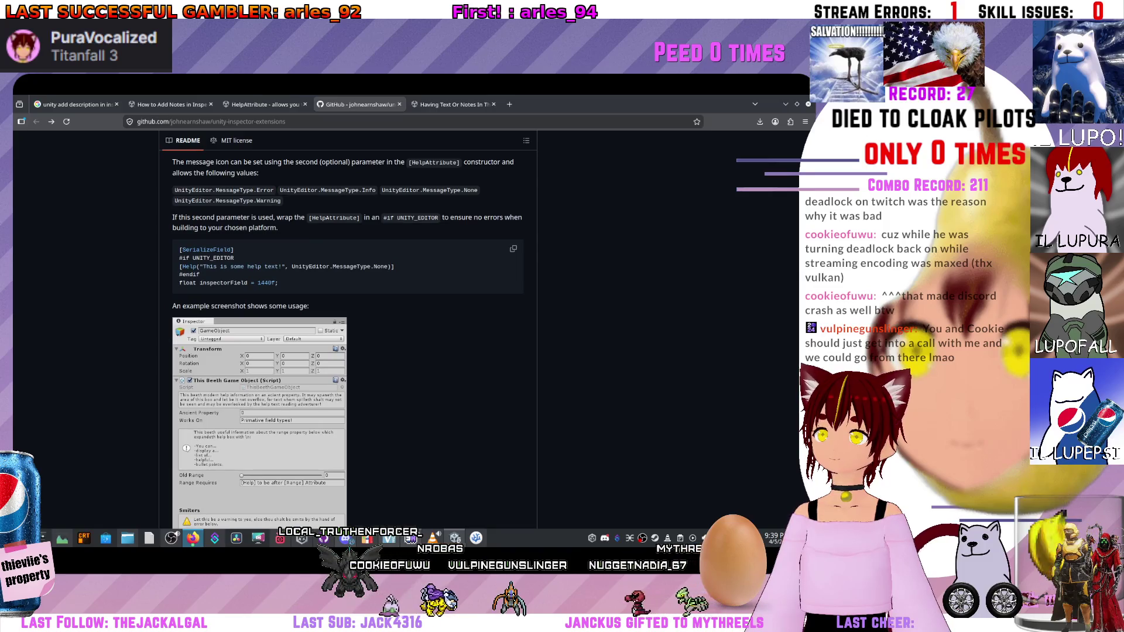
pyautogui.scroll(1, 348, 340)
pyautogui.scroll(-1, 348, 339)
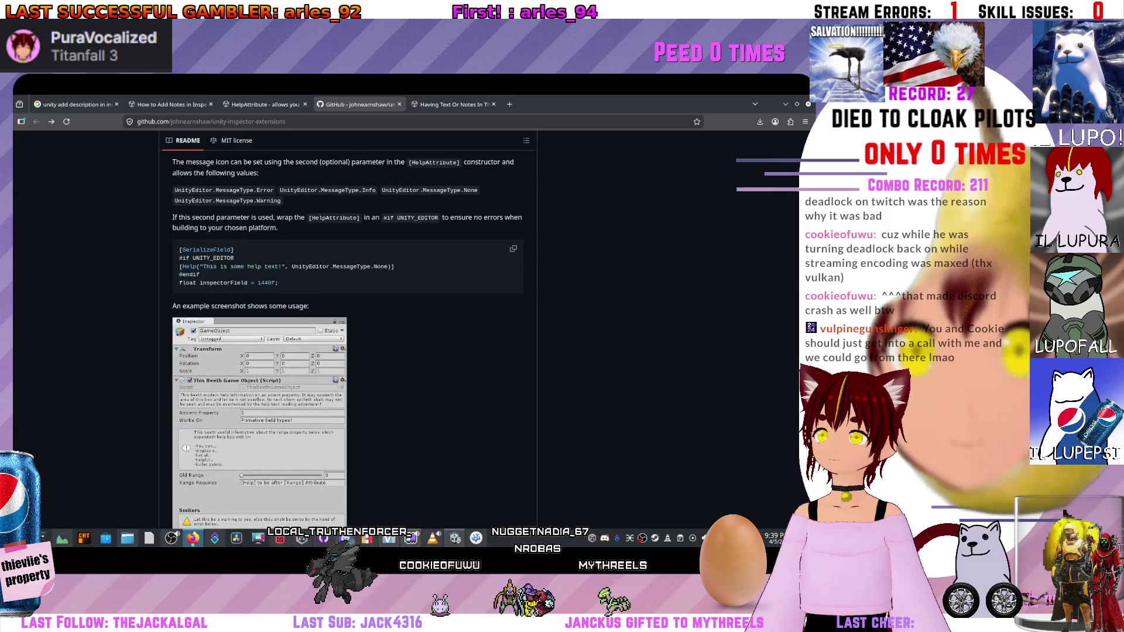
pyautogui.scroll(1, 347, 340)
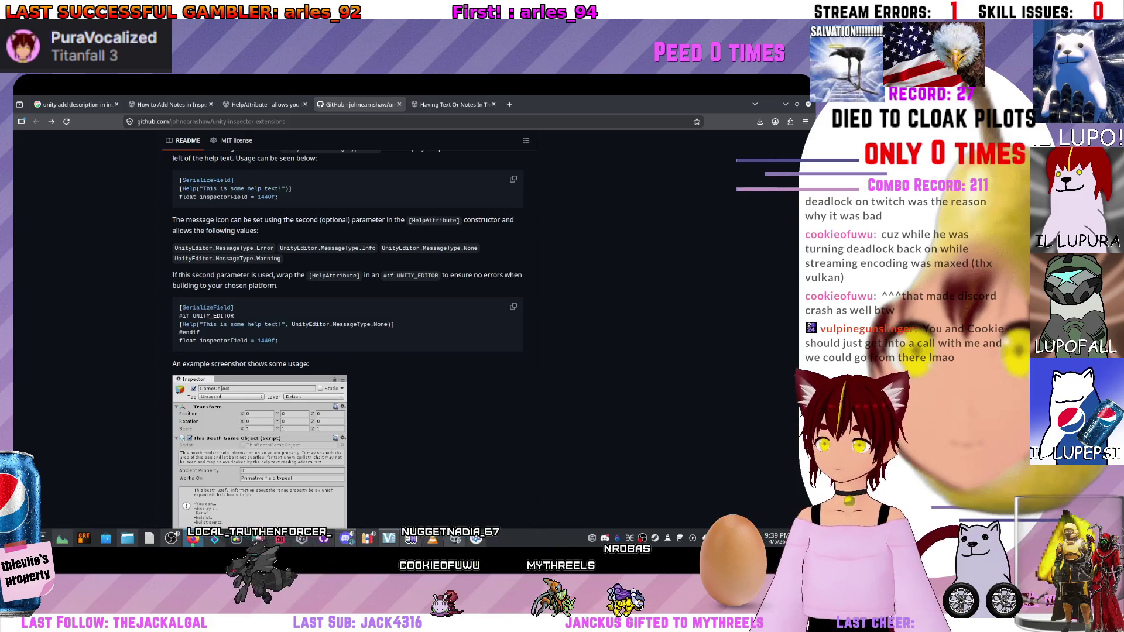
pyautogui.scroll(1, 347, 340)
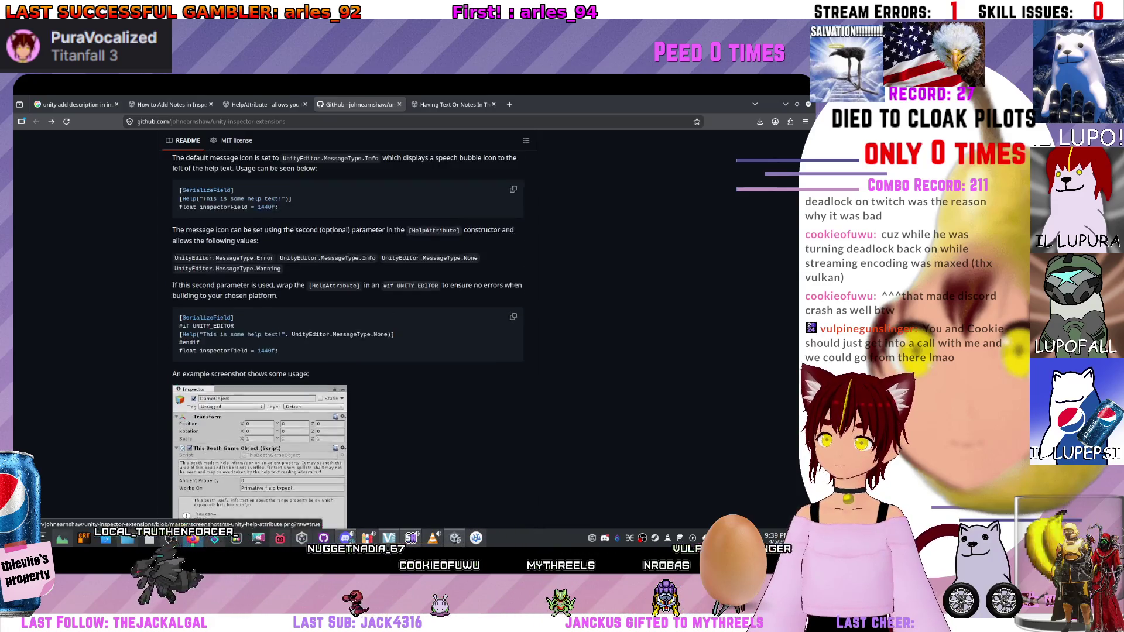
pyautogui.scroll(1, 348, 339)
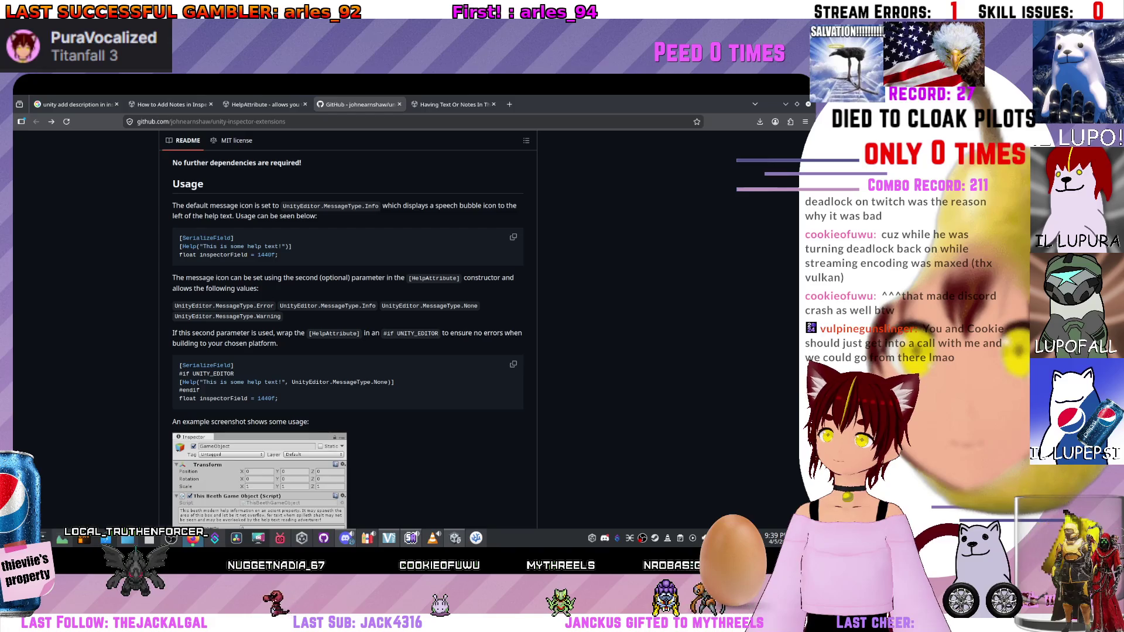
pyautogui.scroll(-2, 348, 340)
pyautogui.scroll(2, 347, 339)
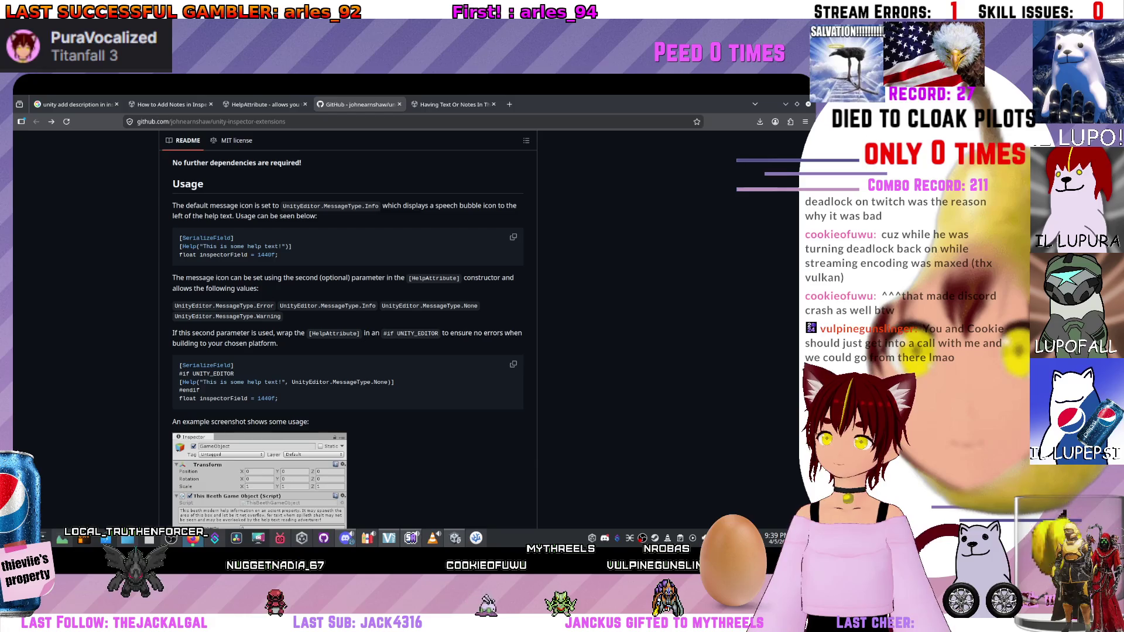
pyautogui.scroll(-2, 348, 339)
pyautogui.scroll(2, 348, 339)
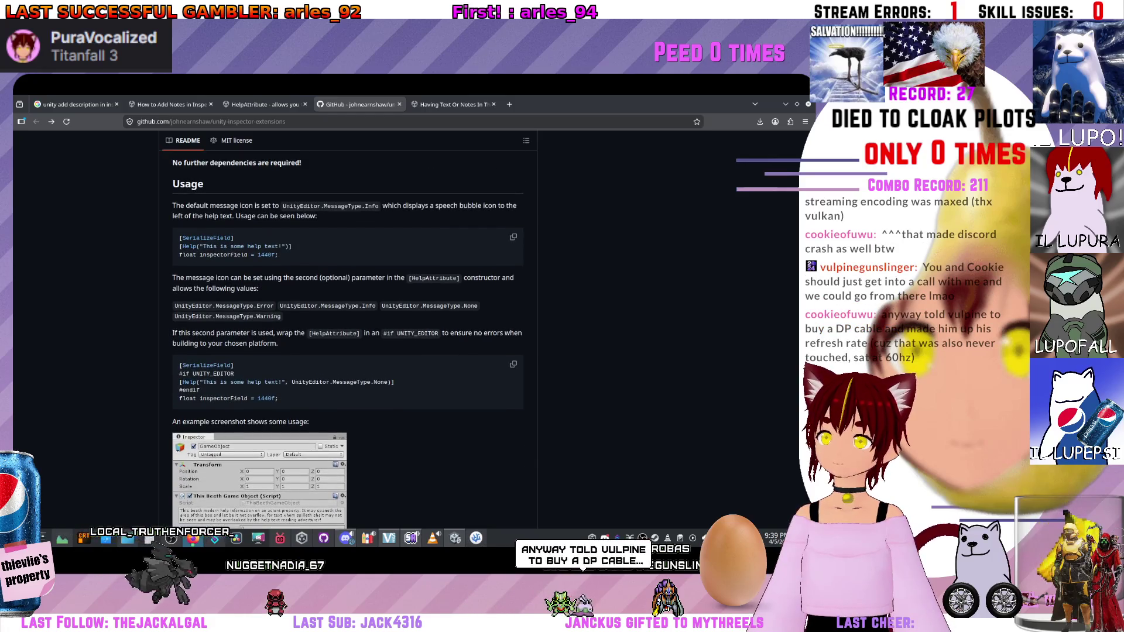
pyautogui.click(513, 236)
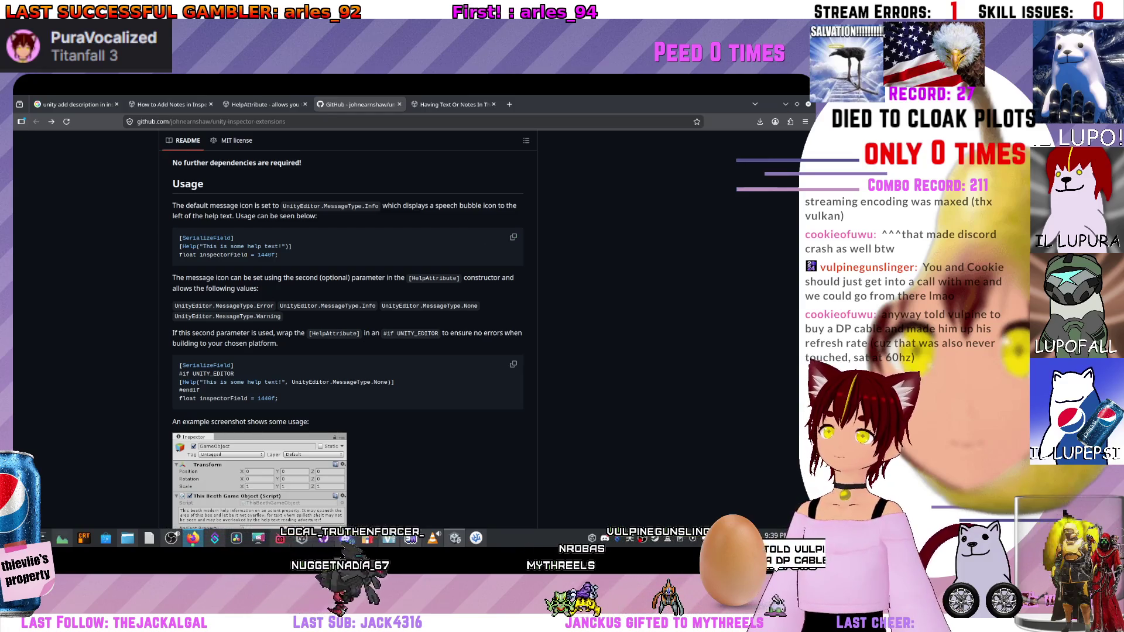
pyautogui.moveTo(179, 247); pyautogui.dragTo(189, 246)
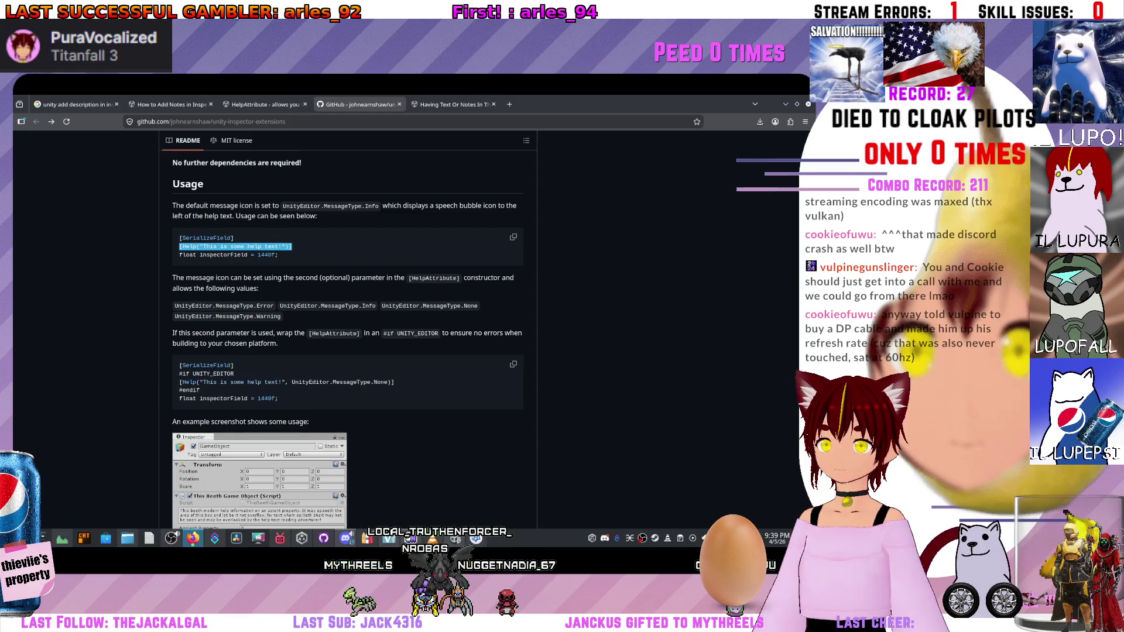
pyautogui.scroll(2, 347, 328)
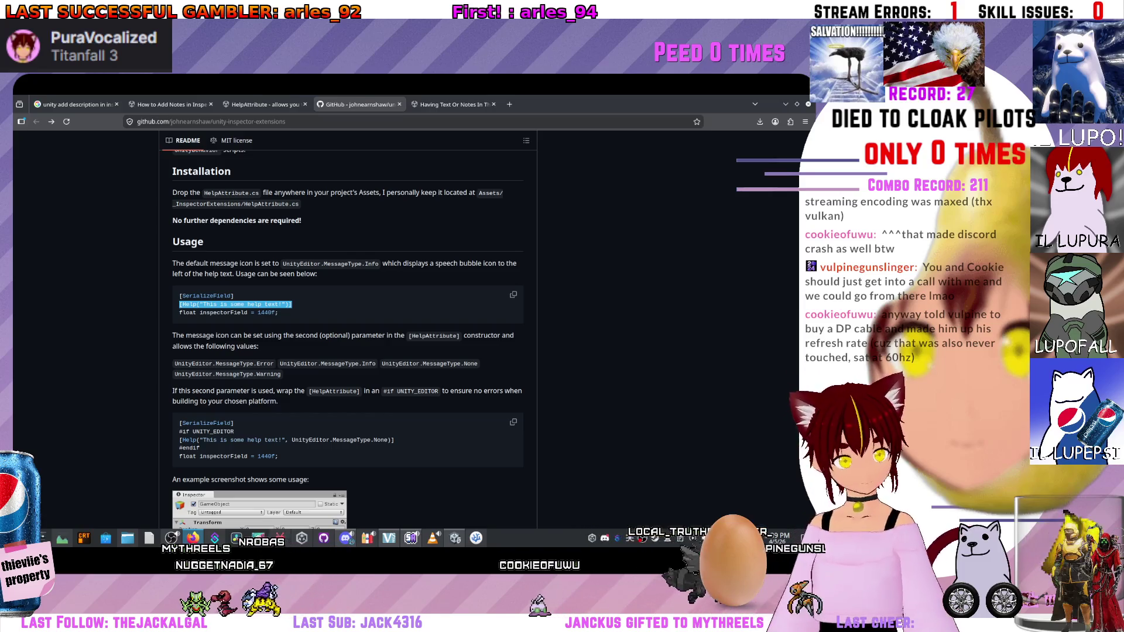
# Back in Unity, browse to ScriptableObjects > Balancing and open the CarSettings script in VS Code.
pyautogui.hotkey('alt', 'Tab')
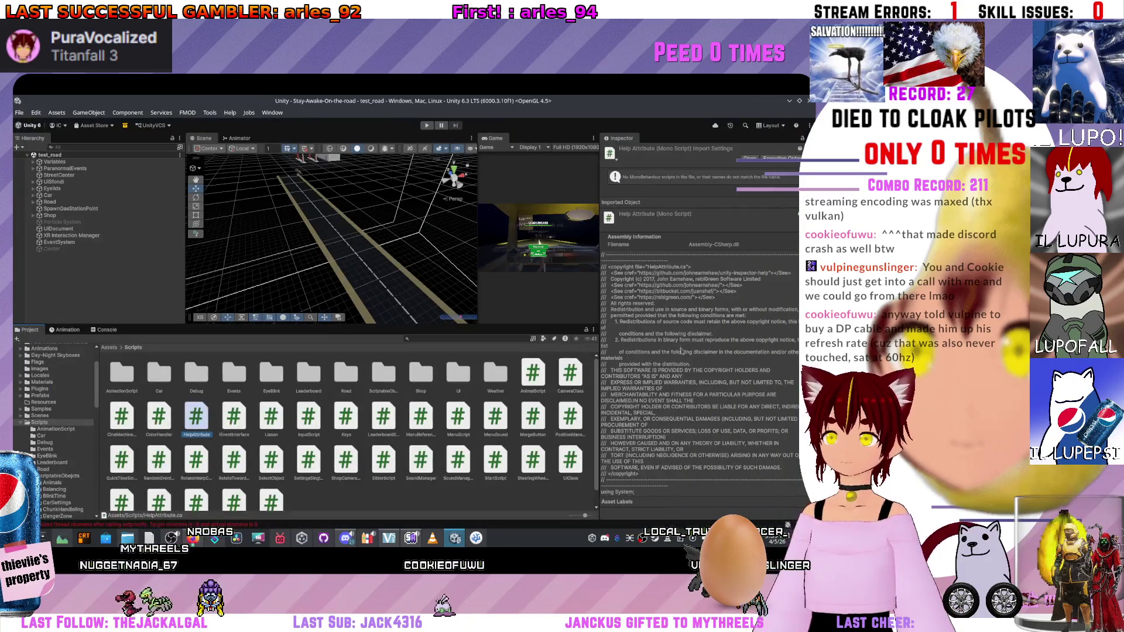
pyautogui.hotkey('alt', 'Tab')
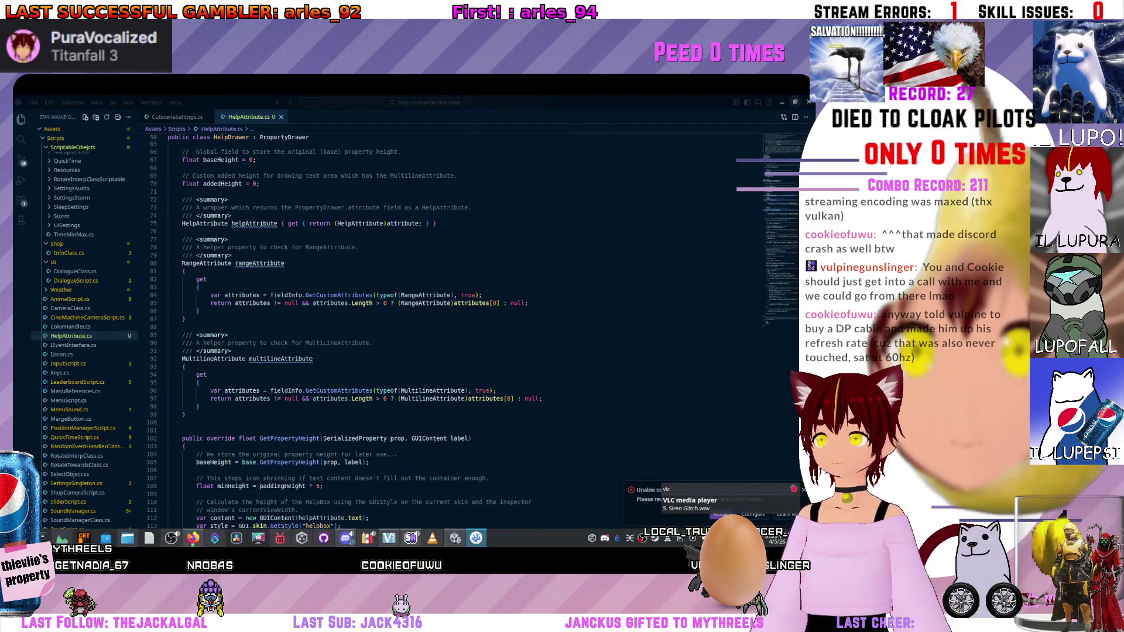
pyautogui.press('super+Down')
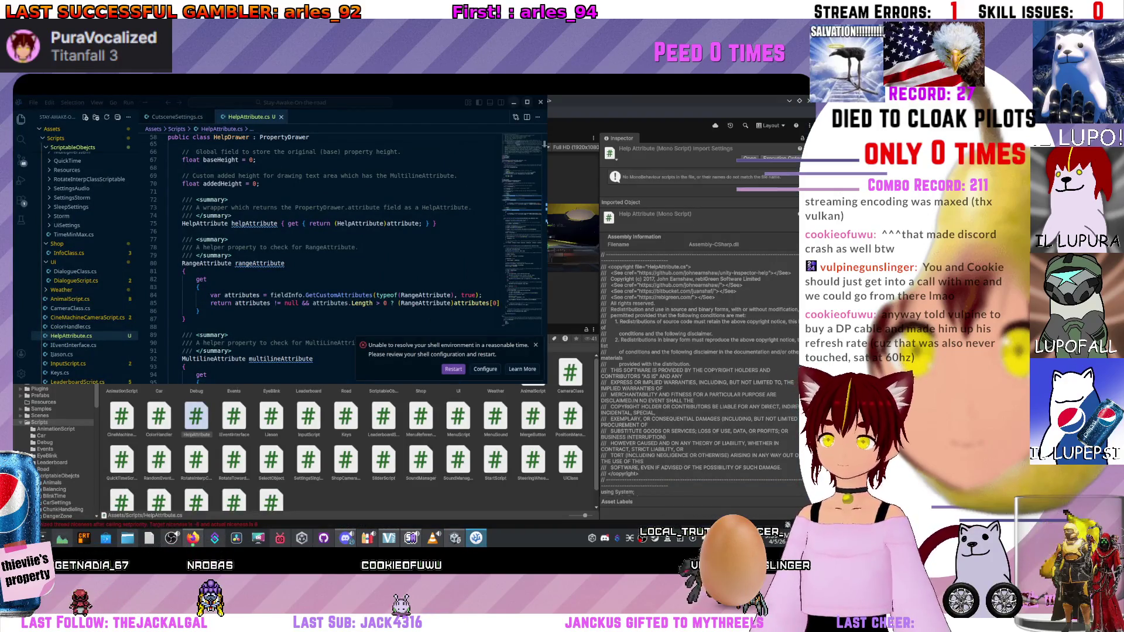
pyautogui.press('super+Down')
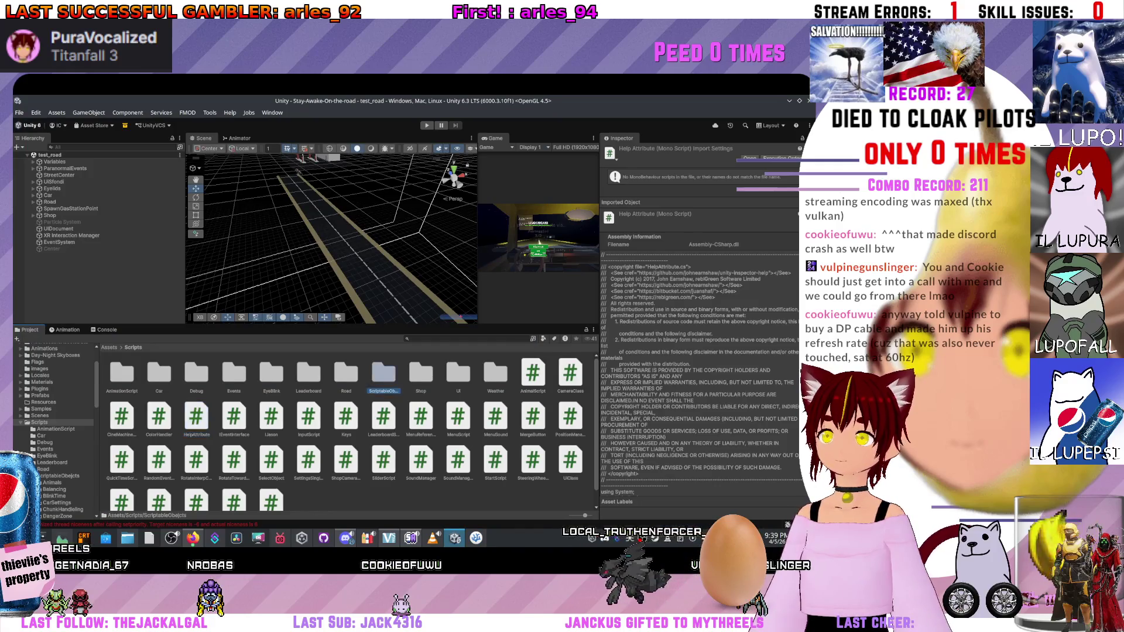
pyautogui.click(59, 476)
pyautogui.click(55, 489)
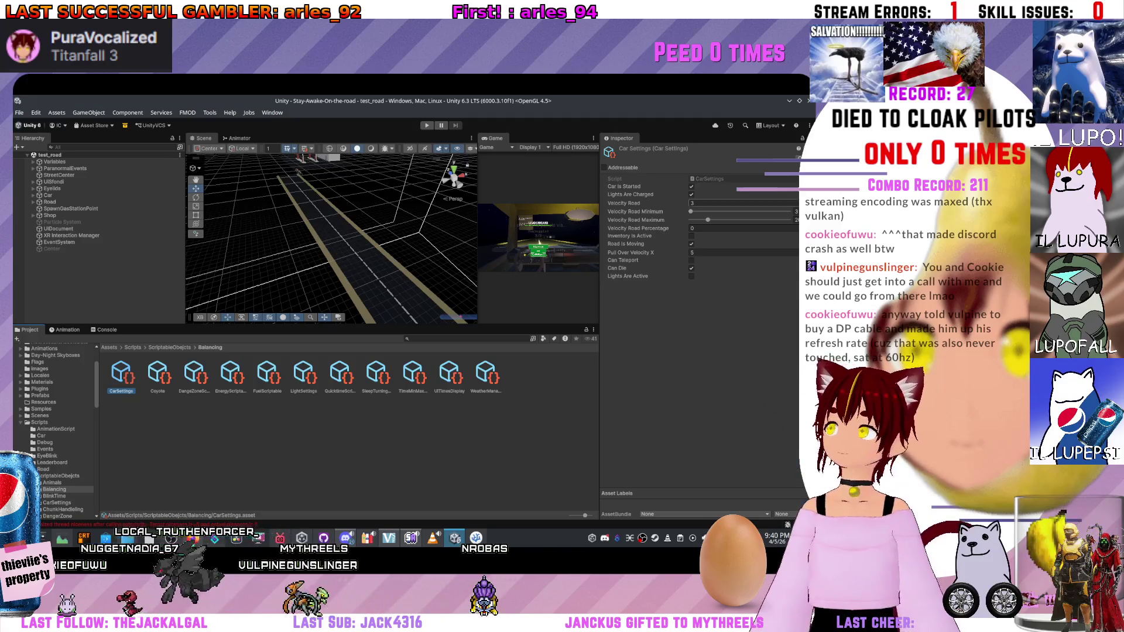
pyautogui.click(710, 178)
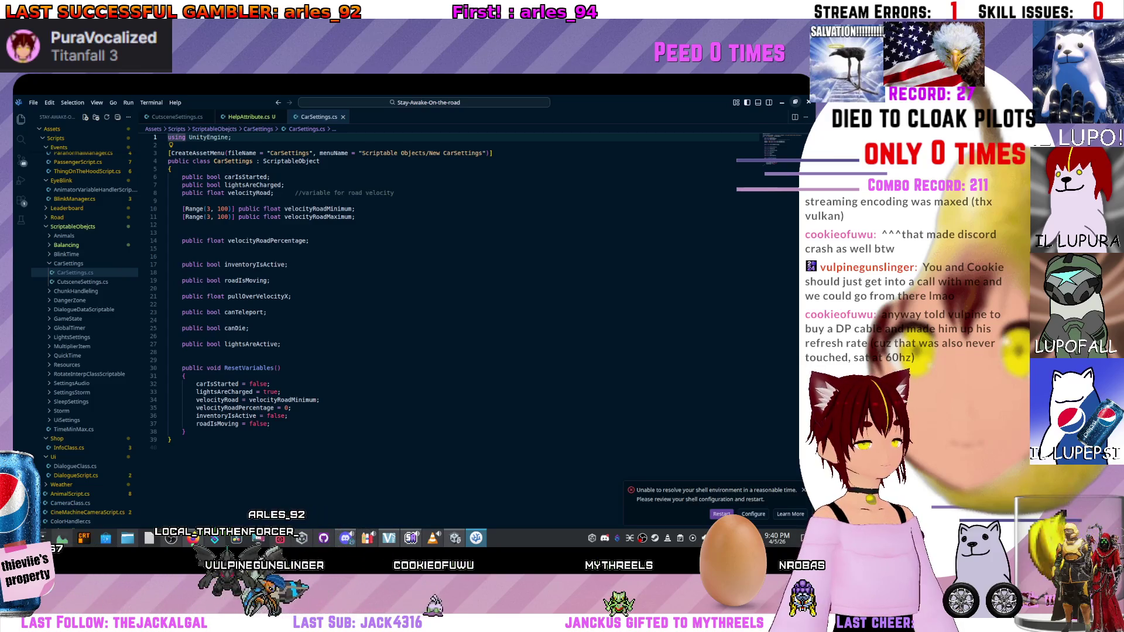
# Put the cursor below velocityRoadPercentage in CarSettings, then scroll the README to Limitations.
pyautogui.click(250, 329)
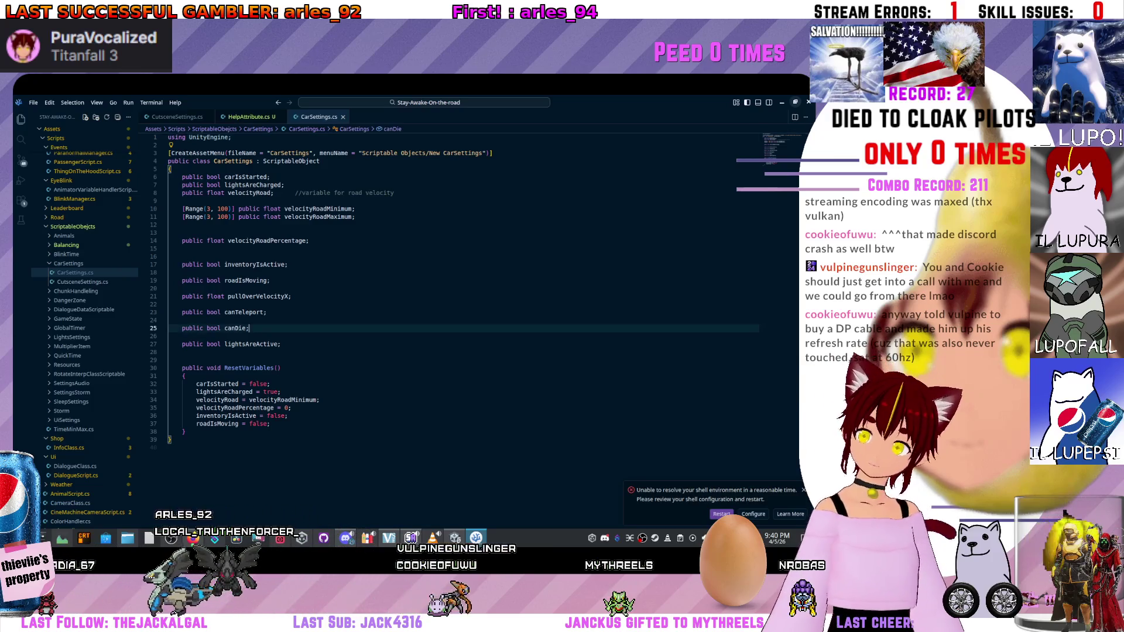
pyautogui.press('Up')
pyautogui.press('Up')
pyautogui.press('Up')
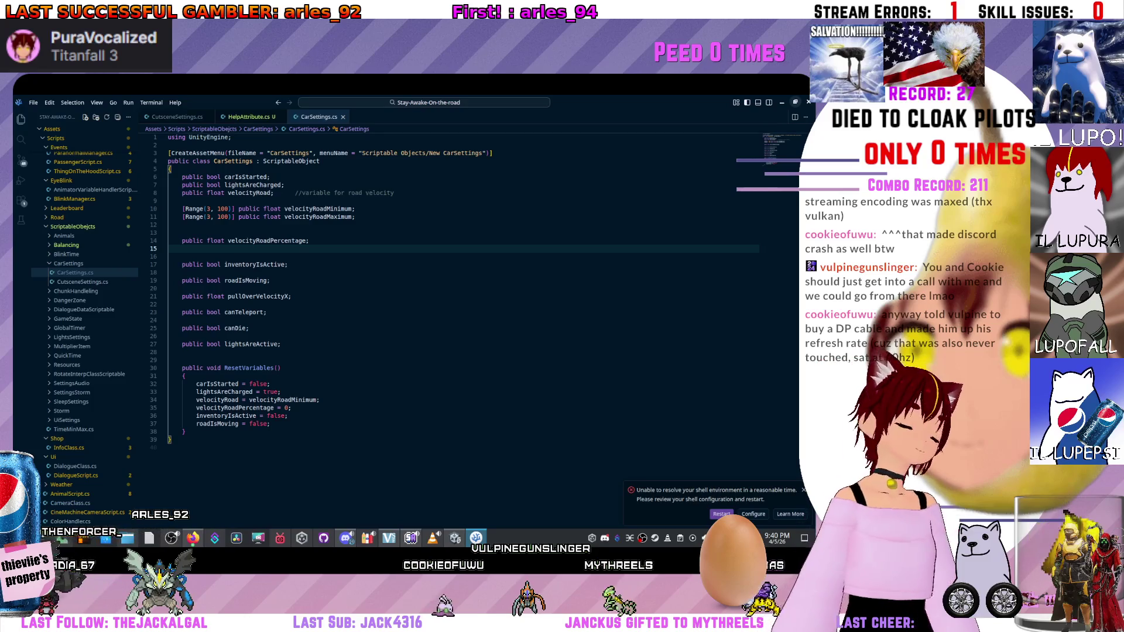
pyautogui.moveTo(318, 217)
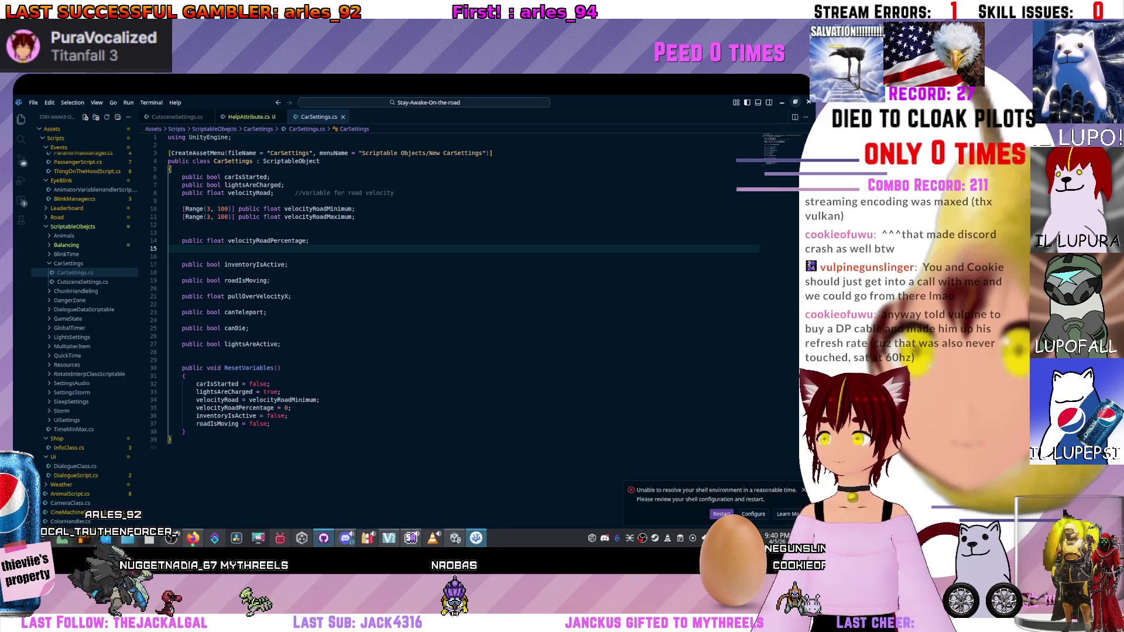
pyautogui.hotkey('alt', 'Tab')
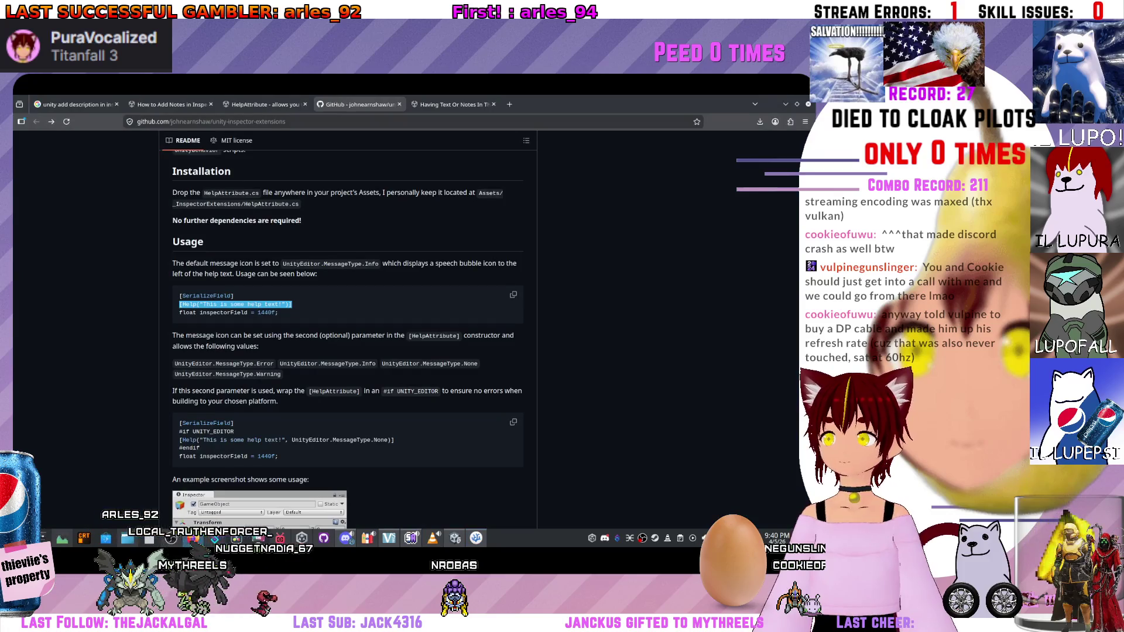
pyautogui.scroll(-10, 347, 327)
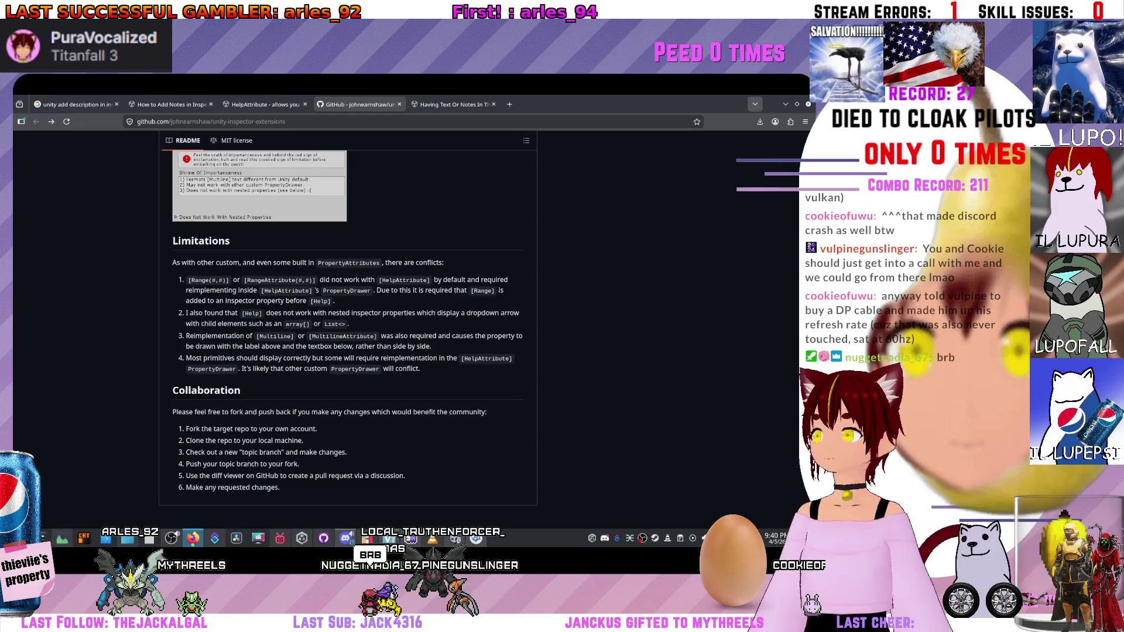
pyautogui.hotkey('alt', 'Tab')
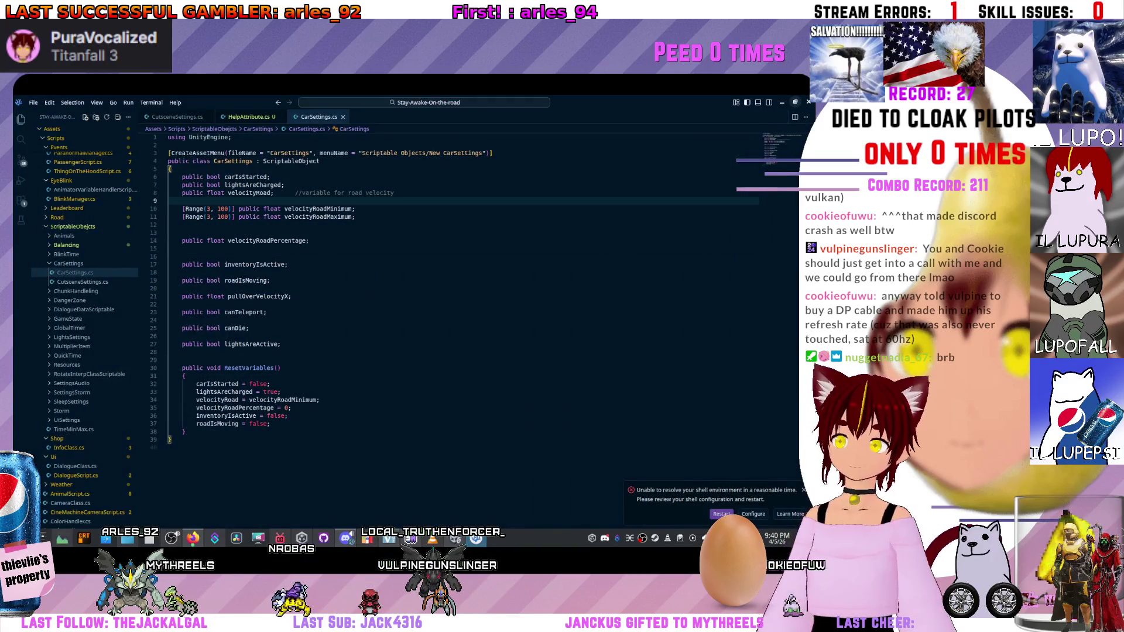
# Add [Help("This is some help text!")] above the velocityRoad Range fields and save CarSettings.cs.
pyautogui.press('Return')
pyautogui.write('[Help("This is some help text!")]')
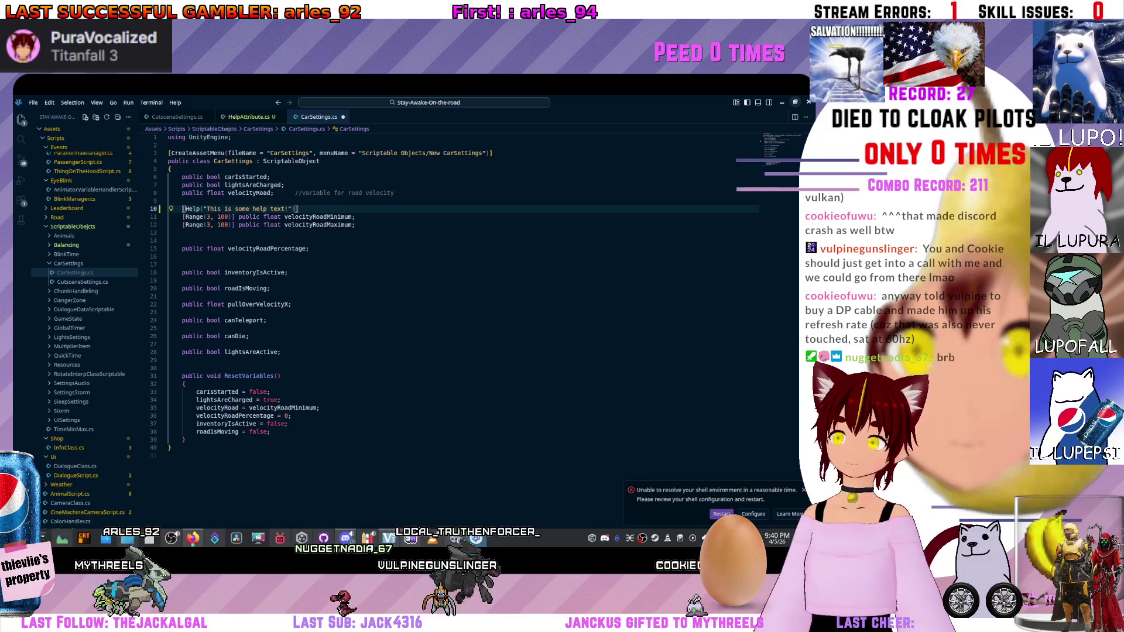
pyautogui.press('End')
pyautogui.press('Return')
pyautogui.hotkey('ctrl', 's')
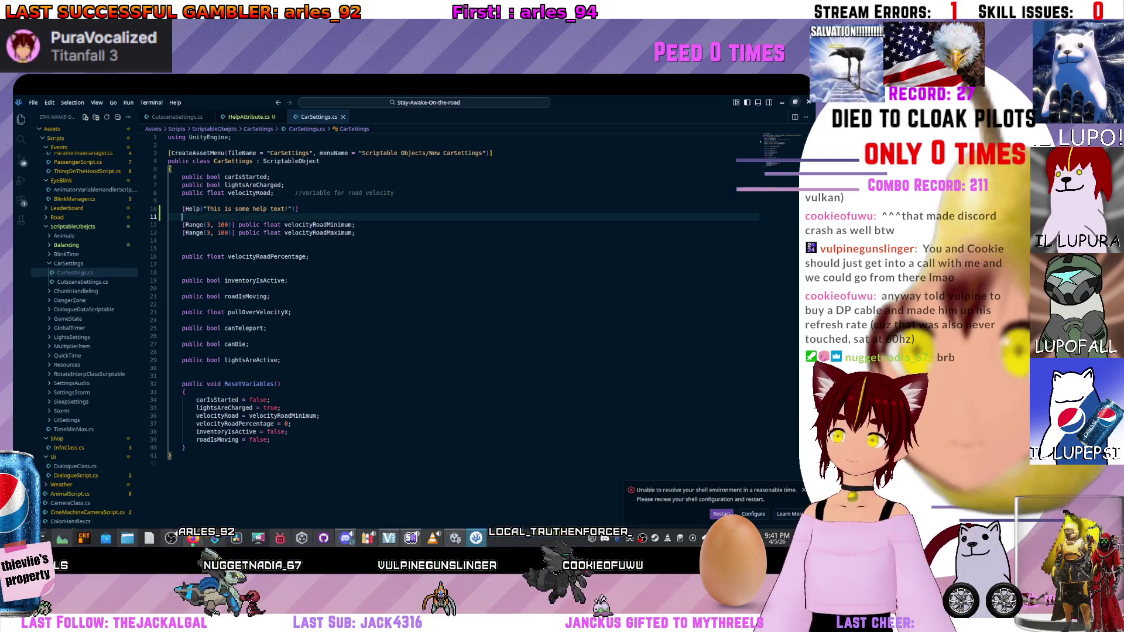
# Check the new help box in Unity's Inspector, then return to the help text in VS Code.
pyautogui.hotkey('alt', 'Tab')
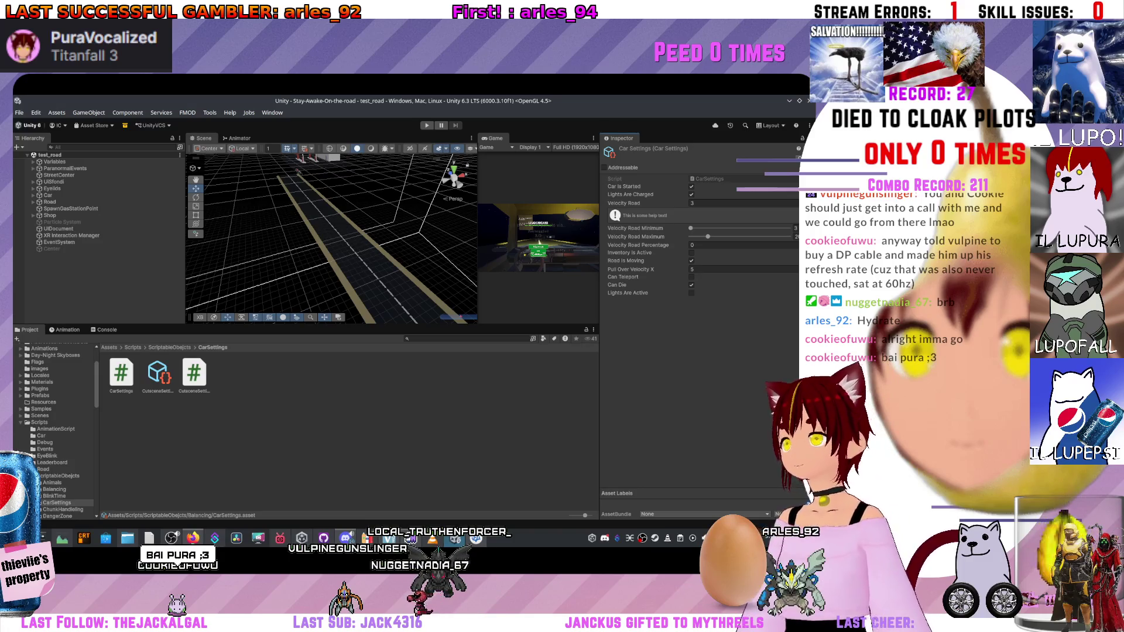
pyautogui.hotkey('alt', 'Tab')
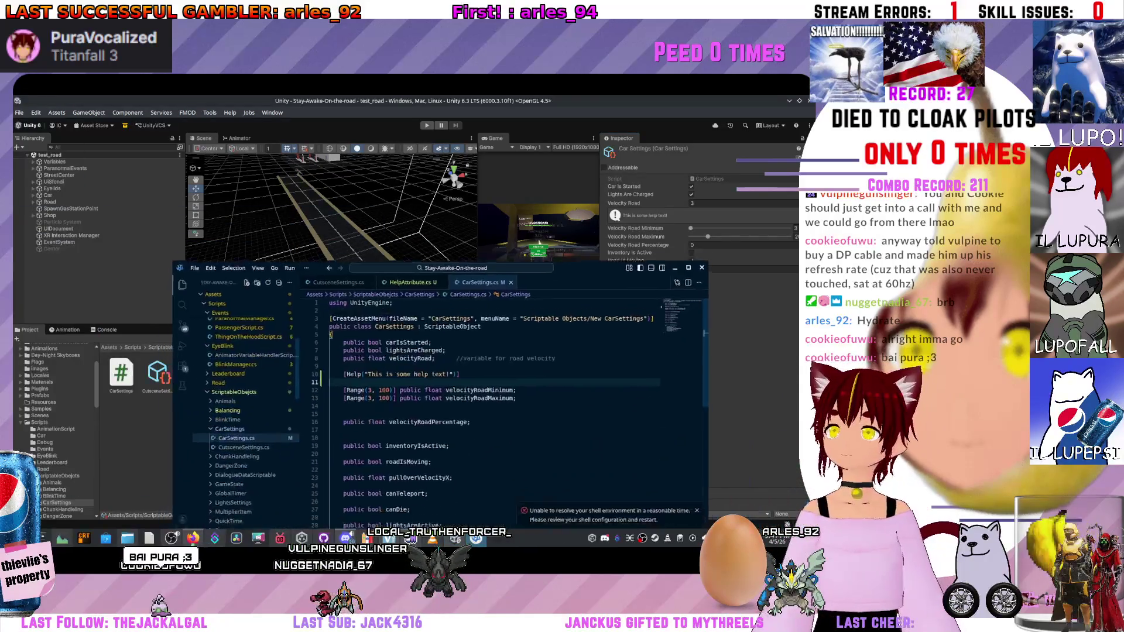
pyautogui.moveTo(516, 247); pyautogui.dragTo(531, 282)
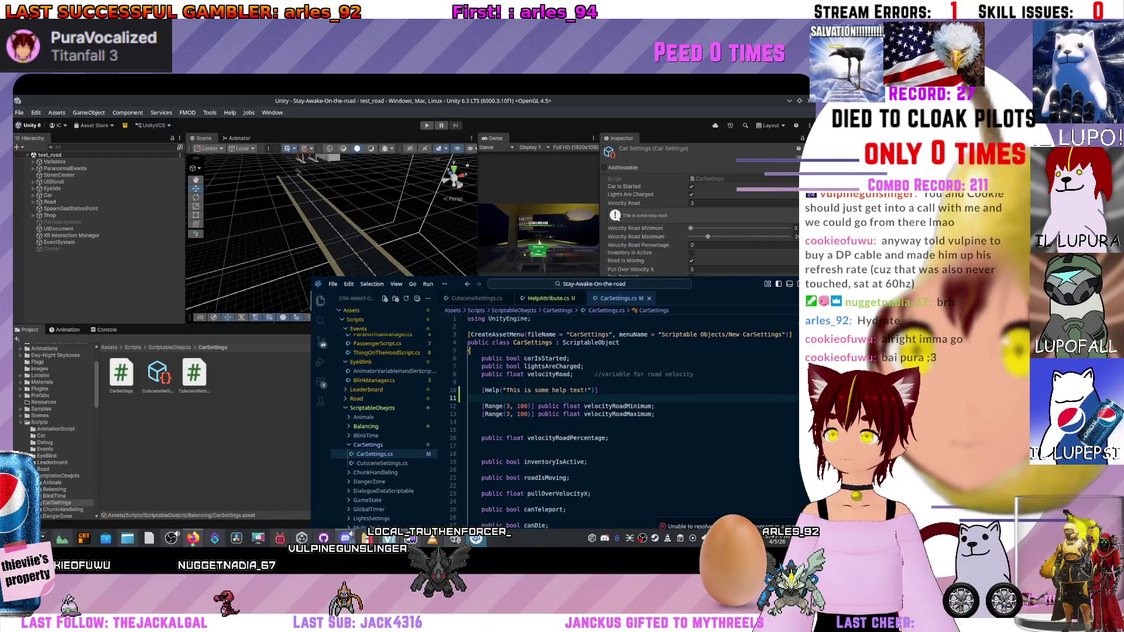
pyautogui.click(553, 390)
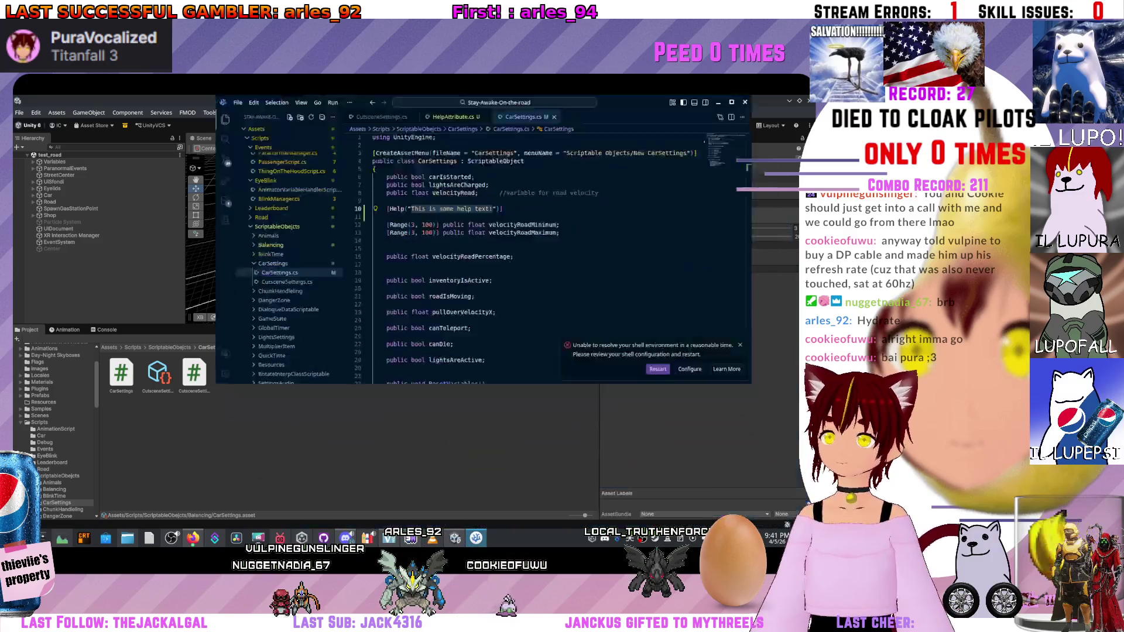
# Maximize VS Code and move carIsStarted, lightsAreCharged and velocityRoad below the Range fields.
pyautogui.press('super+Up')
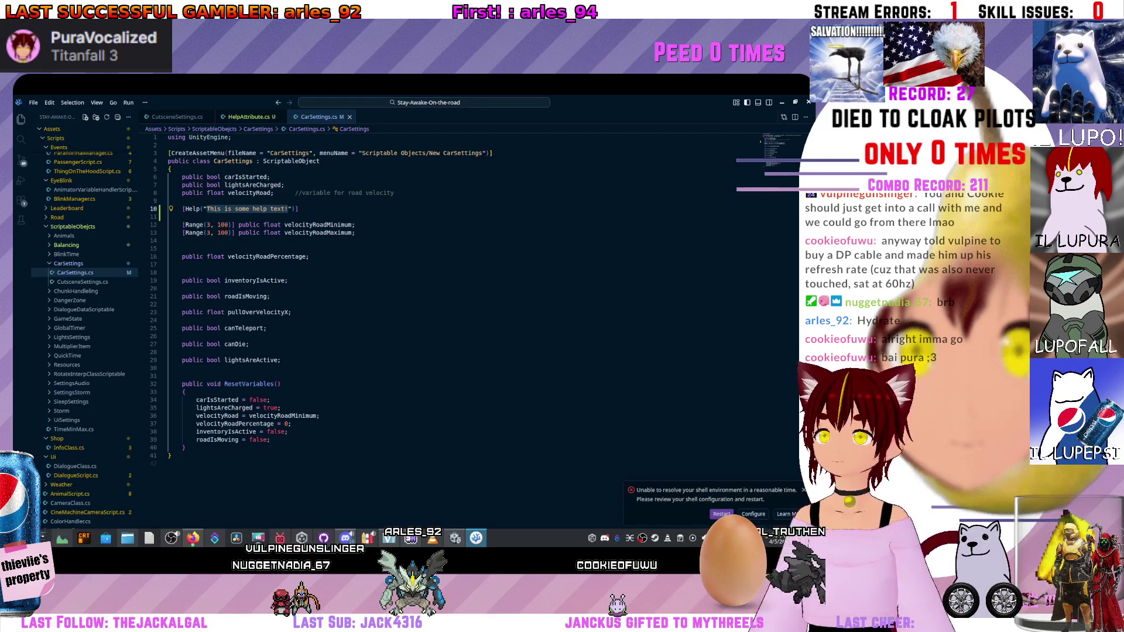
pyautogui.moveTo(395, 193); pyautogui.dragTo(169, 177)
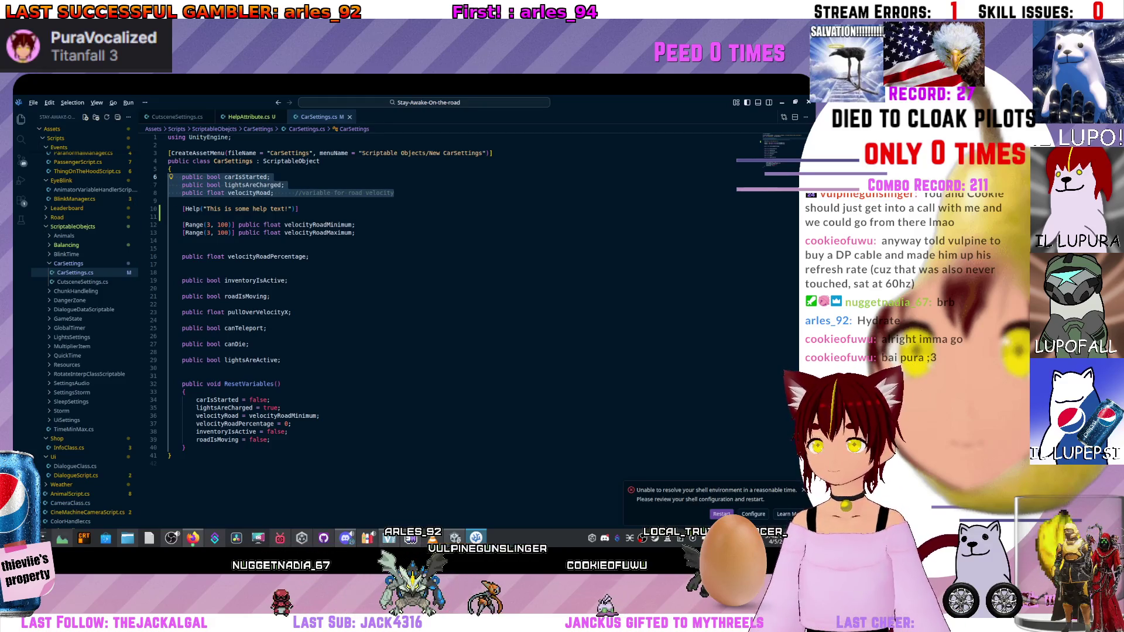
pyautogui.hotkey('alt', 'Down')
pyautogui.hotkey('alt', 'Down')
pyautogui.hotkey('alt', 'Down')
pyautogui.hotkey('alt', 'Down')
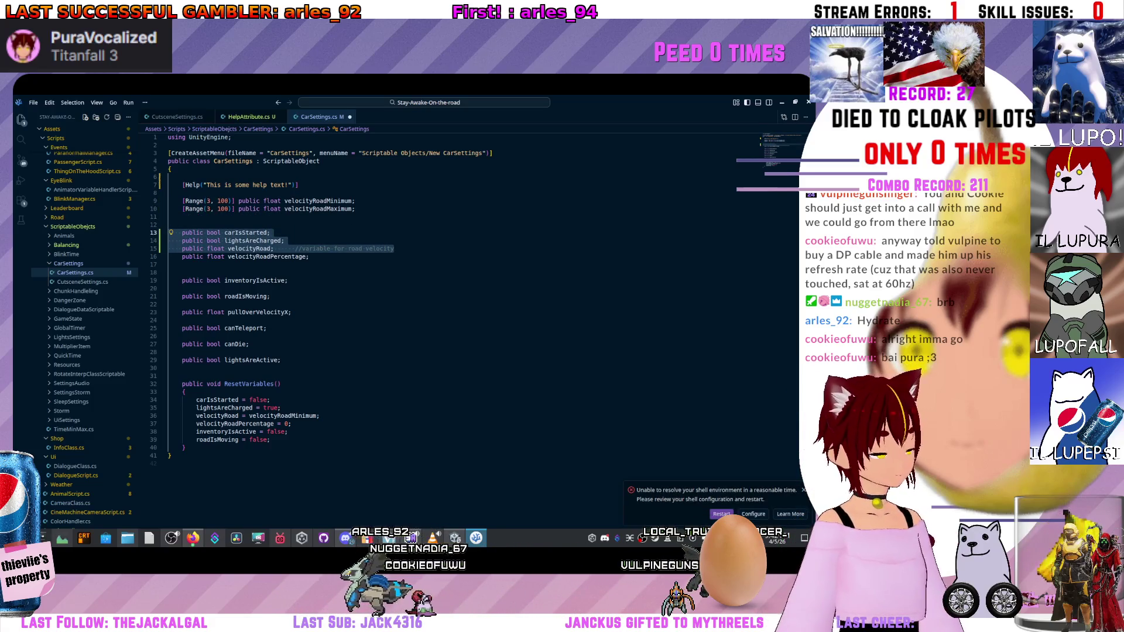
pyautogui.click(284, 241)
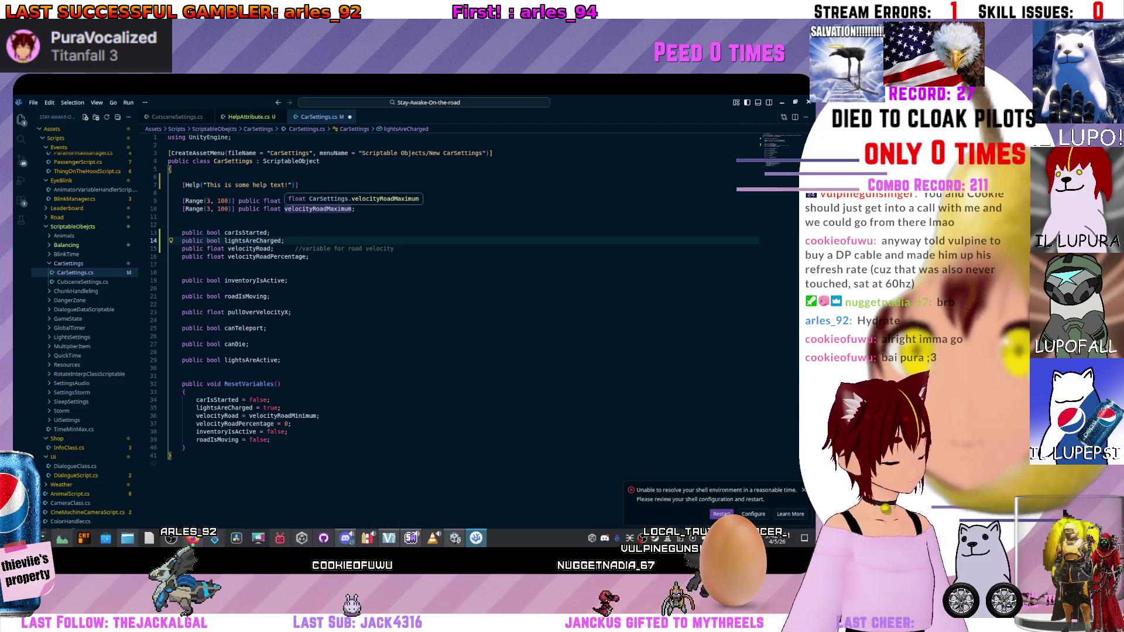
pyautogui.click(265, 209)
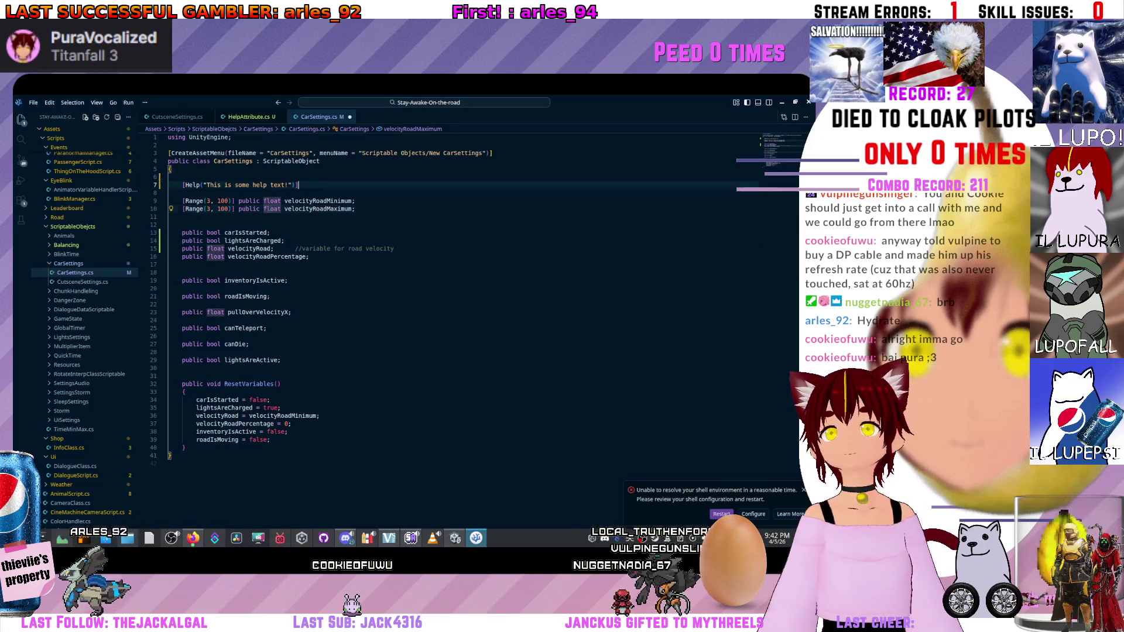
pyautogui.moveTo(292, 185); pyautogui.dragTo(233, 185)
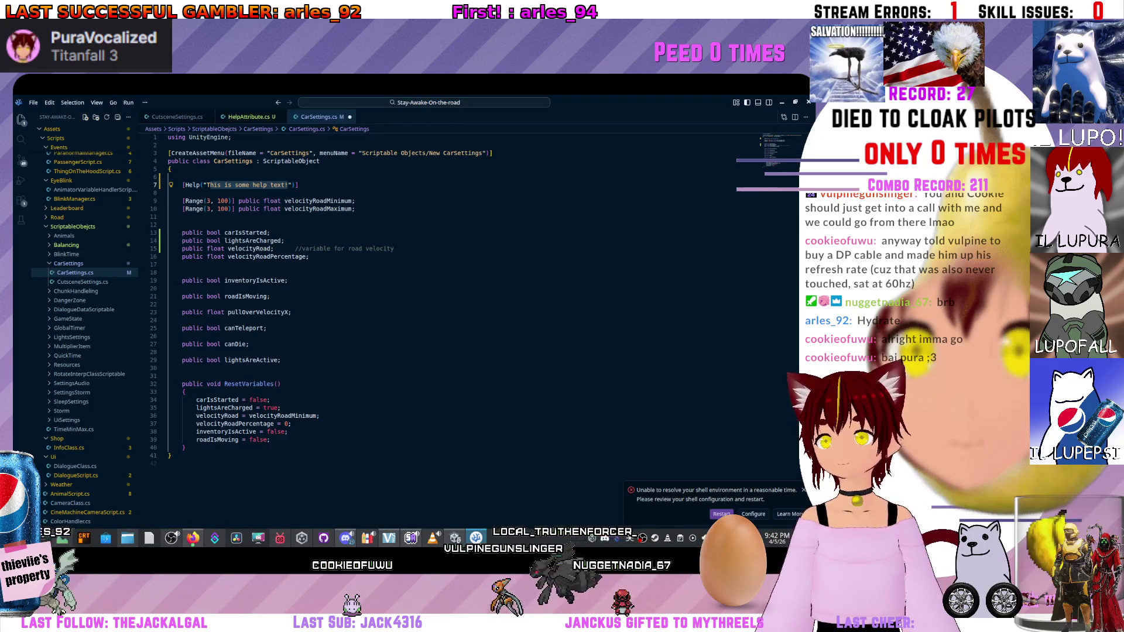
pyautogui.press('Up')
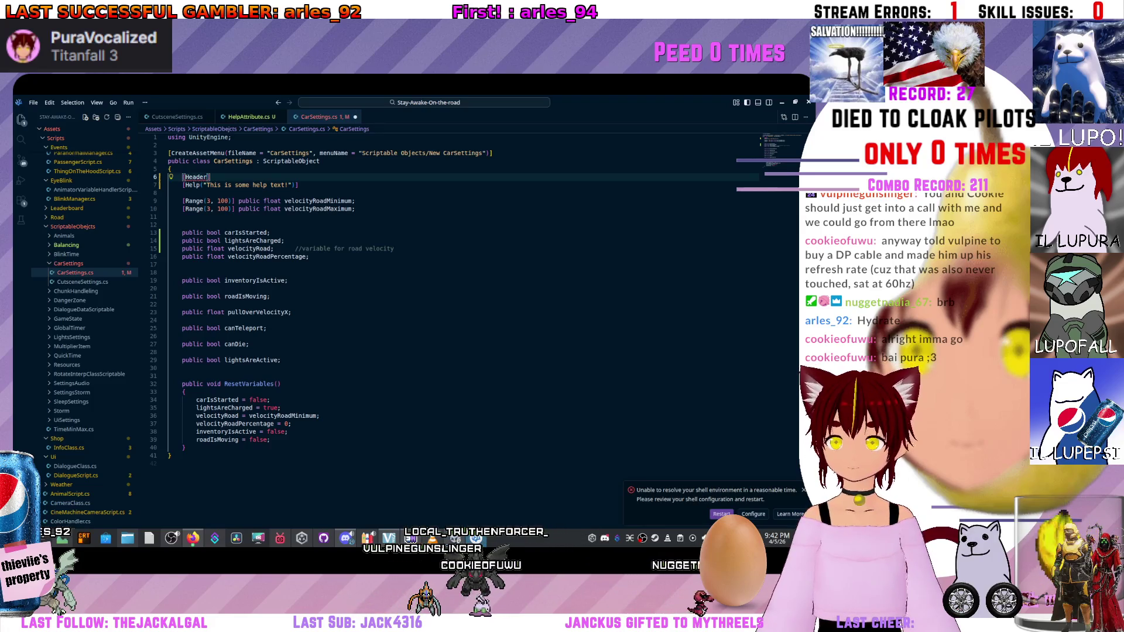
# Add a [Header("Velocità macchina")] line above the Help attribute.
pyautogui.write('("Ca')
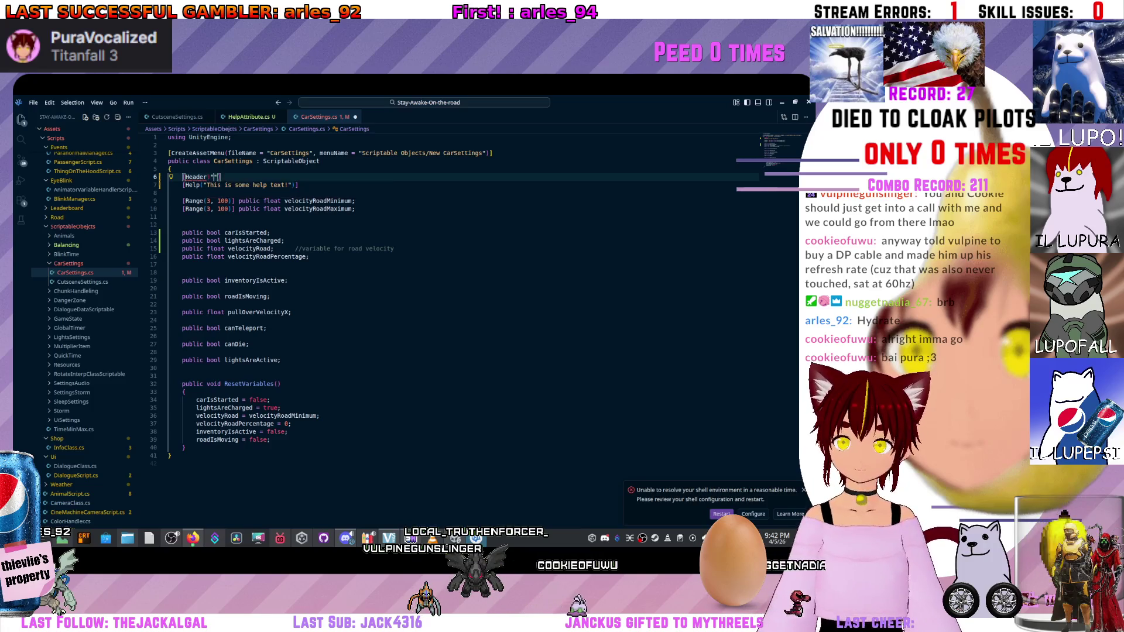
pyautogui.write('rVeloc')
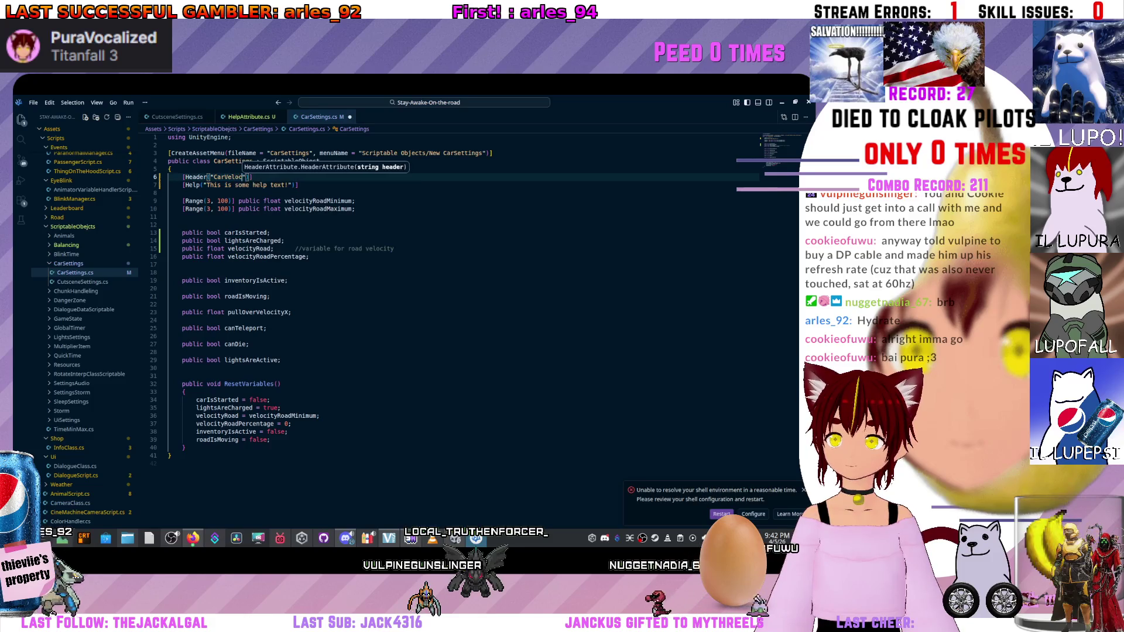
pyautogui.write('ity')
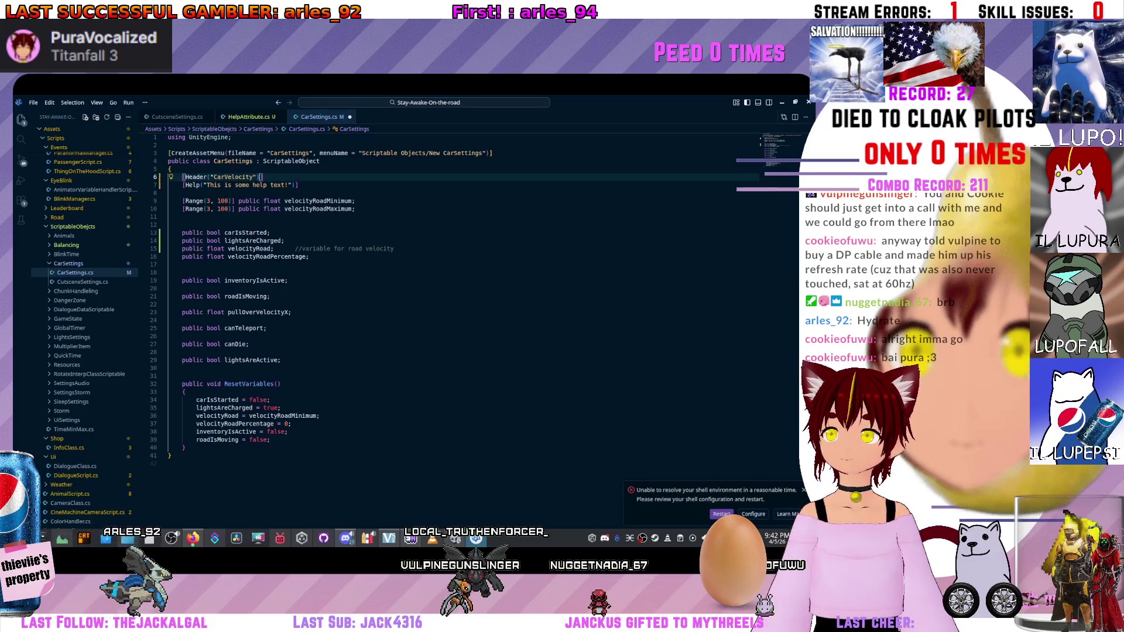
pyautogui.hotkey('ctrl', 'shift', 'Left')
pyautogui.press('BackSpace')
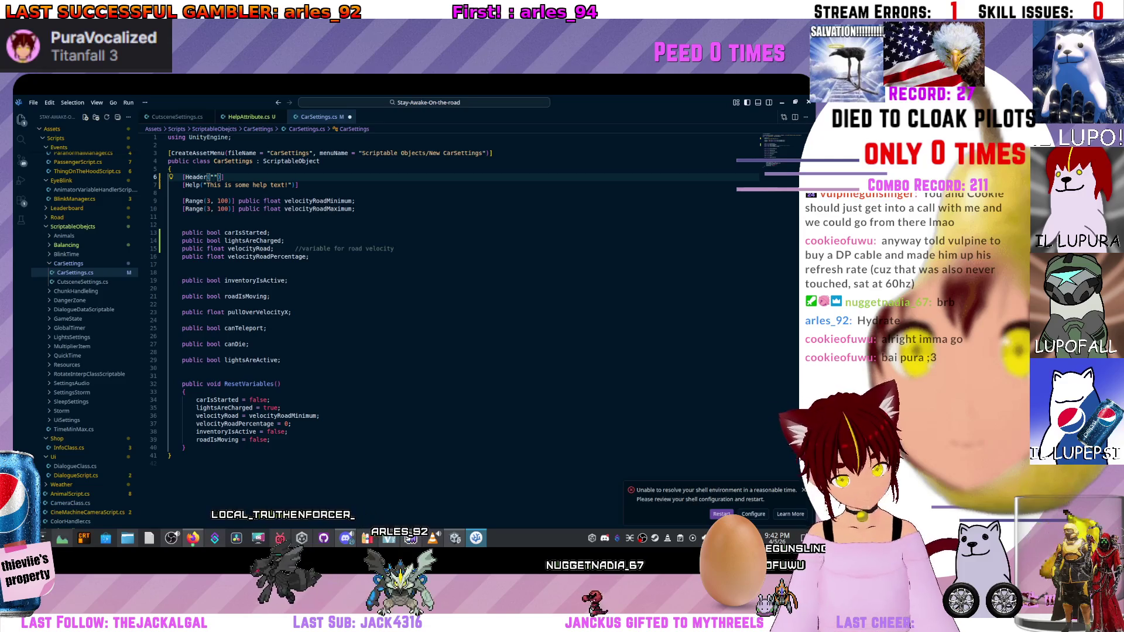
pyautogui.write('V')
pyautogui.write('elocità ma')
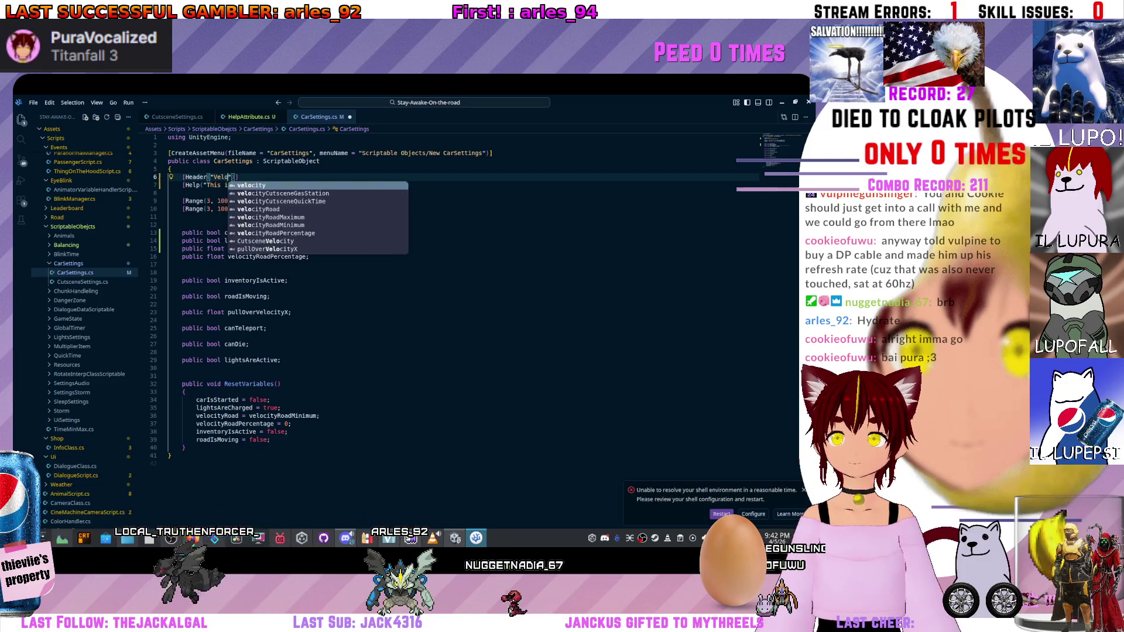
pyautogui.write('cchina')
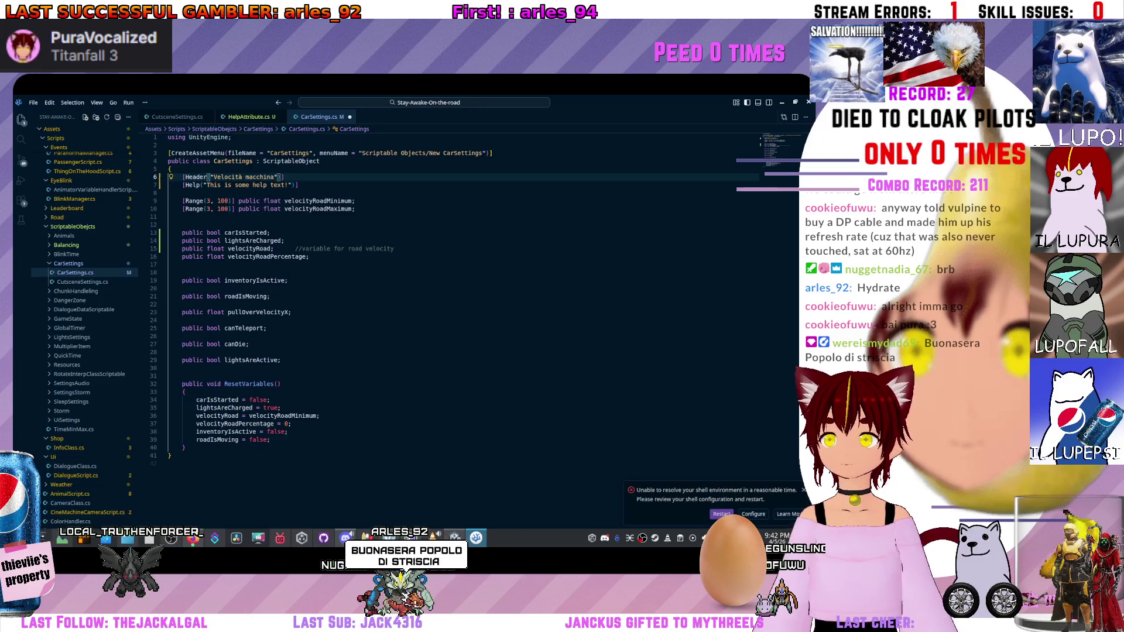
# Replace the placeholder help text with an Italian note on the car's minimum and maximum speed.
pyautogui.moveTo(206, 185); pyautogui.dragTo(288, 185)
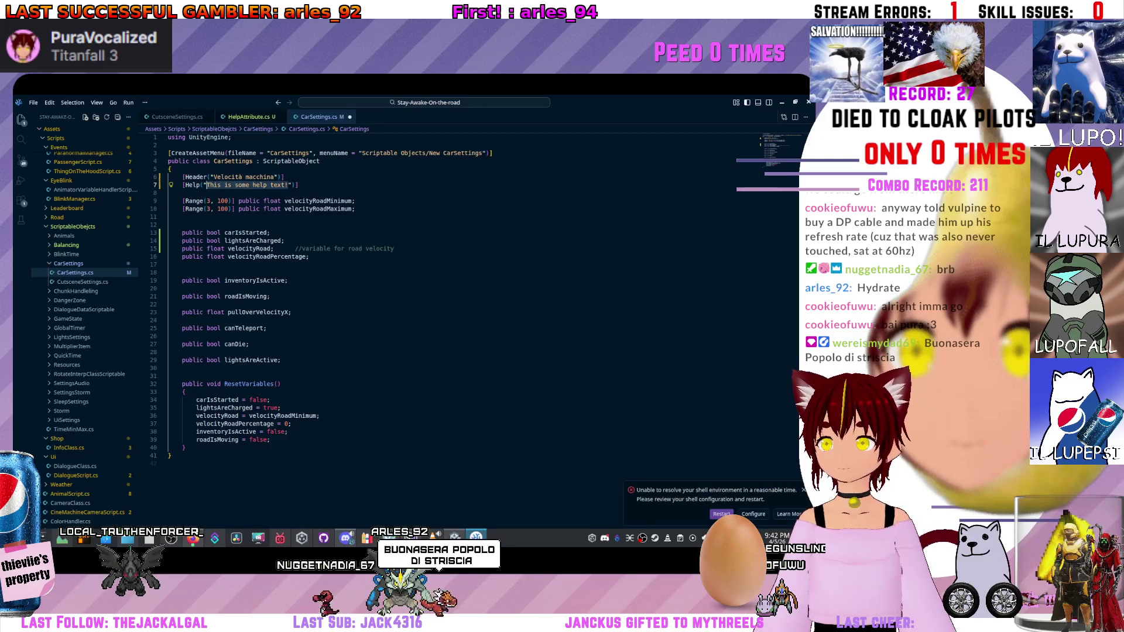
pyautogui.write('Il massimo e')
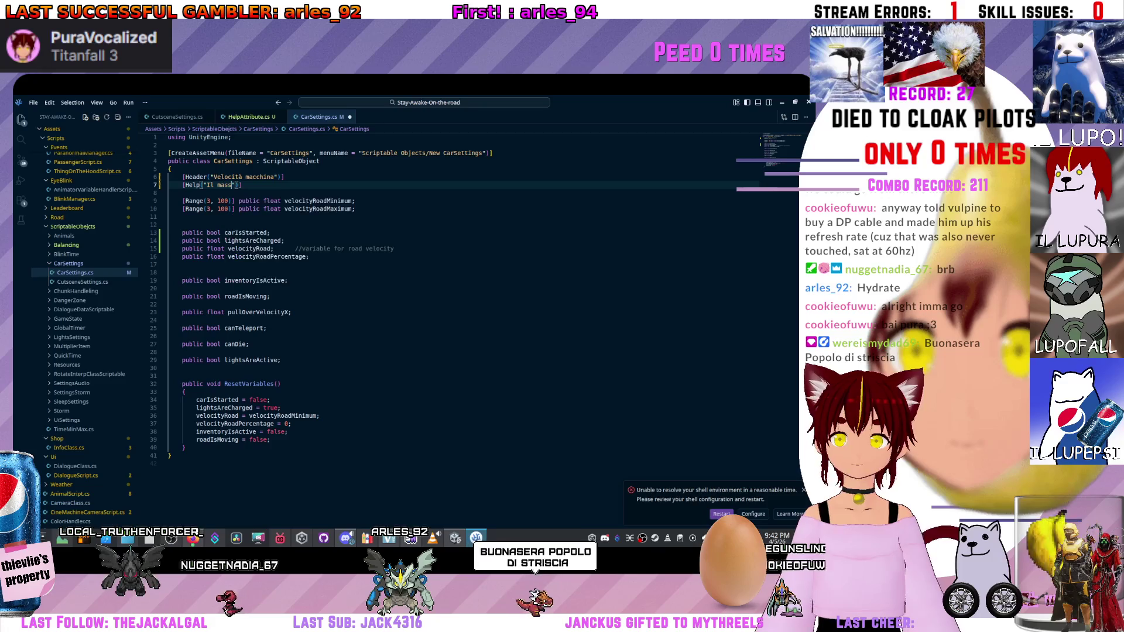
pyautogui.write(' il mino de')
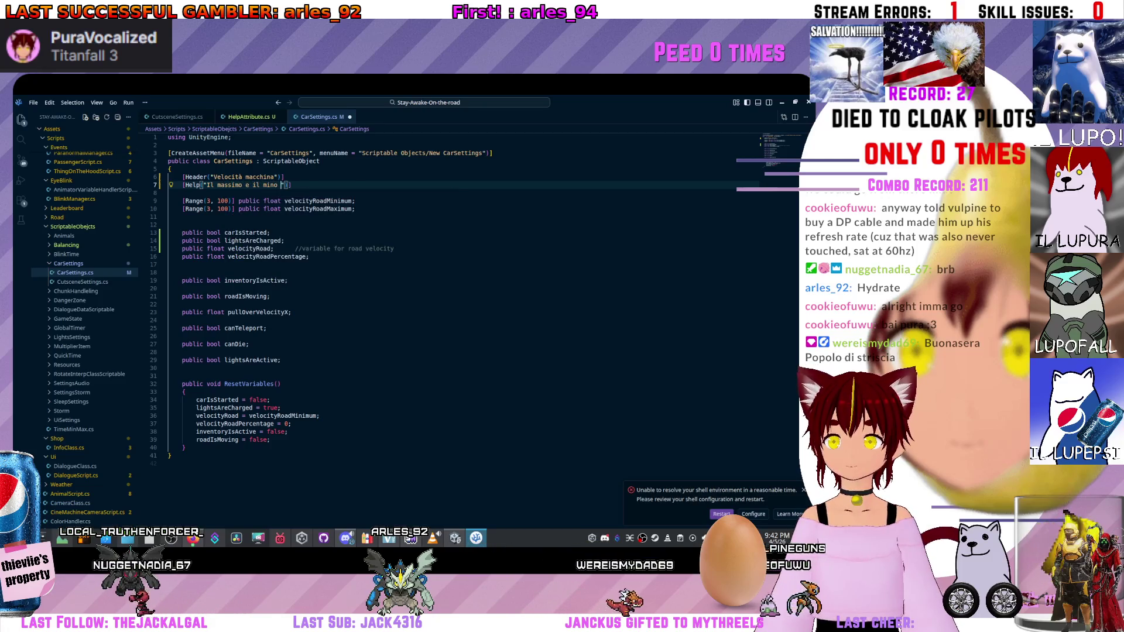
pyautogui.press('BackSpace')
pyautogui.press('BackSpace')
pyautogui.press('BackSpace')
pyautogui.write('nino de')
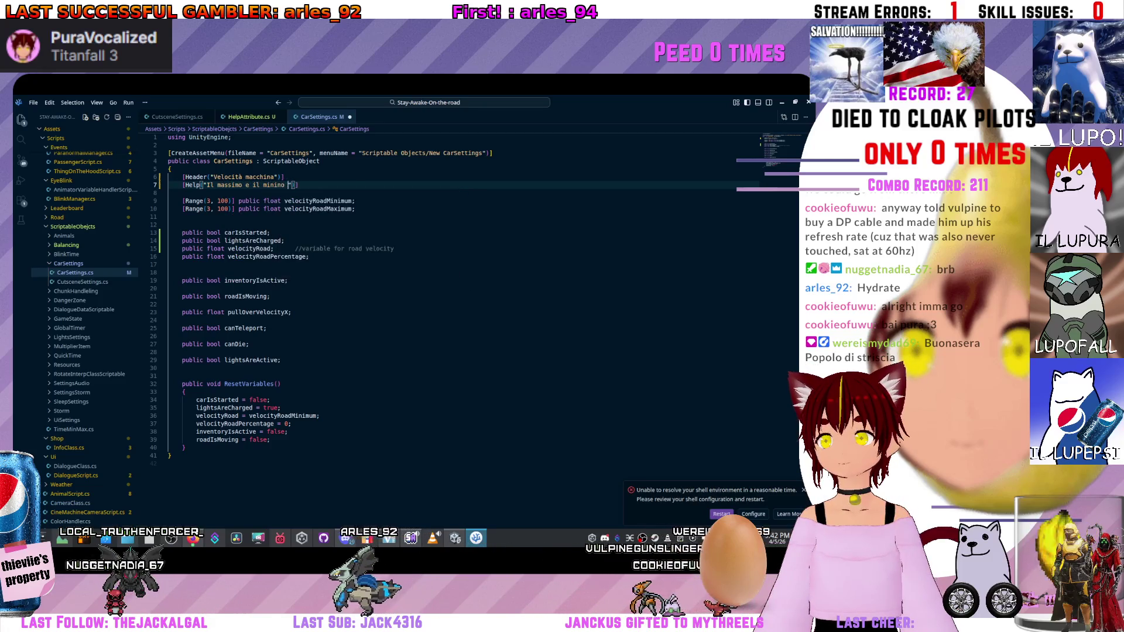
pyautogui.write('lla veloc')
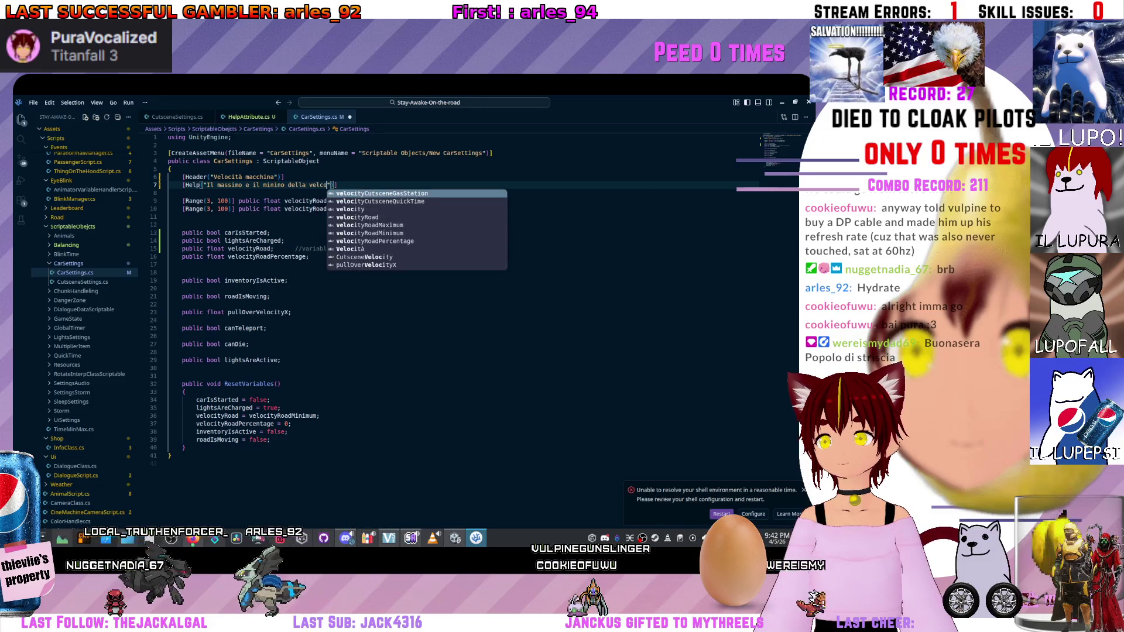
pyautogui.write('ita a cui la macchina puà andare')
pyautogui.click(169, 225)
pyautogui.write('[')
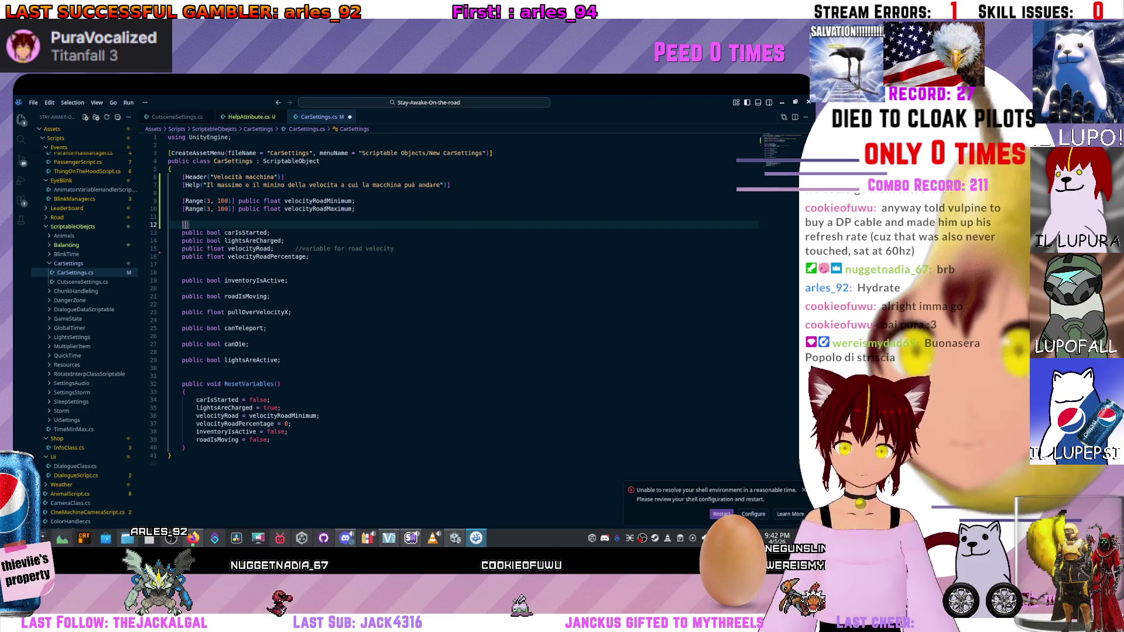
# Add [Header("Variabile per gioco, non toccare")] above carIsStarted and save CarSettings.cs.
pyautogui.write('Header("V')
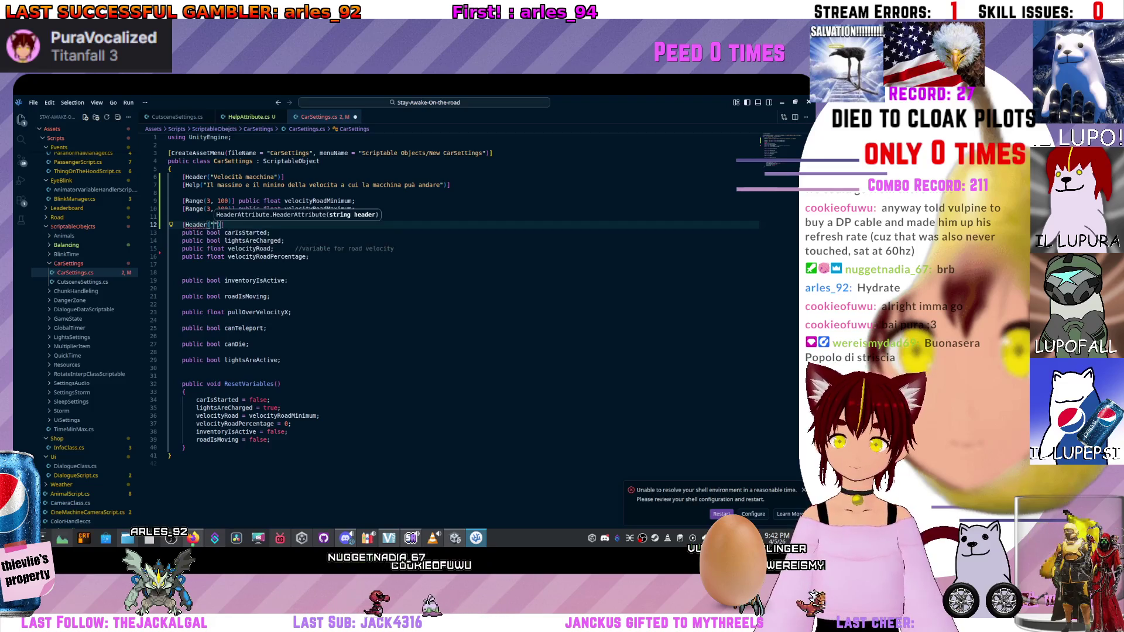
pyautogui.write('ariabile per ')
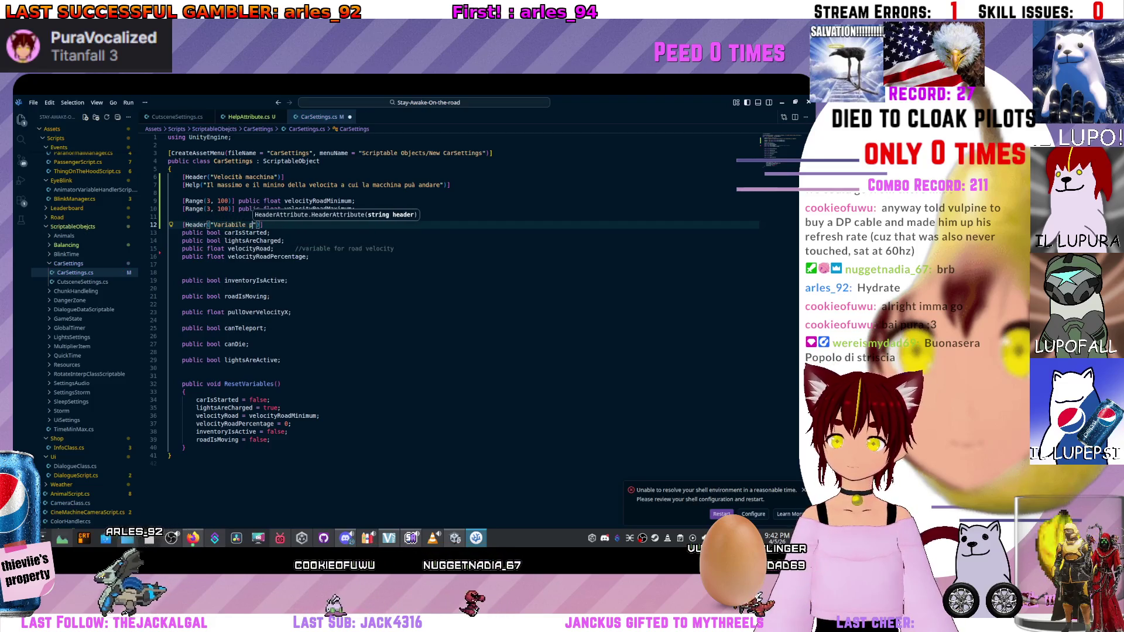
pyautogui.write('gi')
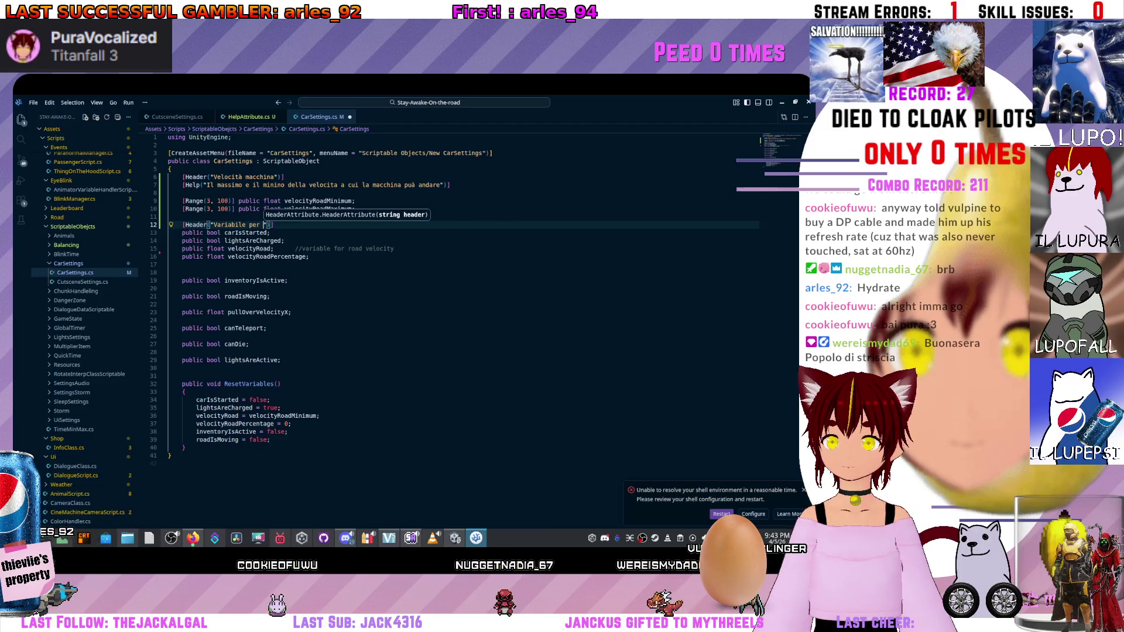
pyautogui.write('oco, non o')
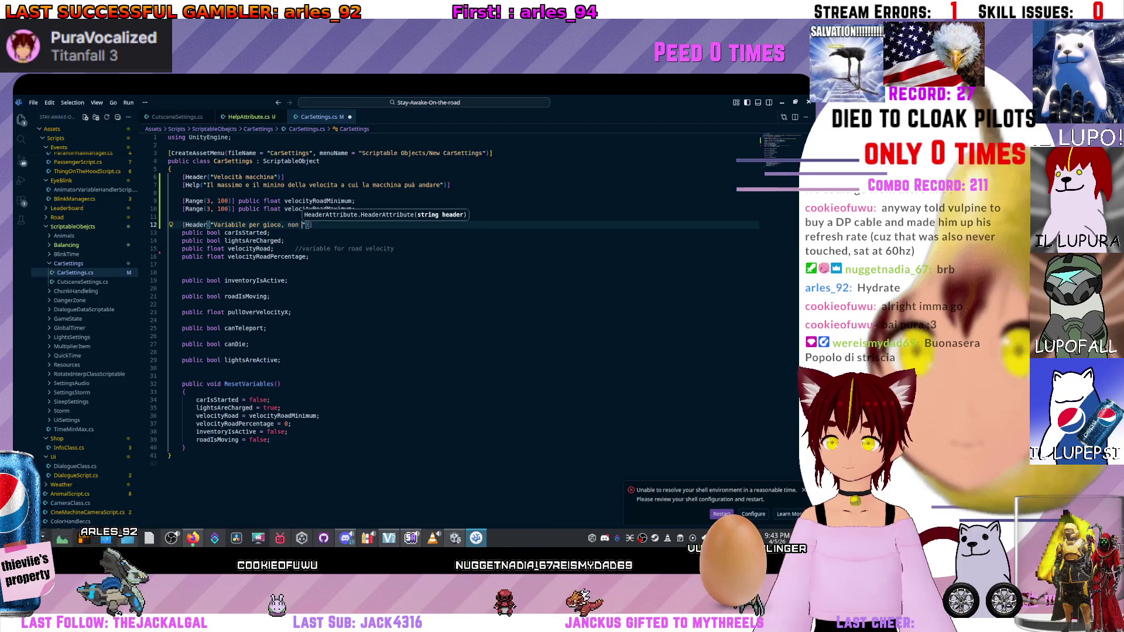
pyautogui.press('BackSpace')
pyautogui.write('toccare')
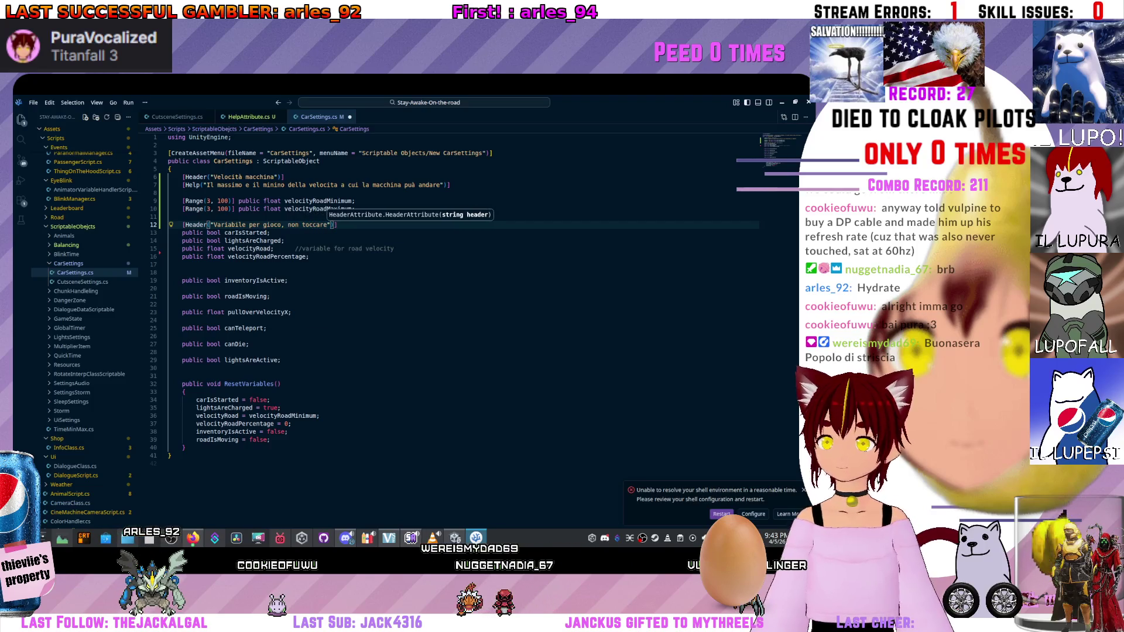
pyautogui.hotkey('ctrl', 's')
pyautogui.click(309, 248)
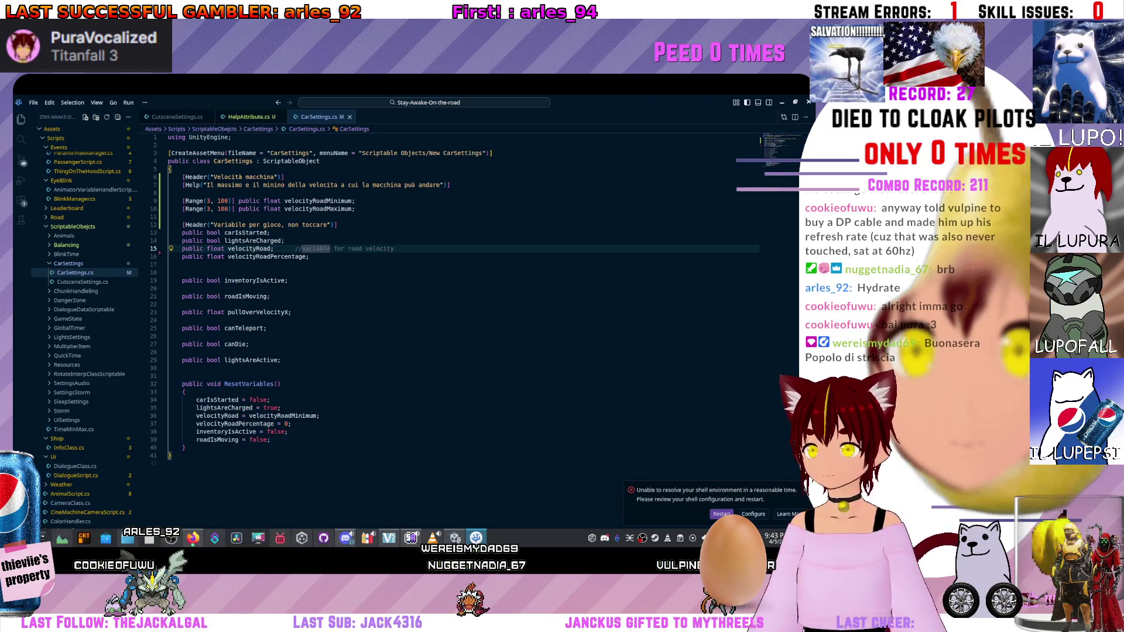
pyautogui.click(339, 224)
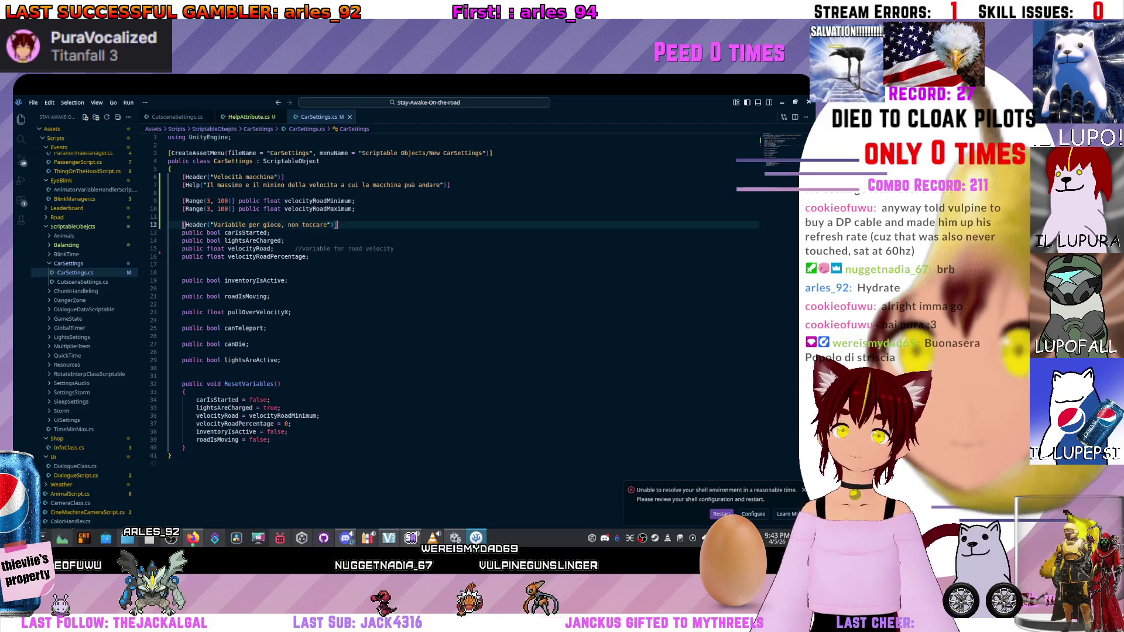
pyautogui.press('Return')
pyautogui.hotkey('alt', 'Tab')
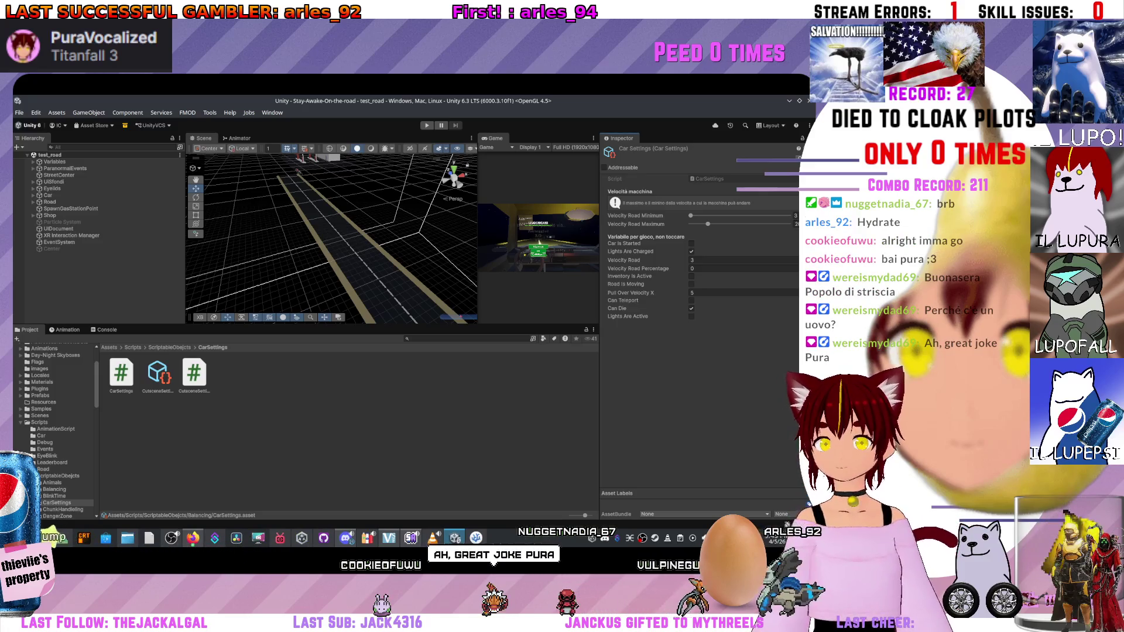
# Select the Coyote asset in ScriptableObjects > Balancing and locate its AnimalsSettings script.
pyautogui.click(59, 476)
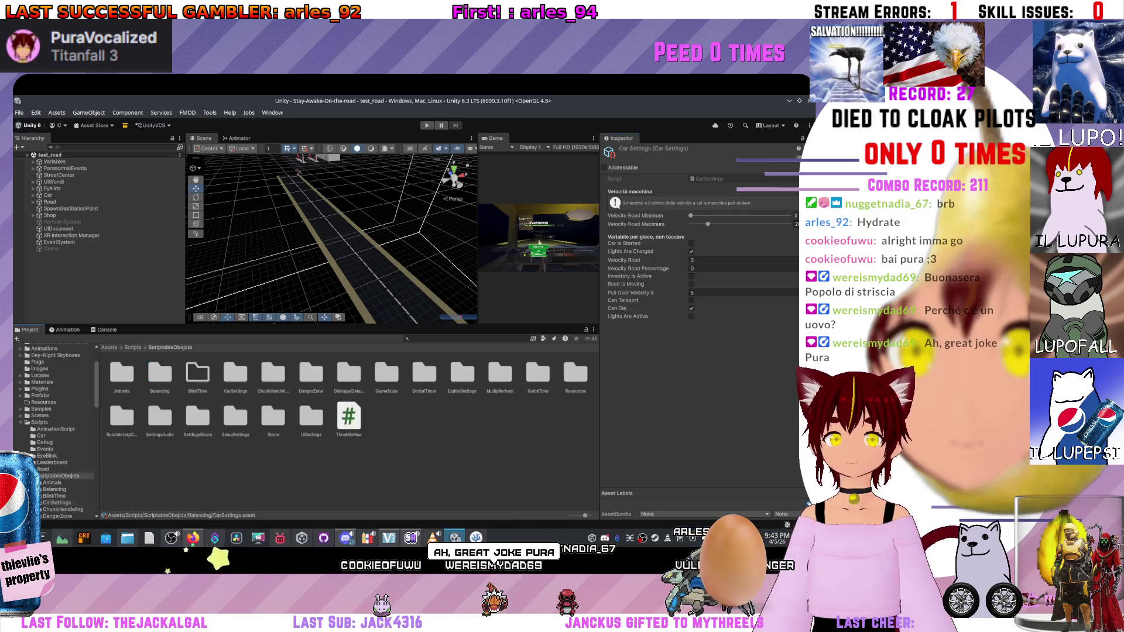
pyautogui.doubleClick(160, 374)
pyautogui.click(158, 374)
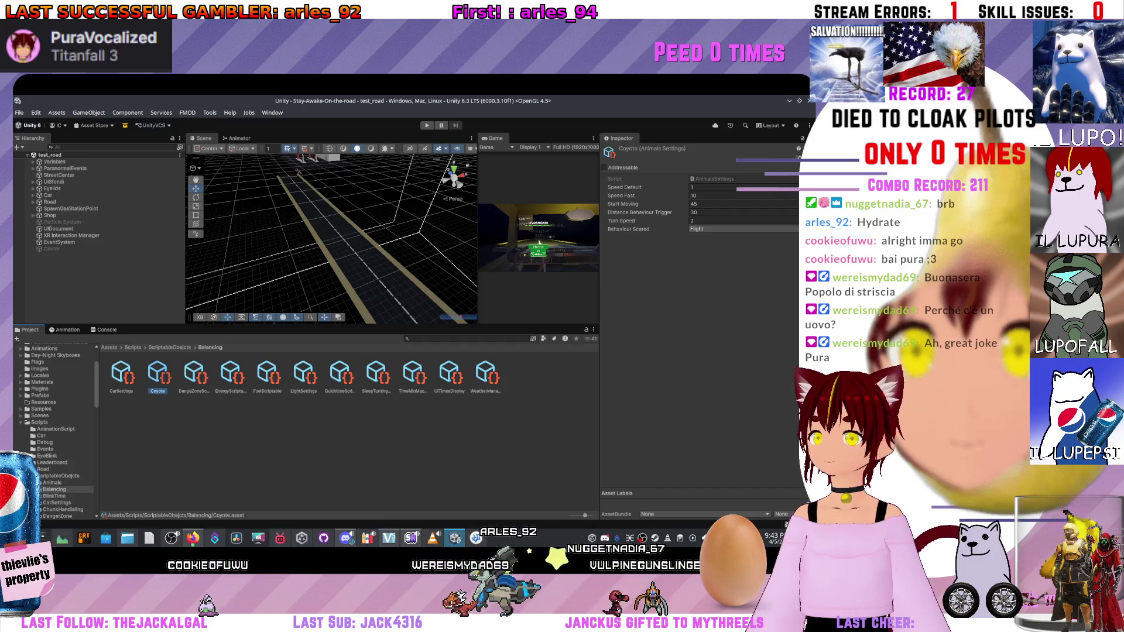
pyautogui.click(711, 179)
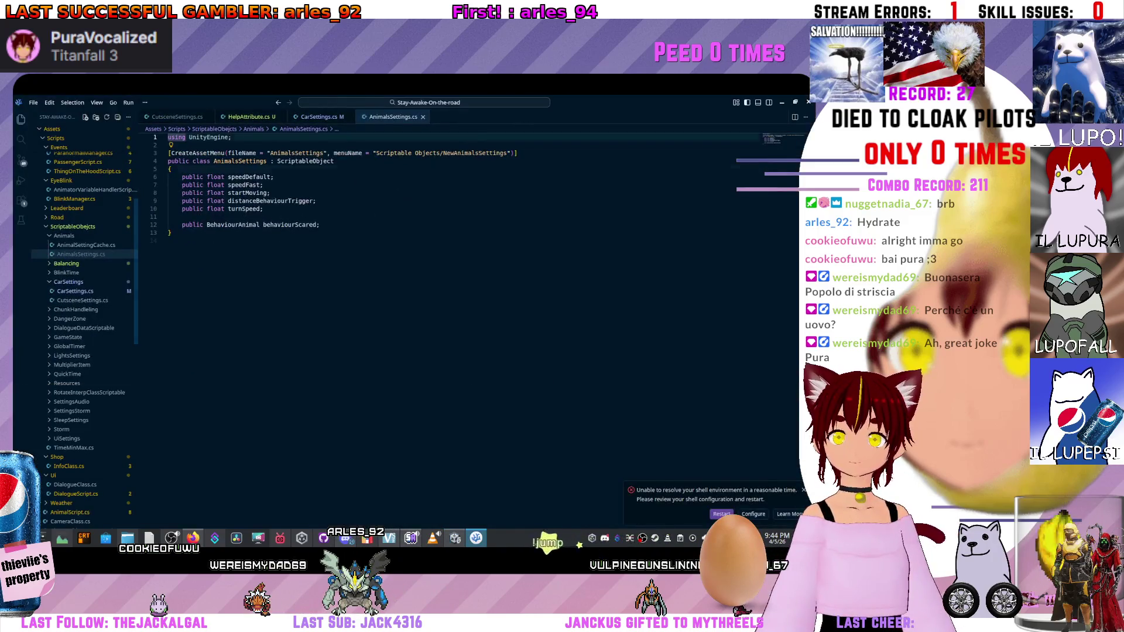
# Add a placeholder [Help("This is some help text!")] line at the top of the AnimalsSettings class.
pyautogui.click(171, 169)
pyautogui.press('Return')
pyautogui.write('[Help("This is some help text!")]')
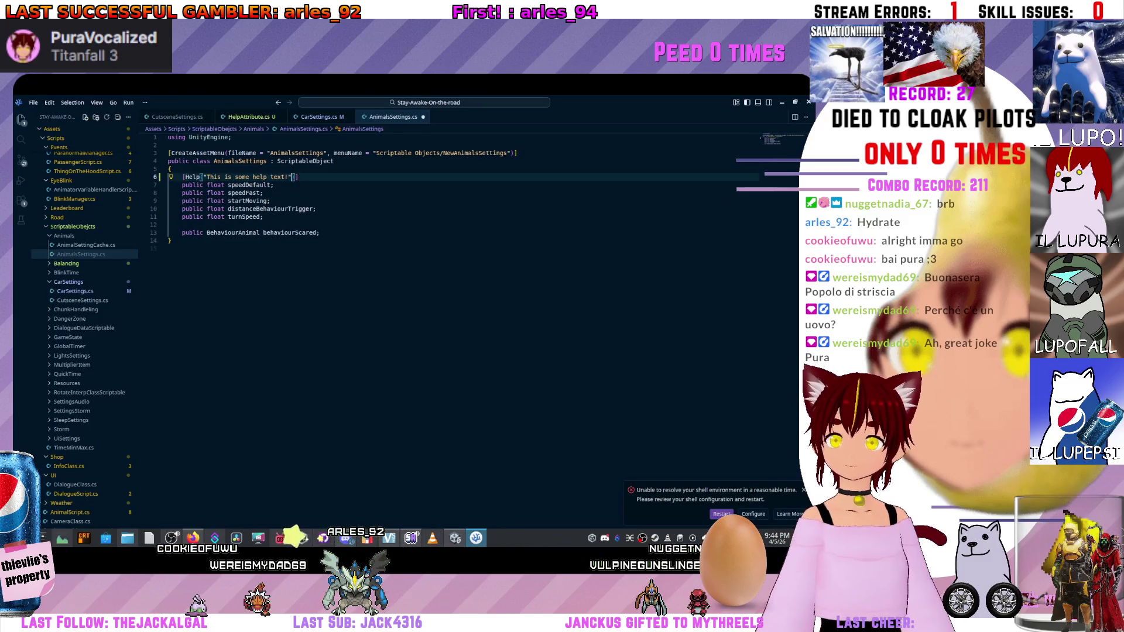
pyautogui.moveTo(206, 177); pyautogui.dragTo(287, 177)
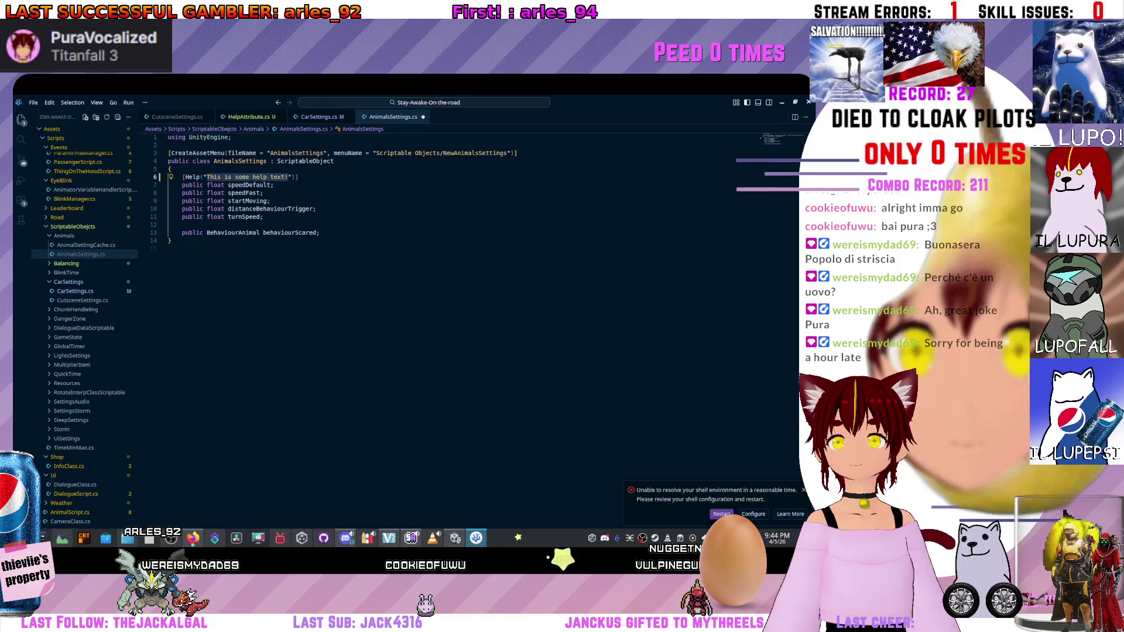
# Insert blank lines after speedFast and turnSpeed and save AnimalsSettings.cs.
pyautogui.click(264, 193)
pyautogui.press('Return')
pyautogui.press('Return')
pyautogui.press('Return')
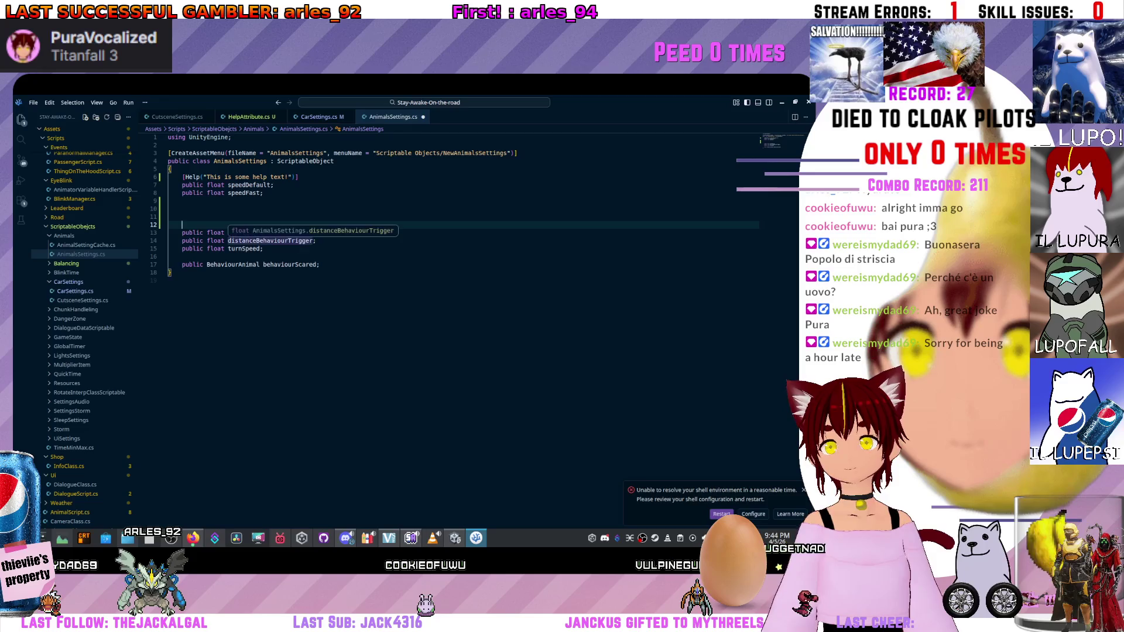
pyautogui.click(264, 249)
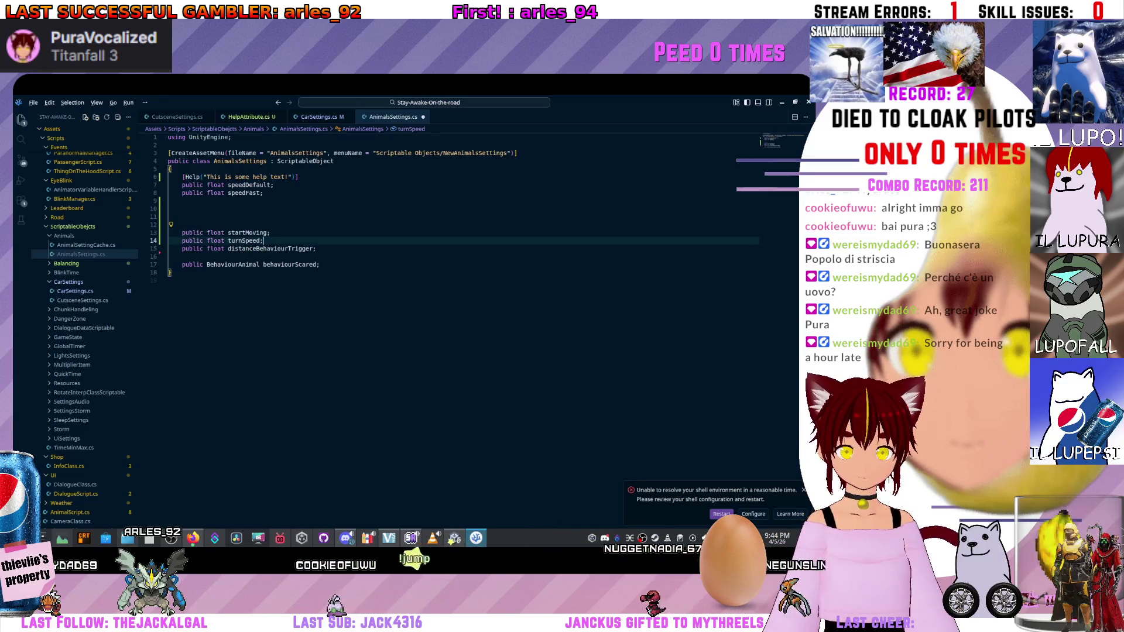
pyautogui.hotkey('ctrl', 's')
pyautogui.hotkey('ctrl', 'Tab')
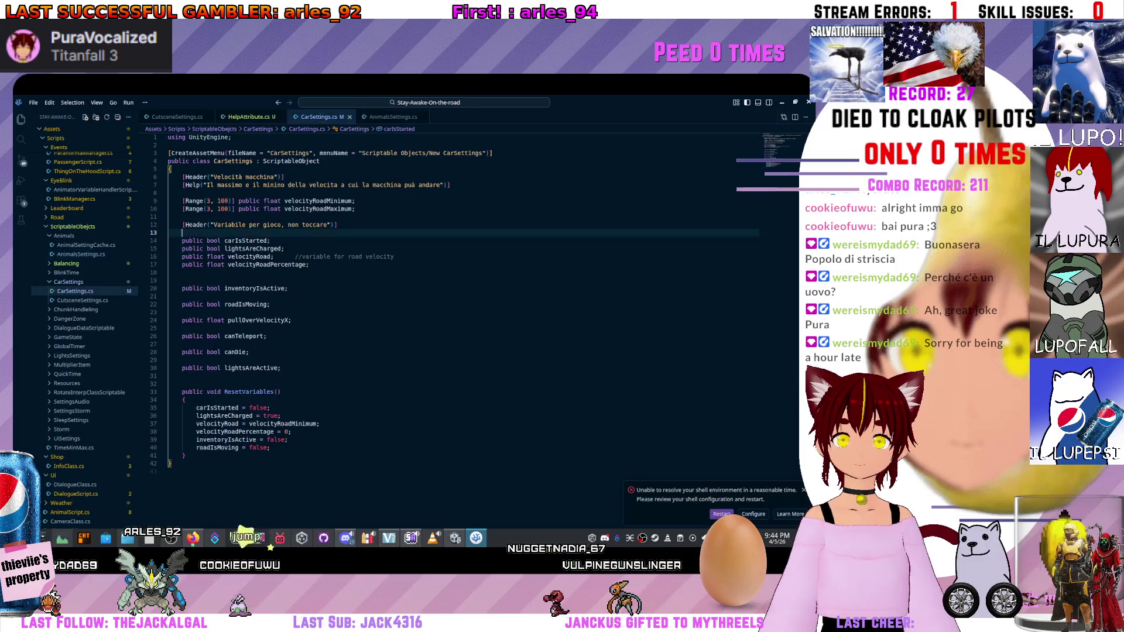
# Paste CarSettings' two Header lines into AnimalsSettings and retitle the first 'Velocità movimento animale'.
pyautogui.hotkey('ctrl', 'c')
pyautogui.hotkey('ctrl', 'Tab')
pyautogui.hotkey('ctrl', 'v')
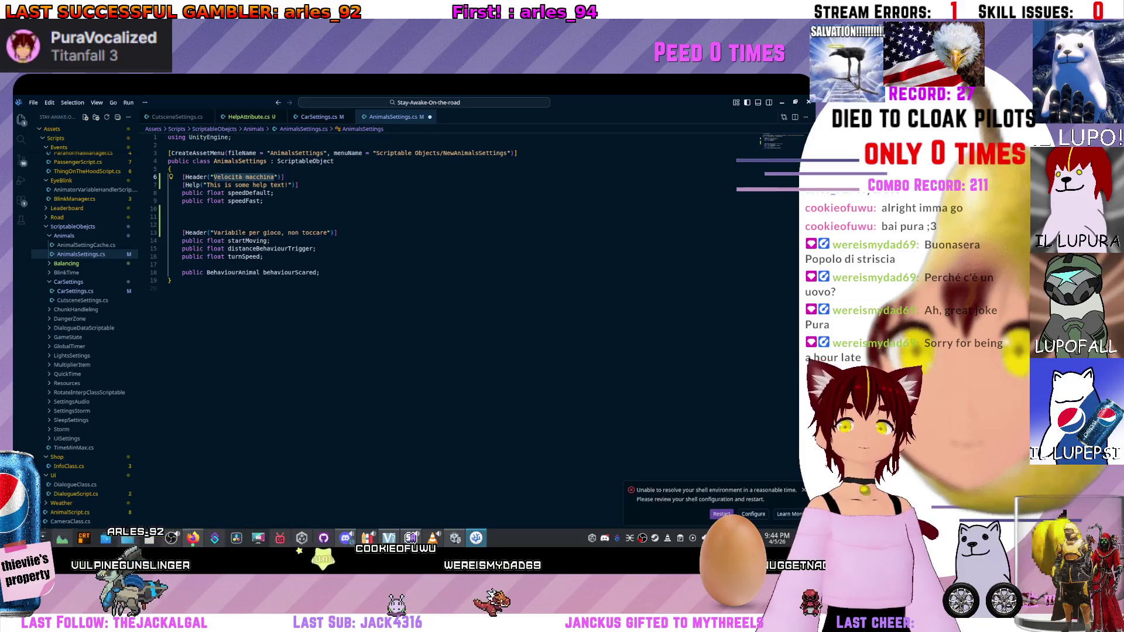
pyautogui.press('BackSpace')
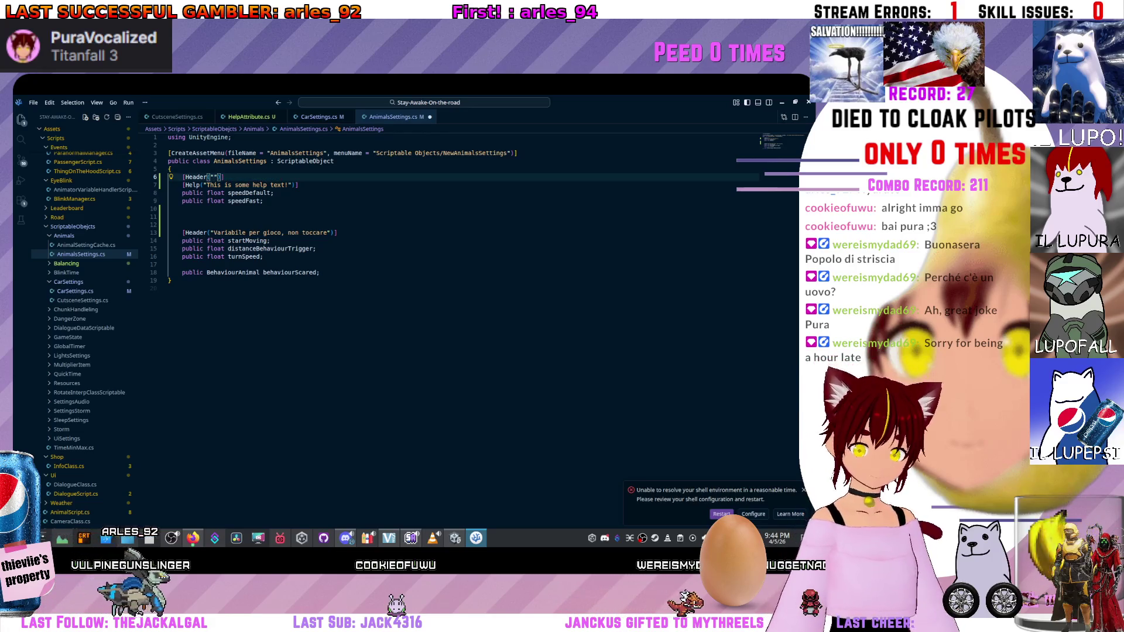
pyautogui.write('Veloc')
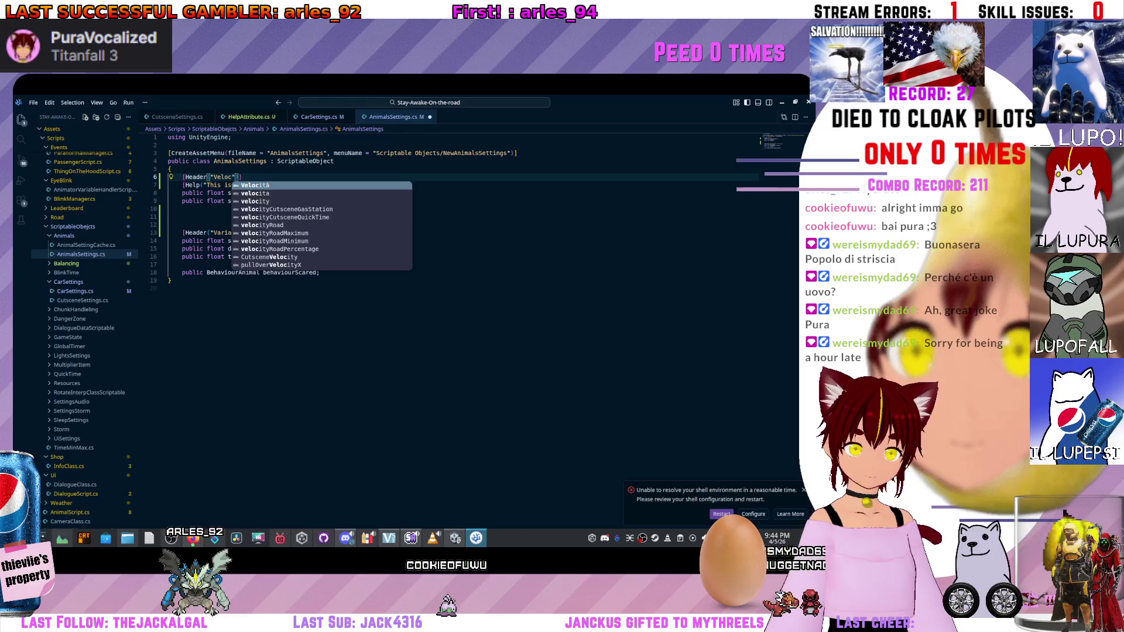
pyautogui.press('Return')
pyautogui.write('ovimento ')
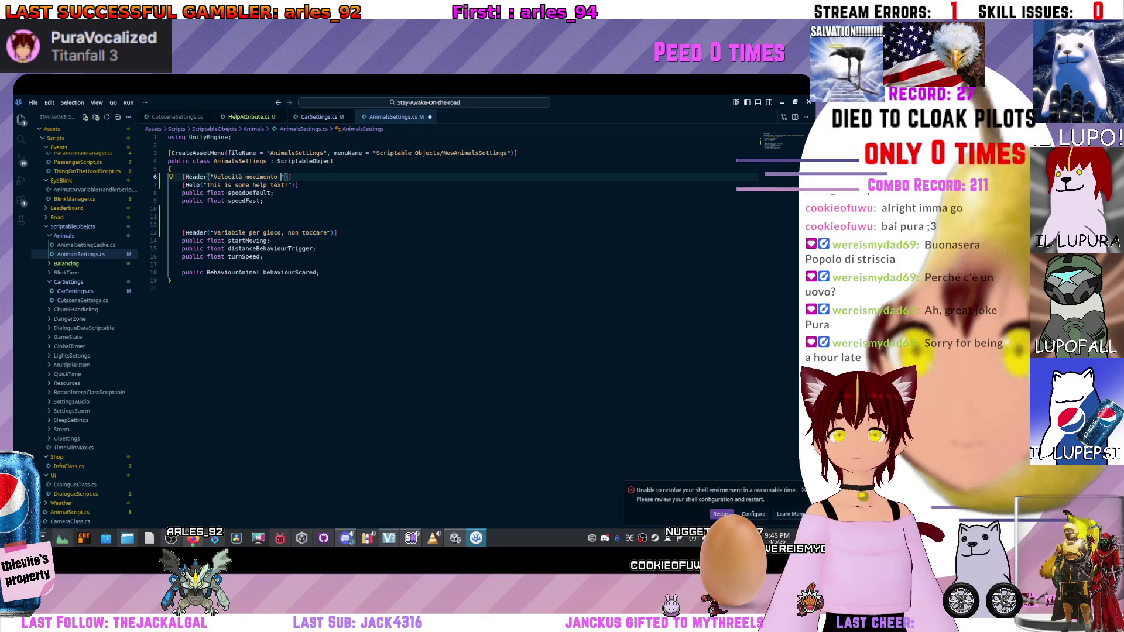
pyautogui.write('"')
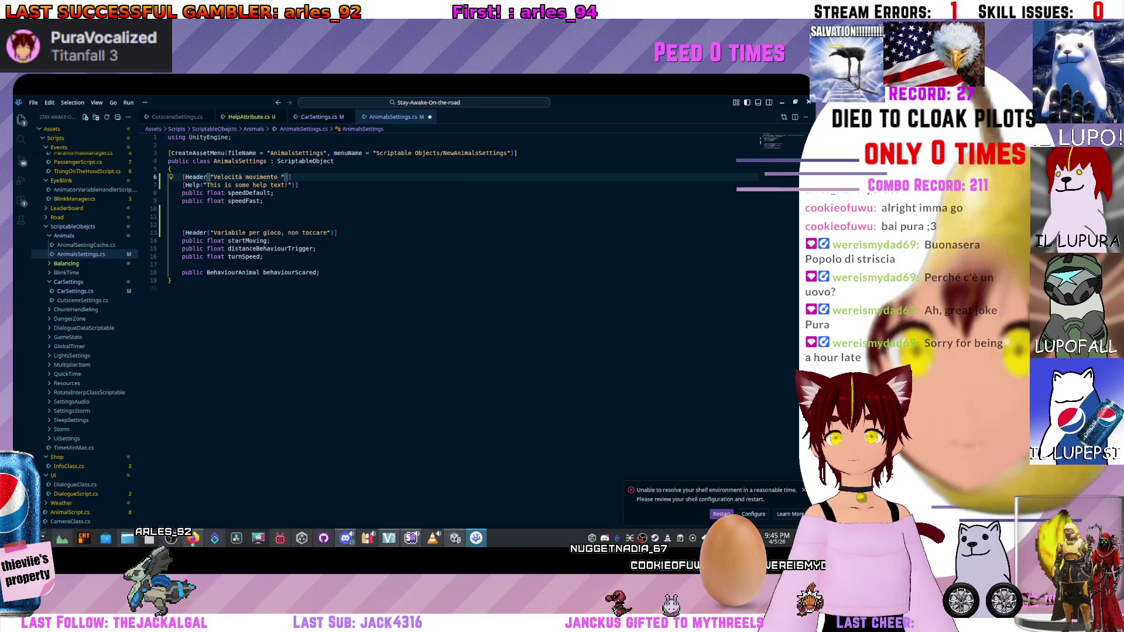
pyautogui.write('animale')
pyautogui.click(176, 208)
# Set the Help text to 'La velocità dell'animale normale e quella veloce (fari accesi o andando verso la macchina)'.
pyautogui.moveTo(206, 185); pyautogui.dragTo(286, 185)
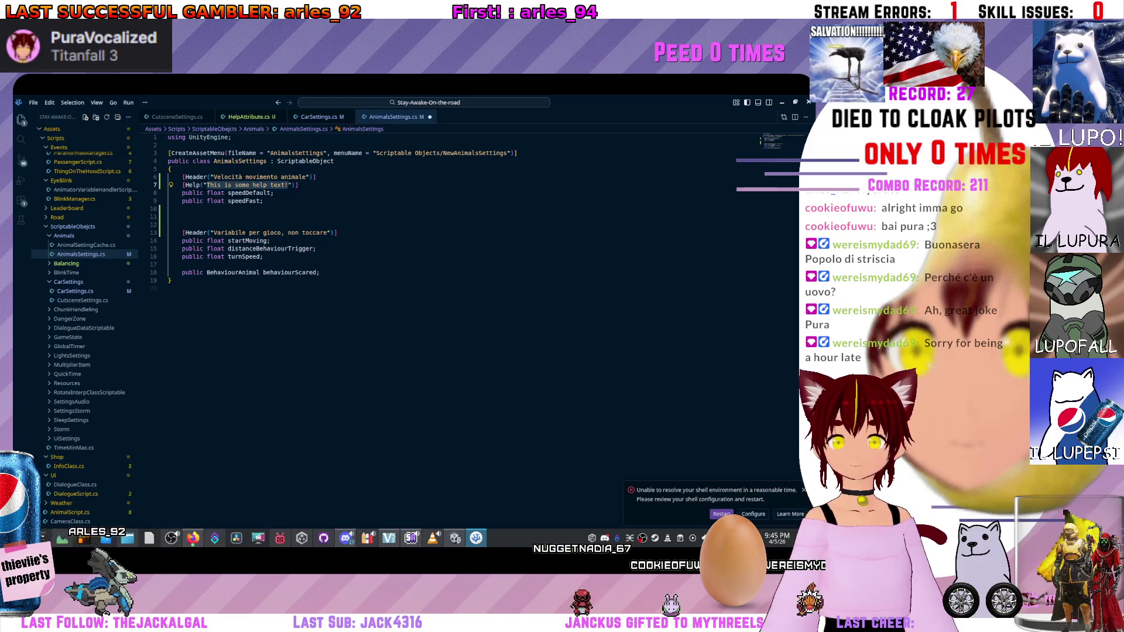
pyautogui.write('La v')
pyautogui.write('elocità dell')
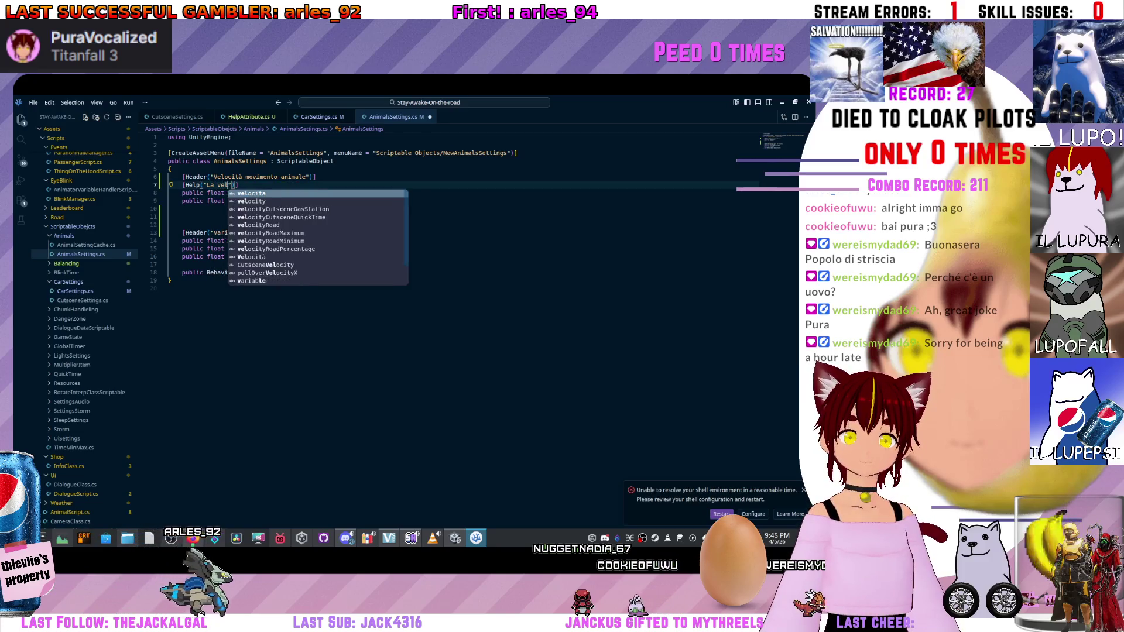
pyautogui.write("'animao")
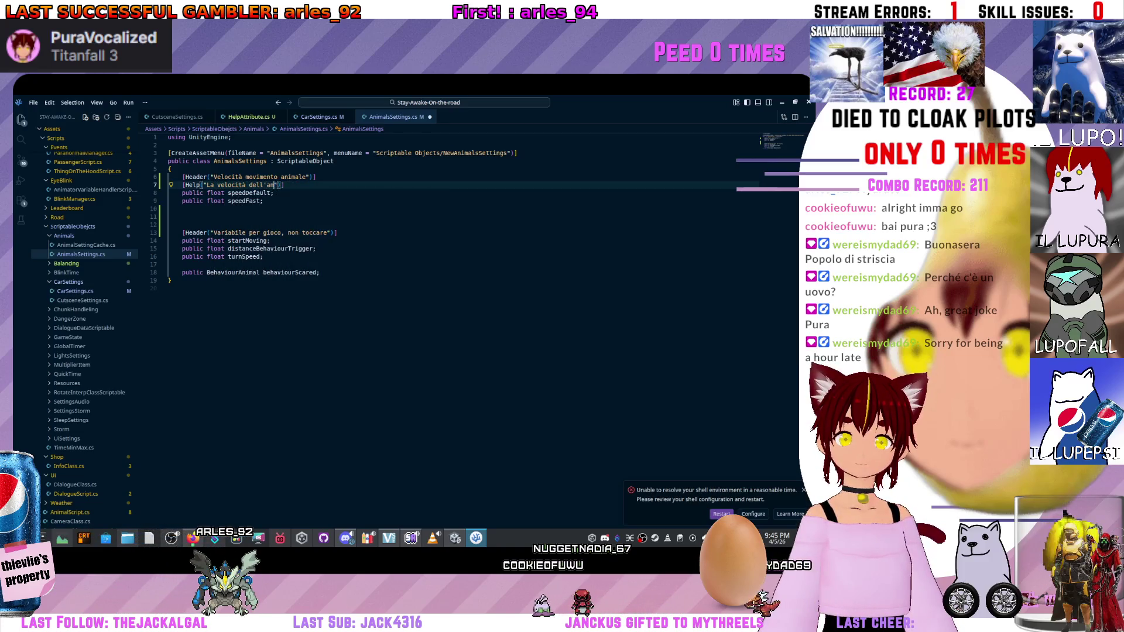
pyautogui.press('BackSpace')
pyautogui.press('BackSpace')
pyautogui.write('le ')
pyautogui.write('normale e que')
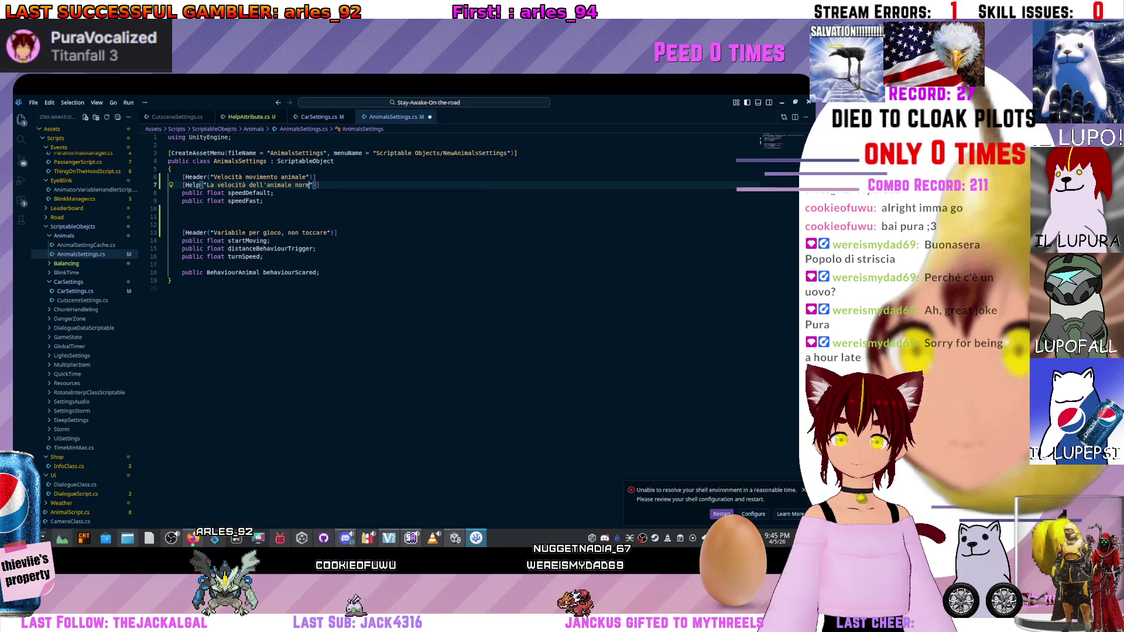
pyautogui.write('lla con fari')
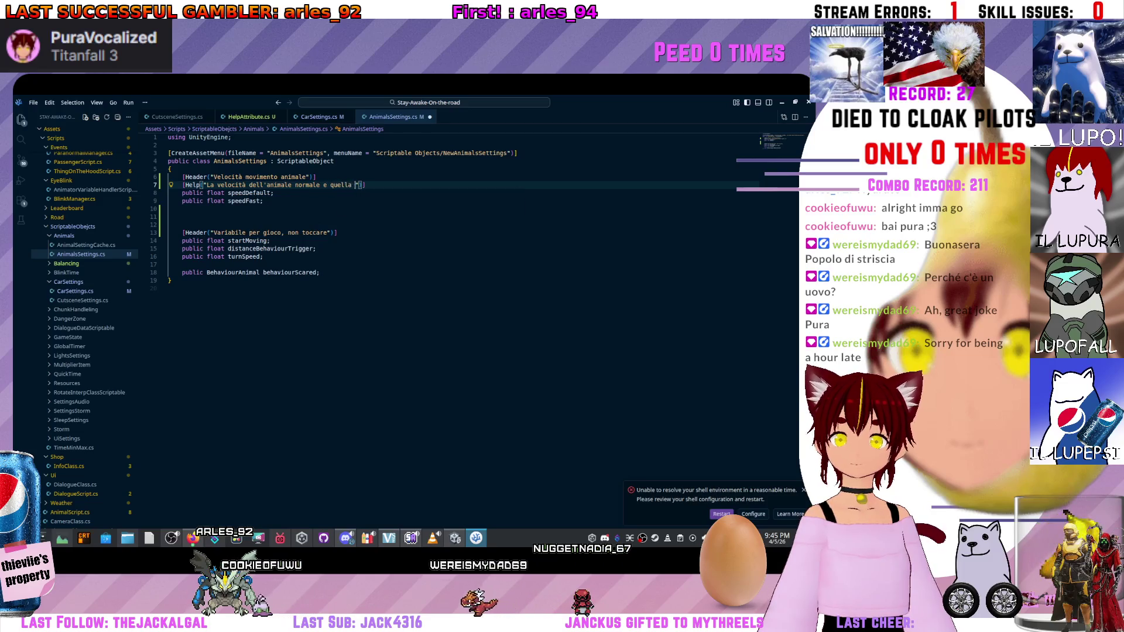
pyautogui.press('BackSpace')
pyautogui.press('BackSpace')
pyautogui.press('BackSpace')
pyautogui.write('veloc')
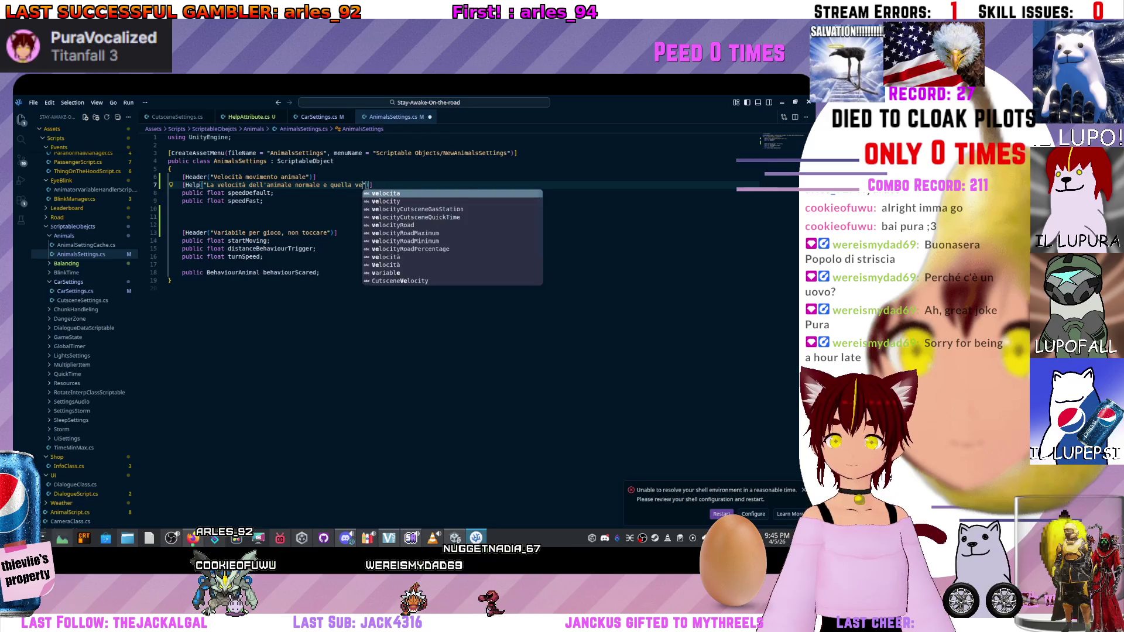
pyautogui.write('e (fari acc')
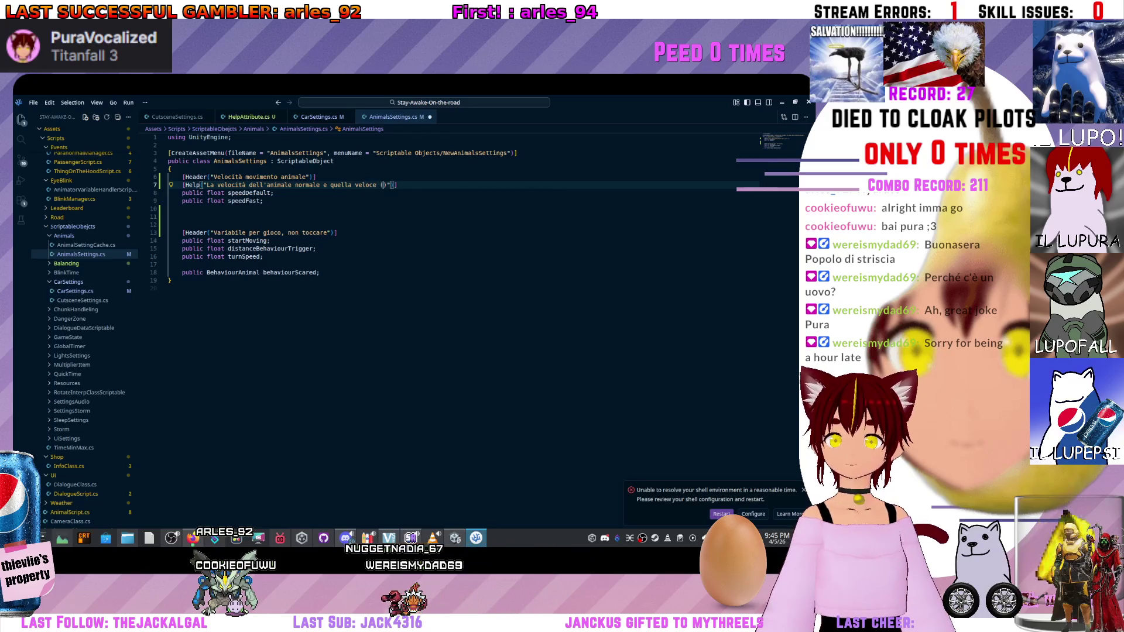
pyautogui.write('esi')
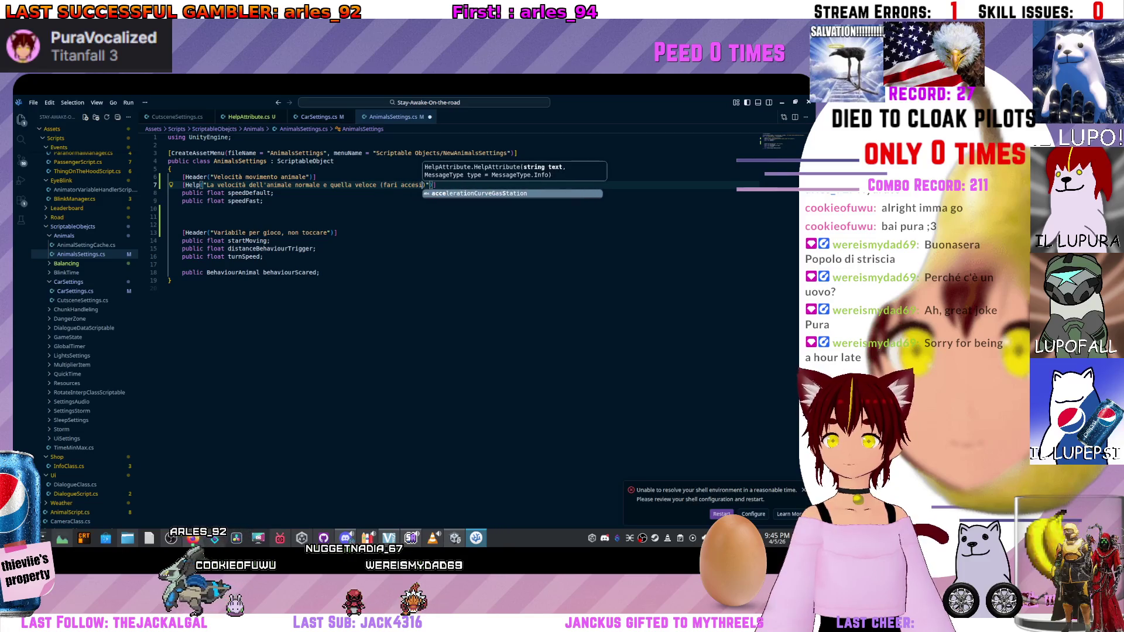
pyautogui.write(' o inse')
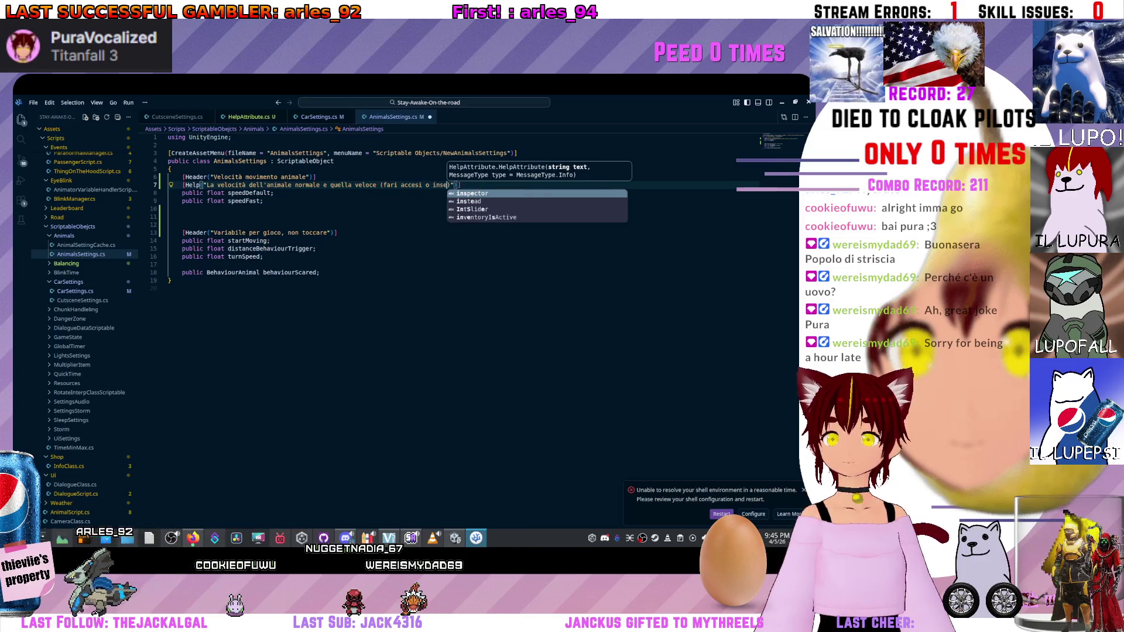
pyautogui.press('BackSpace')
pyautogui.press('BackSpace')
pyautogui.press('BackSpace')
pyautogui.write('carica alla ma')
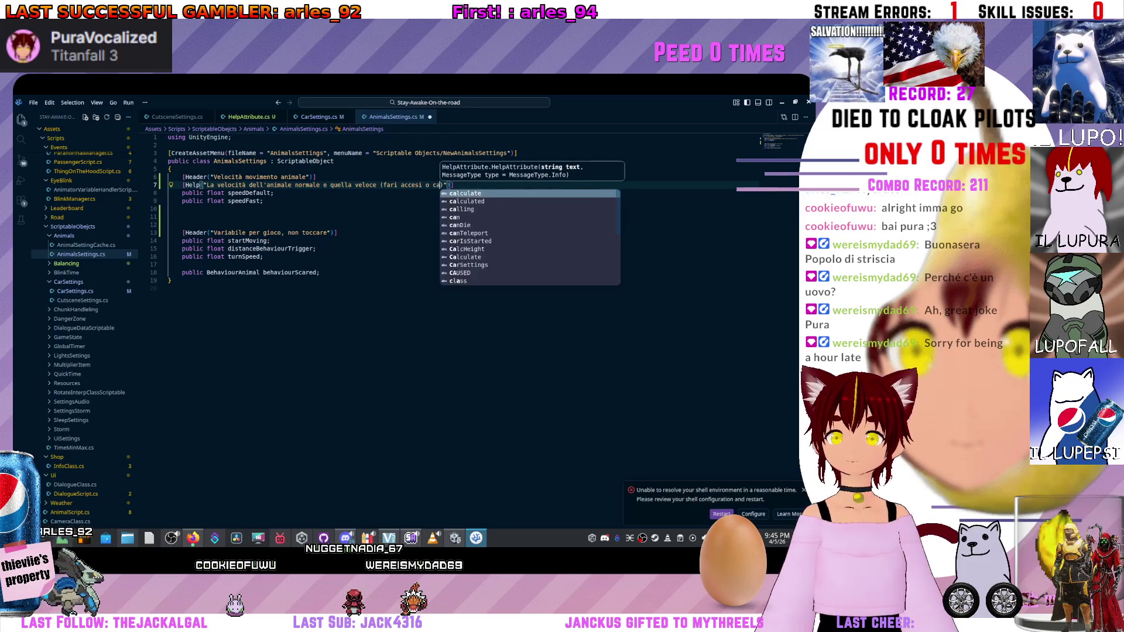
pyautogui.hotkey('ctrl', 'BackSpace')
pyautogui.hotkey('ctrl', 'BackSpace')
pyautogui.hotkey('ctrl', 'BackSpace')
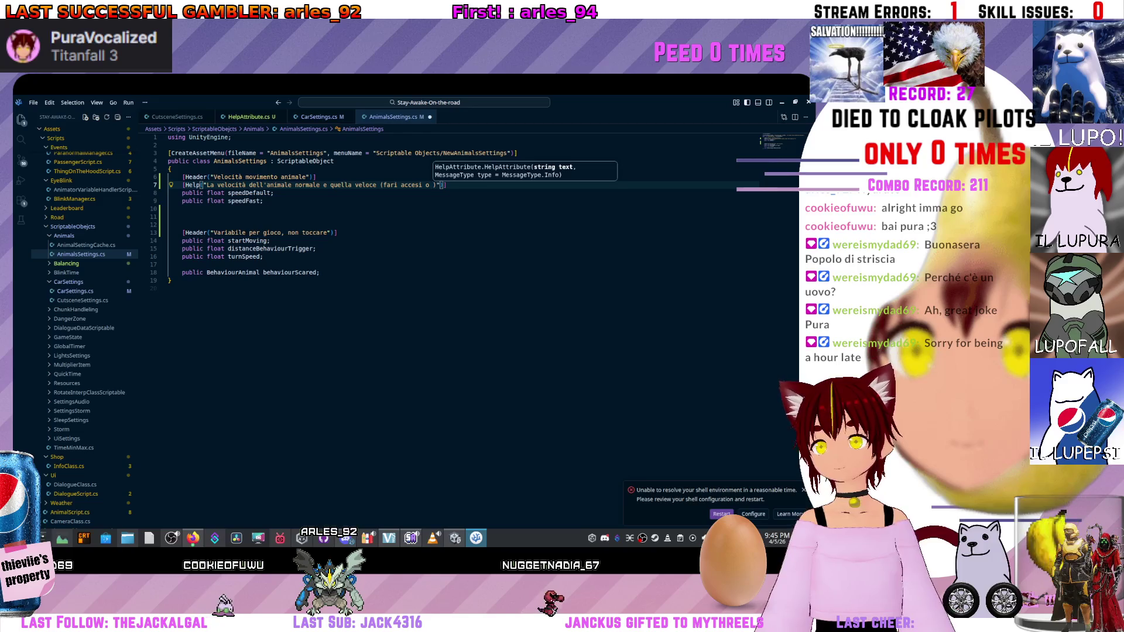
pyautogui.write('seguendo')
pyautogui.write(' la ma')
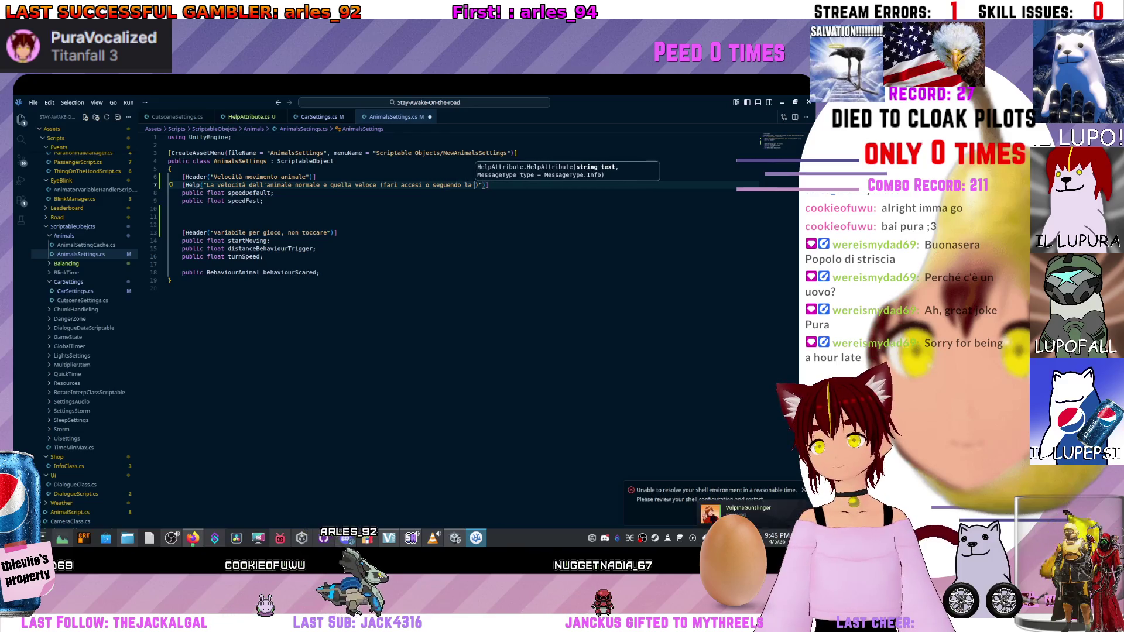
pyautogui.press('BackSpace')
pyautogui.press('BackSpace')
pyautogui.press('BackSpace')
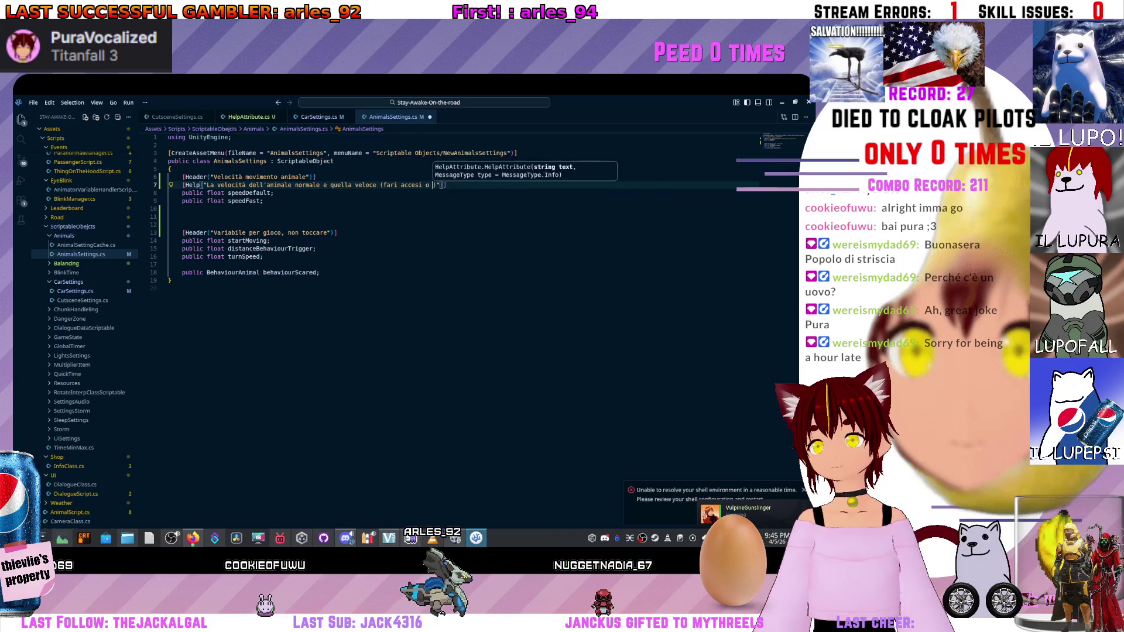
pyautogui.write('andardo verso la macc')
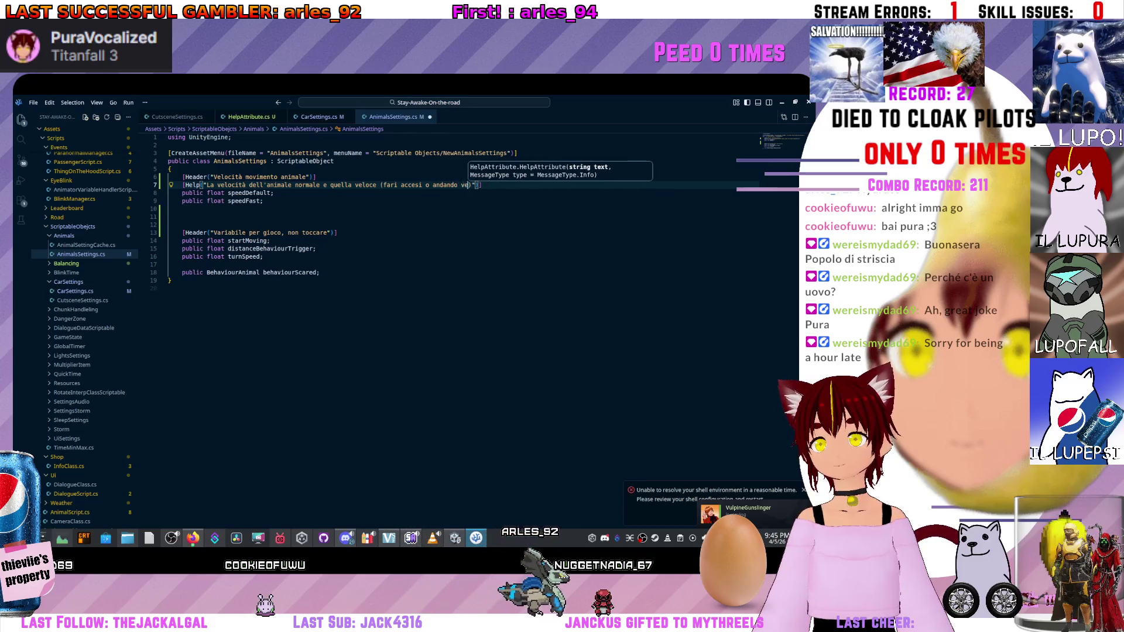
pyautogui.write('hina')
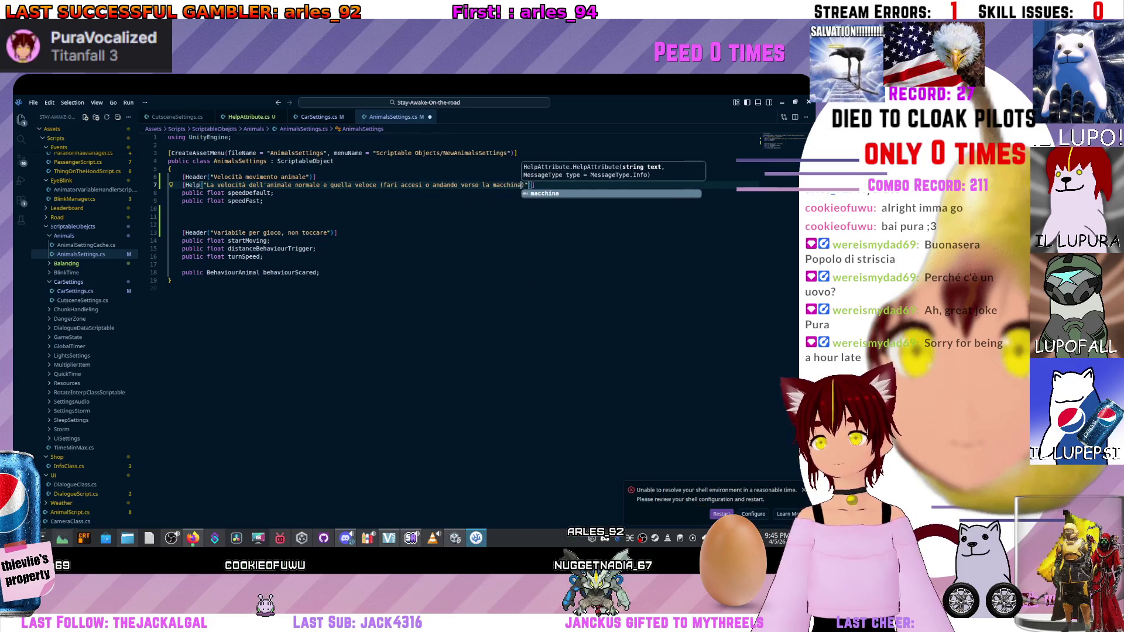
pyautogui.hotkey('alt', 'Tab')
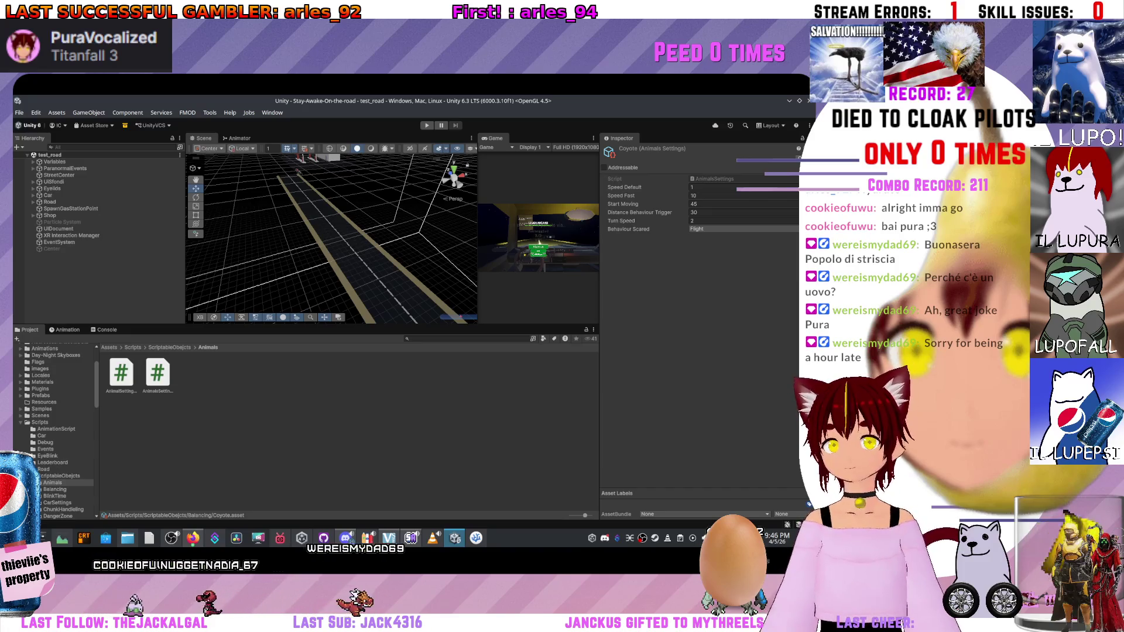
# In the Balancing folder, inspect the CarSettings and Coyote assets' new headers and help notes.
pyautogui.click(60, 476)
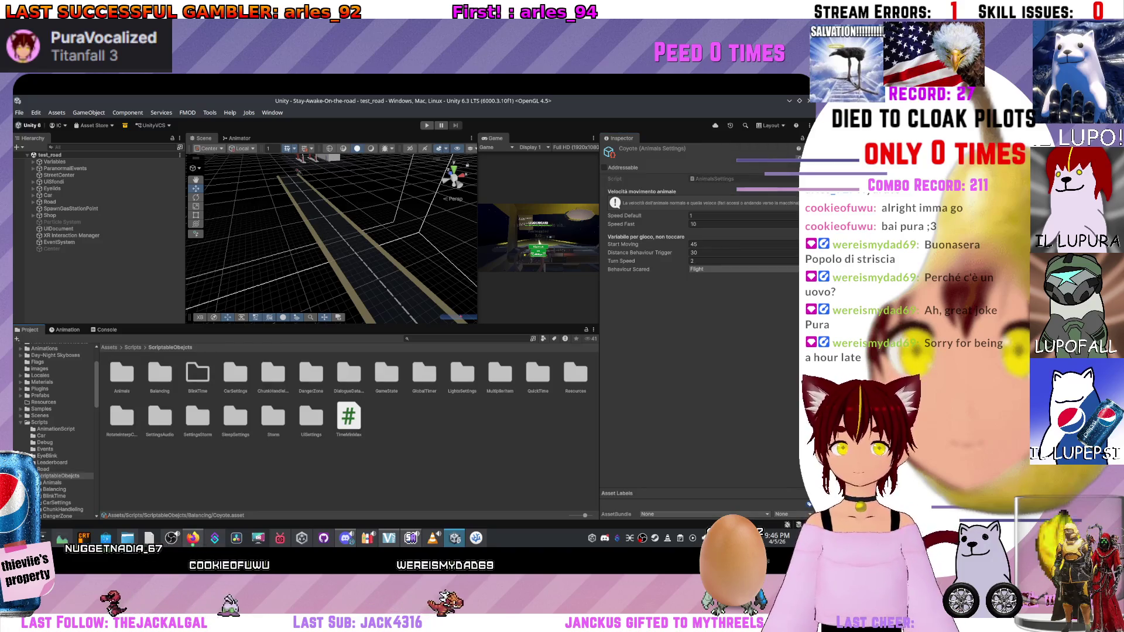
pyautogui.click(56, 502)
pyautogui.click(61, 476)
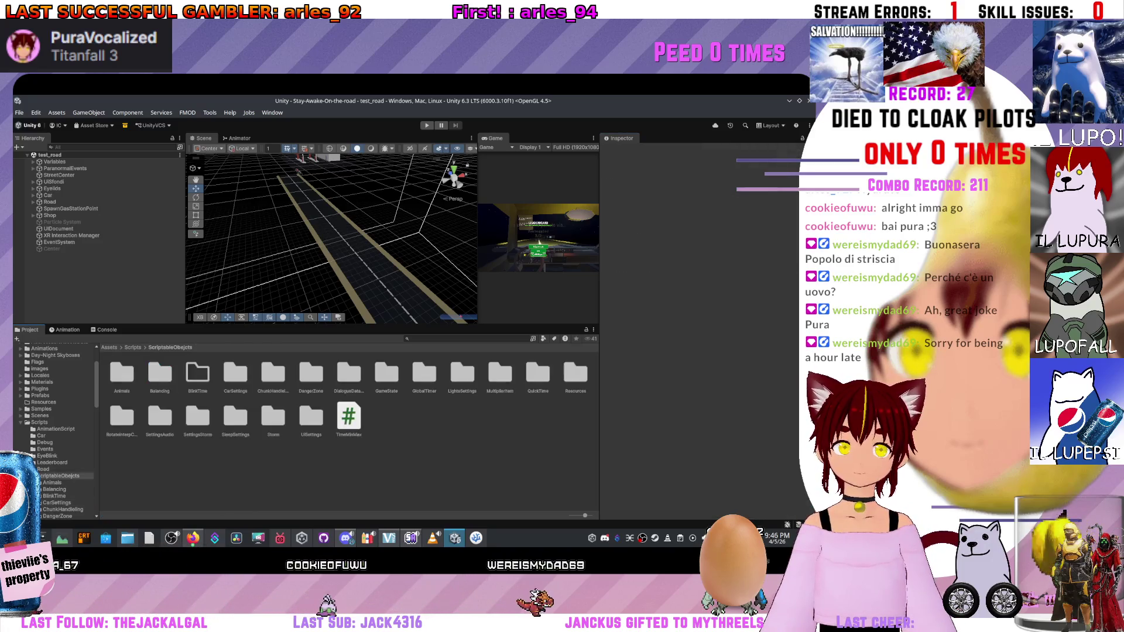
pyautogui.click(54, 490)
pyautogui.click(121, 374)
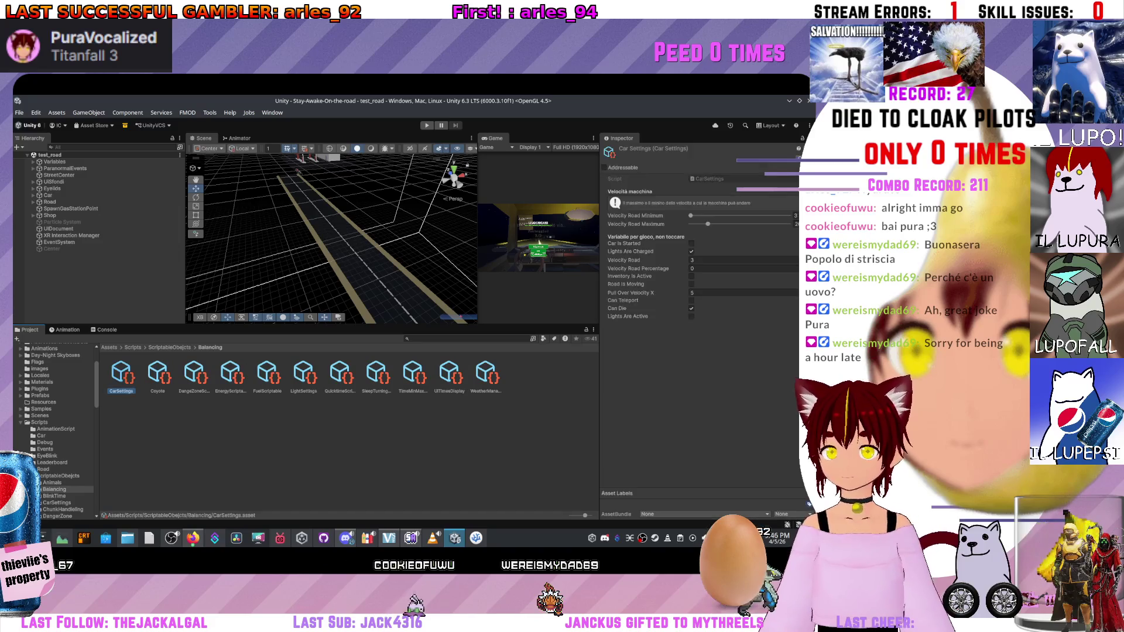
pyautogui.click(158, 375)
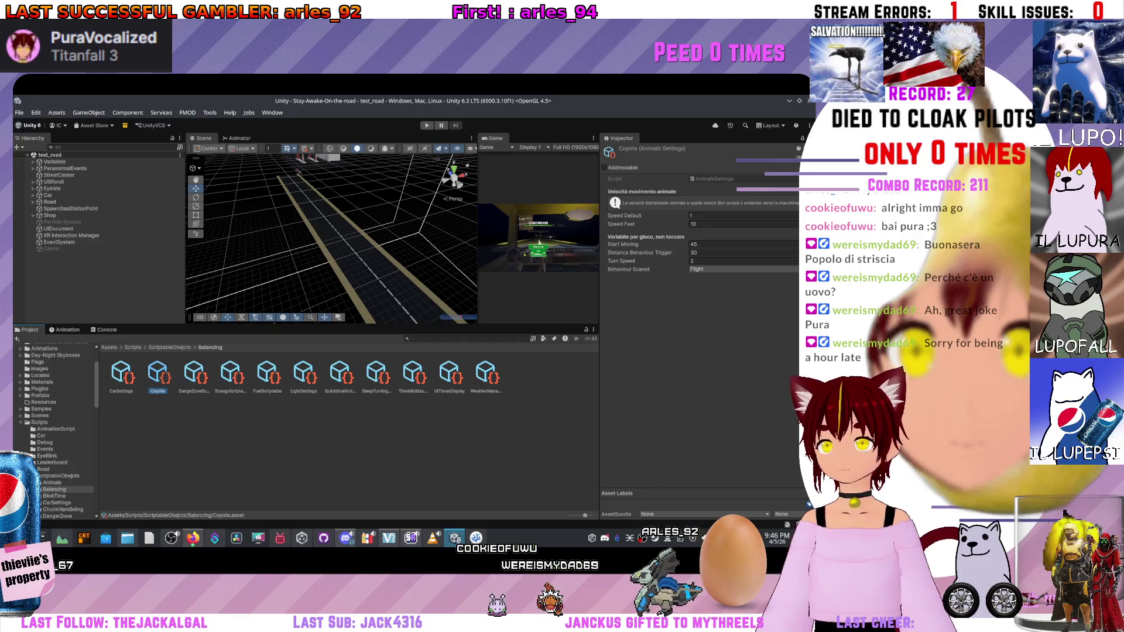
# Inspect the DangerZoneScriptable asset, then open DangerZoneScriptable.cs from the DangerZone folder.
pyautogui.click(194, 375)
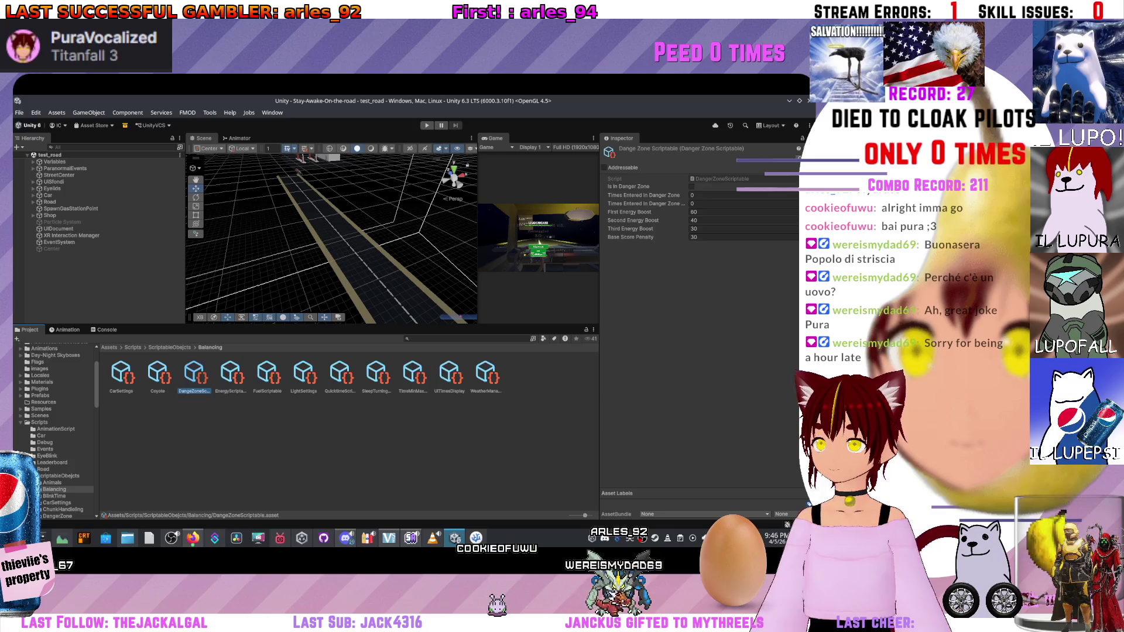
pyautogui.click(58, 516)
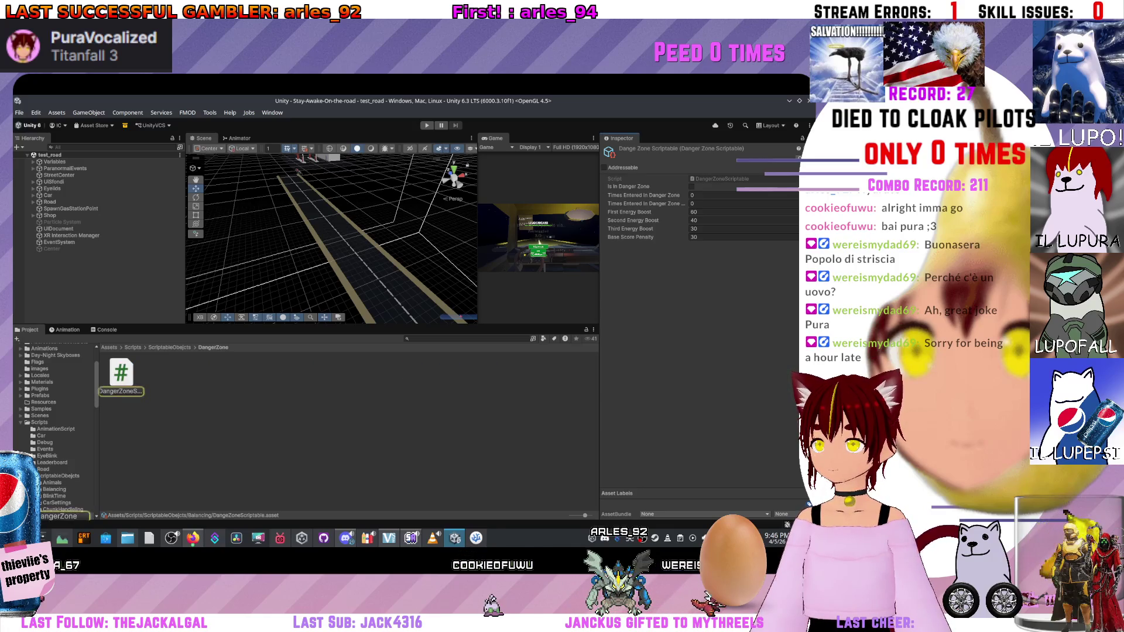
pyautogui.doubleClick(121, 373)
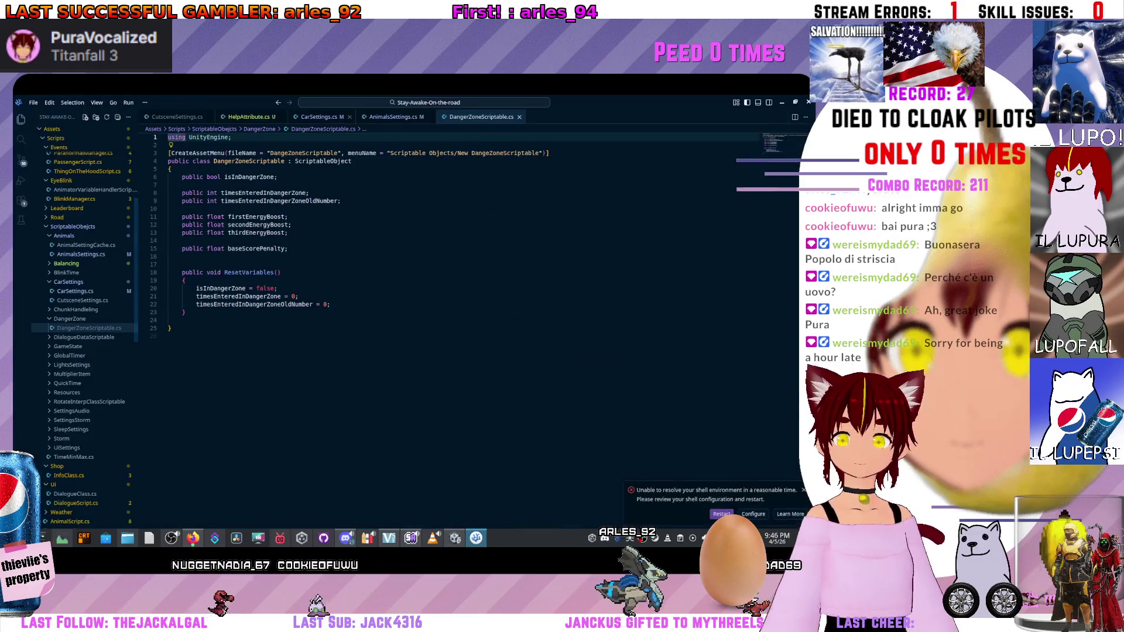
# Copy the Header and Help attribute lines from AnimalsSettings.cs.
pyautogui.hotkey('ctrl', 'Tab')
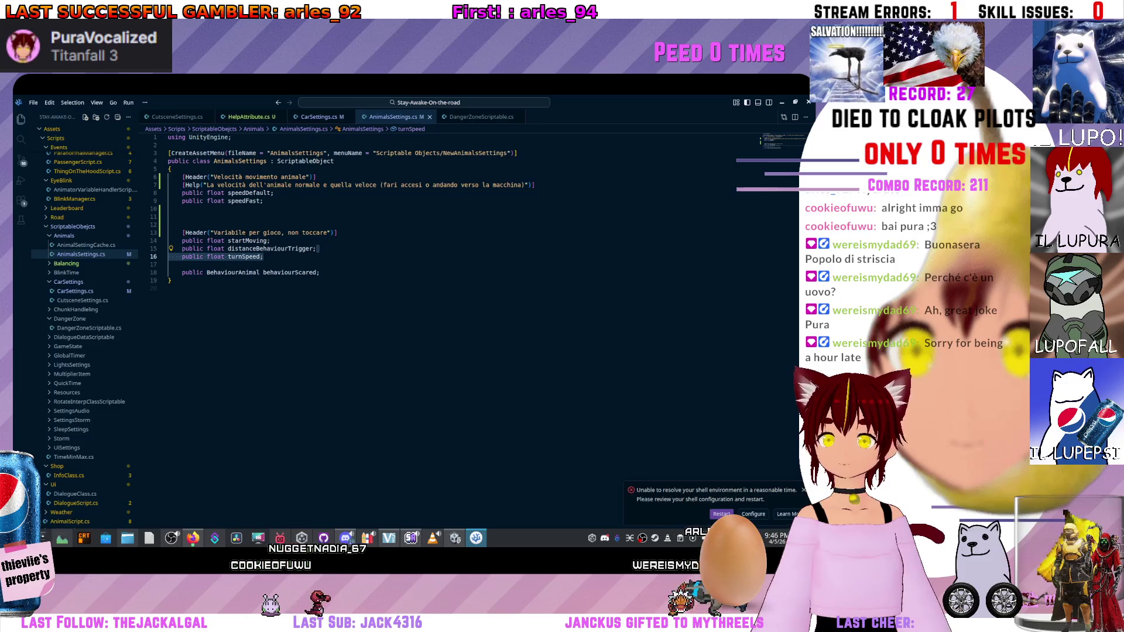
pyautogui.moveTo(534, 185); pyautogui.dragTo(170, 176)
pyautogui.hotkey('ctrl', 'c')
pyautogui.hotkey('ctrl', 'Tab')
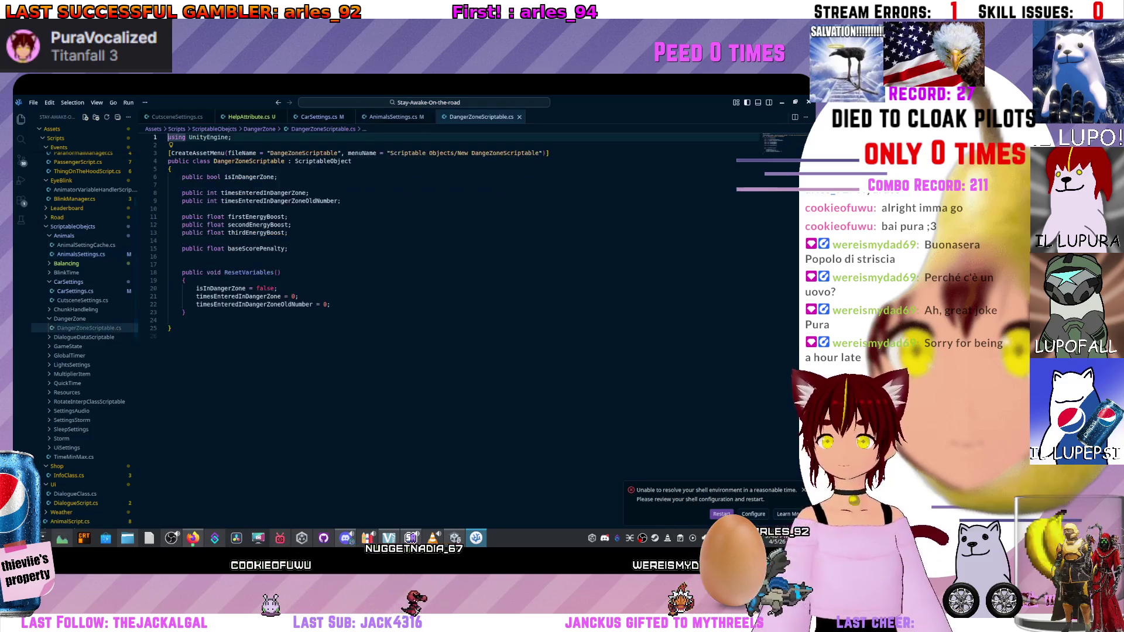
# Move the isInDangerZone and timesEntered fields below baseScorePenalty.
pyautogui.click(274, 176)
pyautogui.click(170, 185)
pyautogui.moveTo(340, 200); pyautogui.dragTo(278, 192)
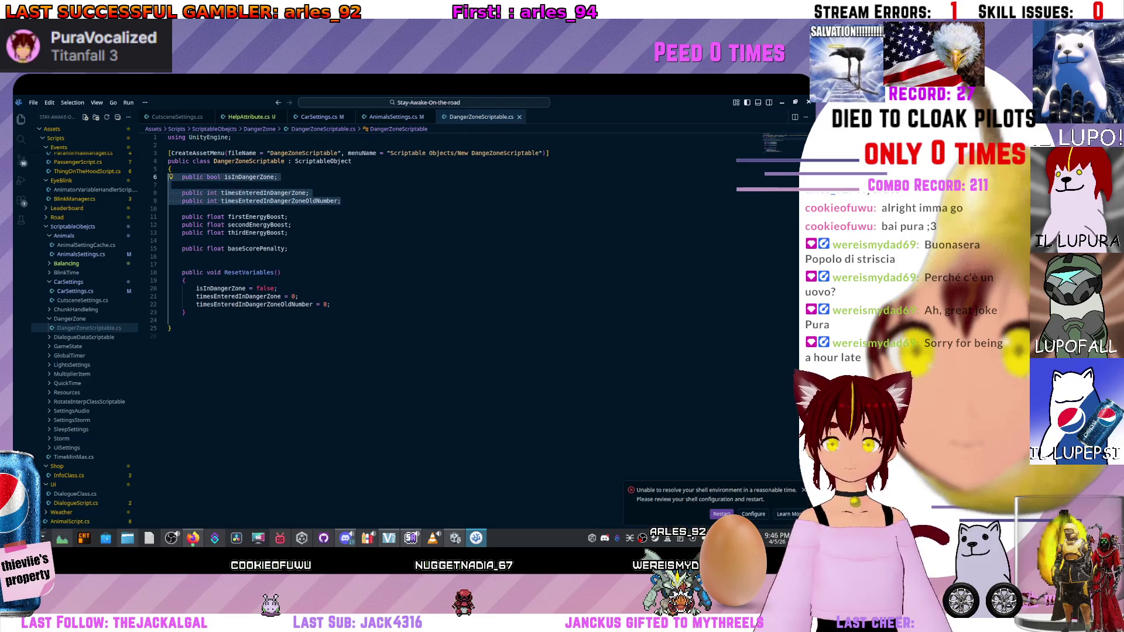
pyautogui.hotkey('alt', 'Down')
pyautogui.hotkey('alt', 'Down')
pyautogui.hotkey('alt', 'Down')
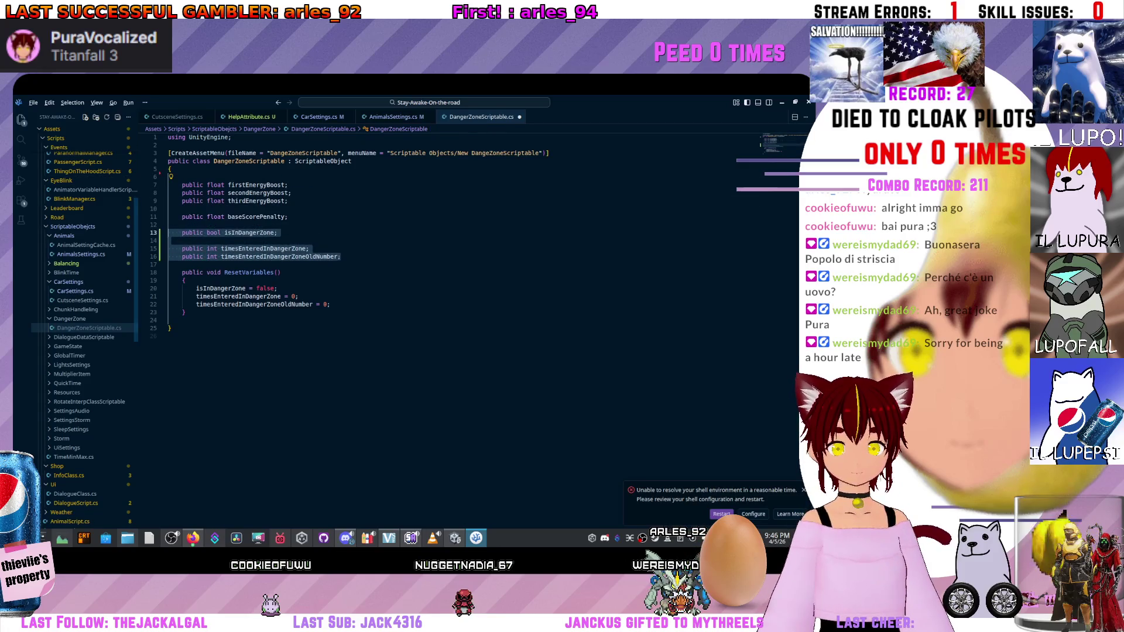
# Paste the Header and Help lines at the top of the class body and select 'Velocità movimento animale'.
pyautogui.click(170, 169)
pyautogui.press('Return')
pyautogui.hotkey('ctrl', 'v')
pyautogui.click(197, 177)
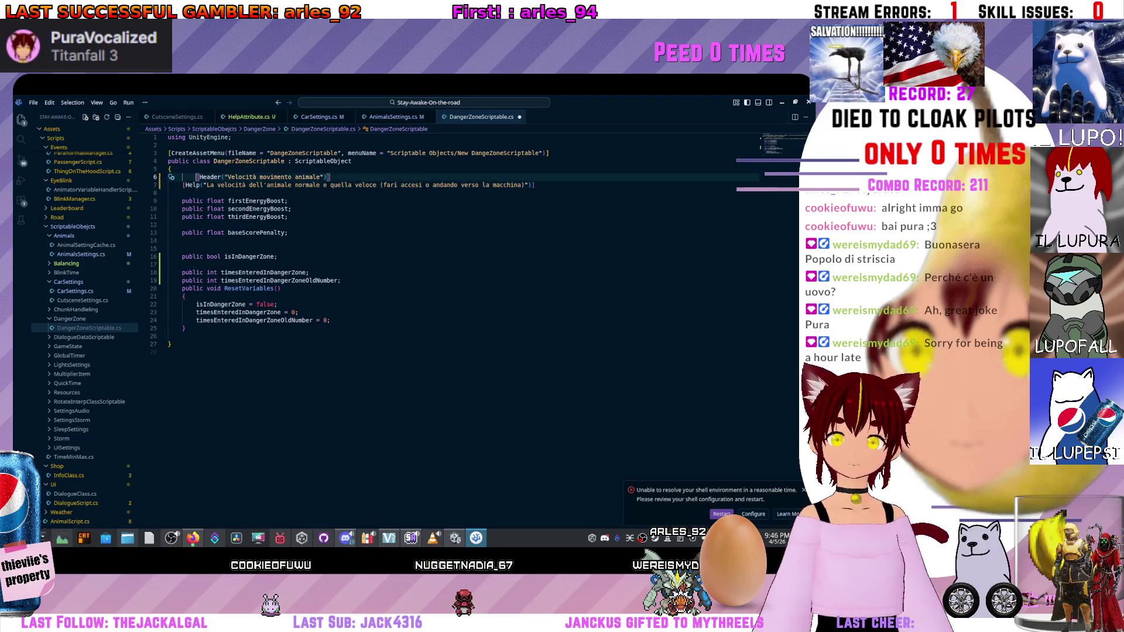
pyautogui.moveTo(213, 177); pyautogui.dragTo(306, 177)
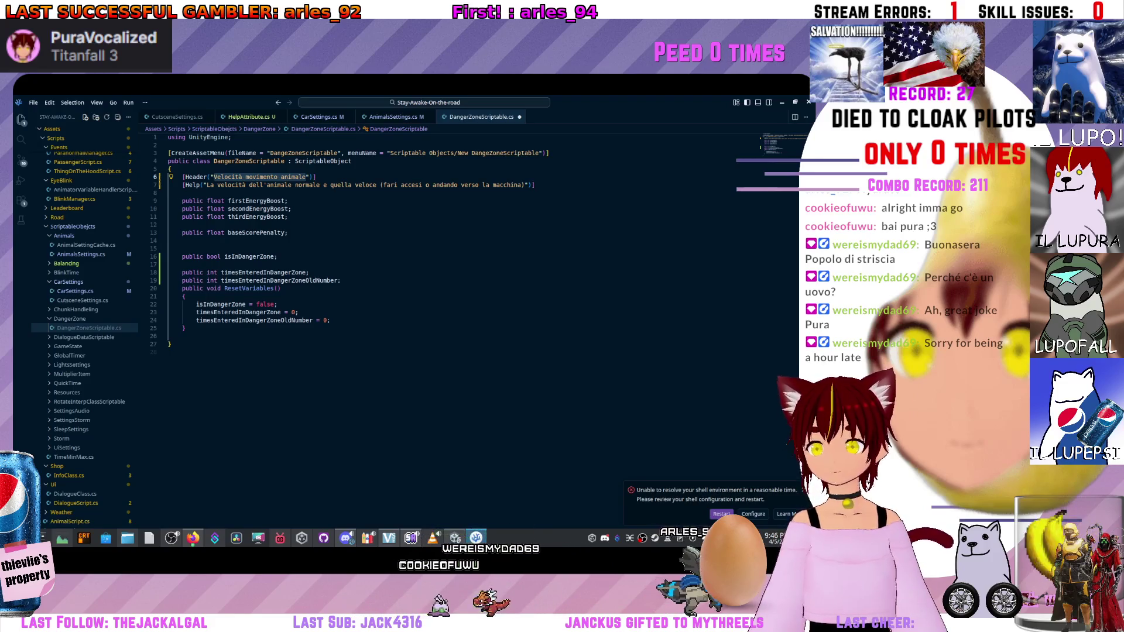
# Paste the 'Variabile per gioco, non toccare' Header above isInDangerZone, with blank lines above it.
pyautogui.hotkey('ctrl', 'Tab')
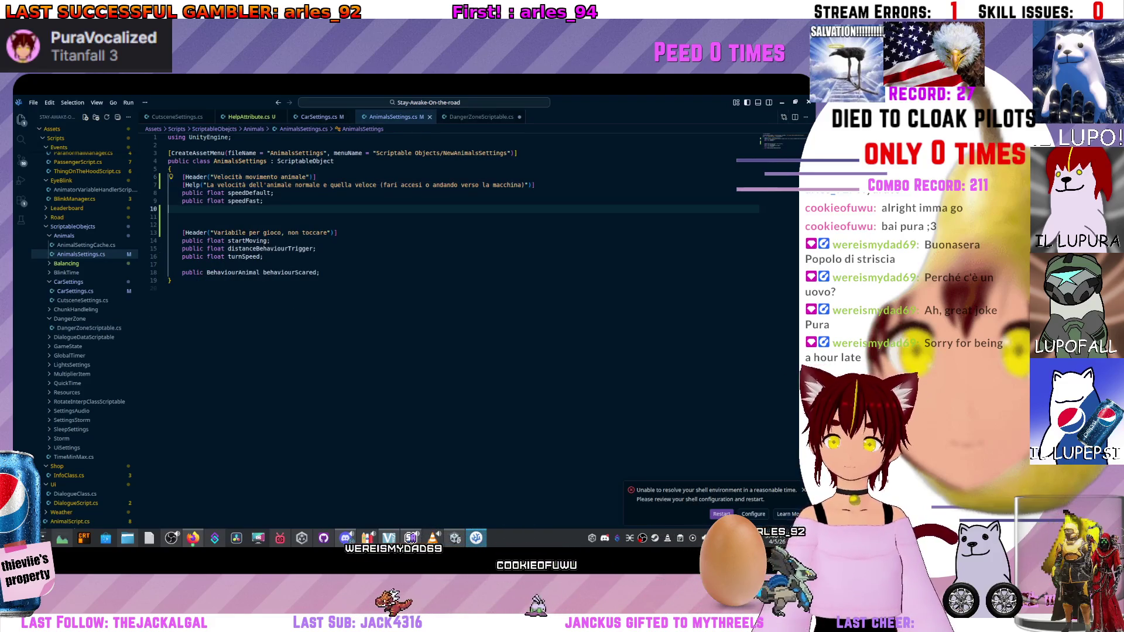
pyautogui.hotkey('shift', 'Up')
pyautogui.hotkey('ctrl', 'c')
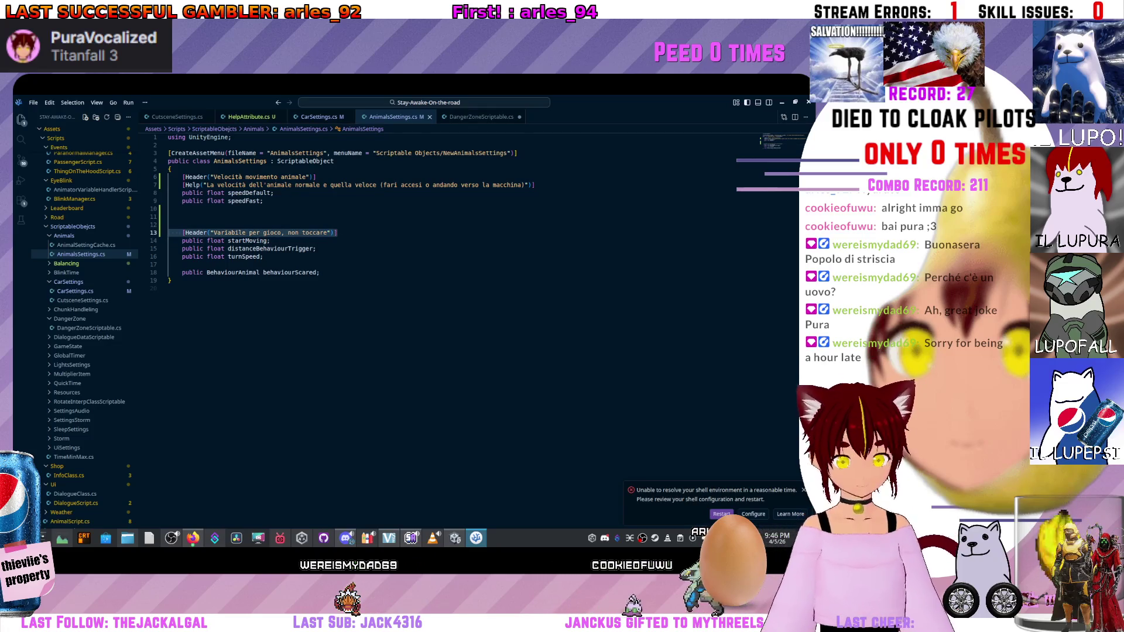
pyautogui.hotkey('ctrl', 'Tab')
pyautogui.press('Up')
pyautogui.press('Up')
pyautogui.hotkey('ctrl', 'v')
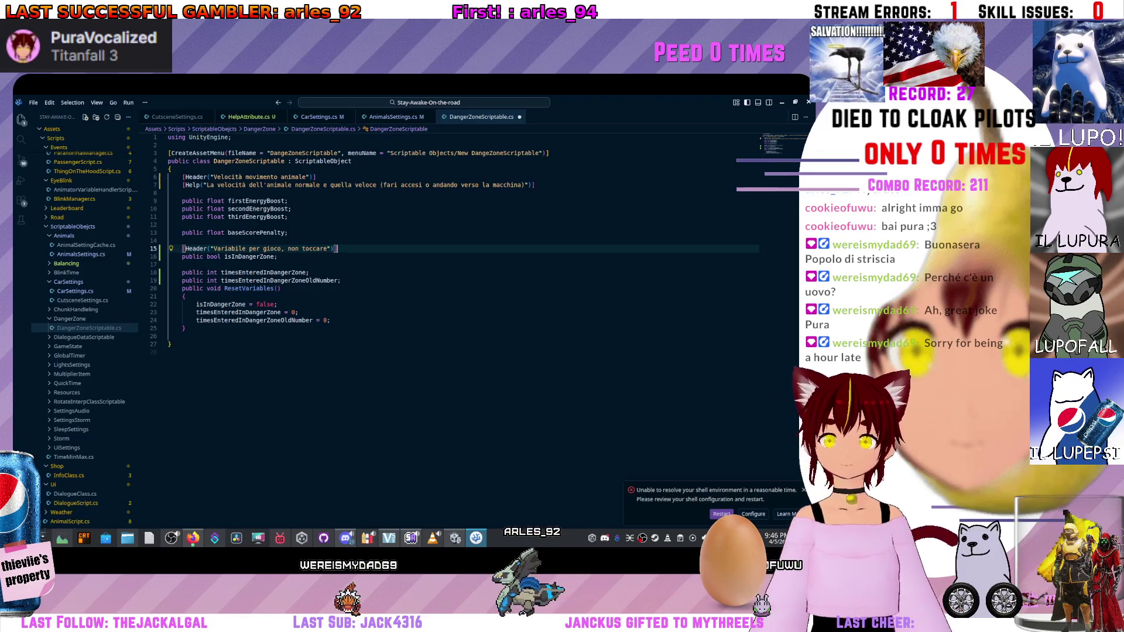
pyautogui.press('Up')
pyautogui.press('Return')
pyautogui.press('Return')
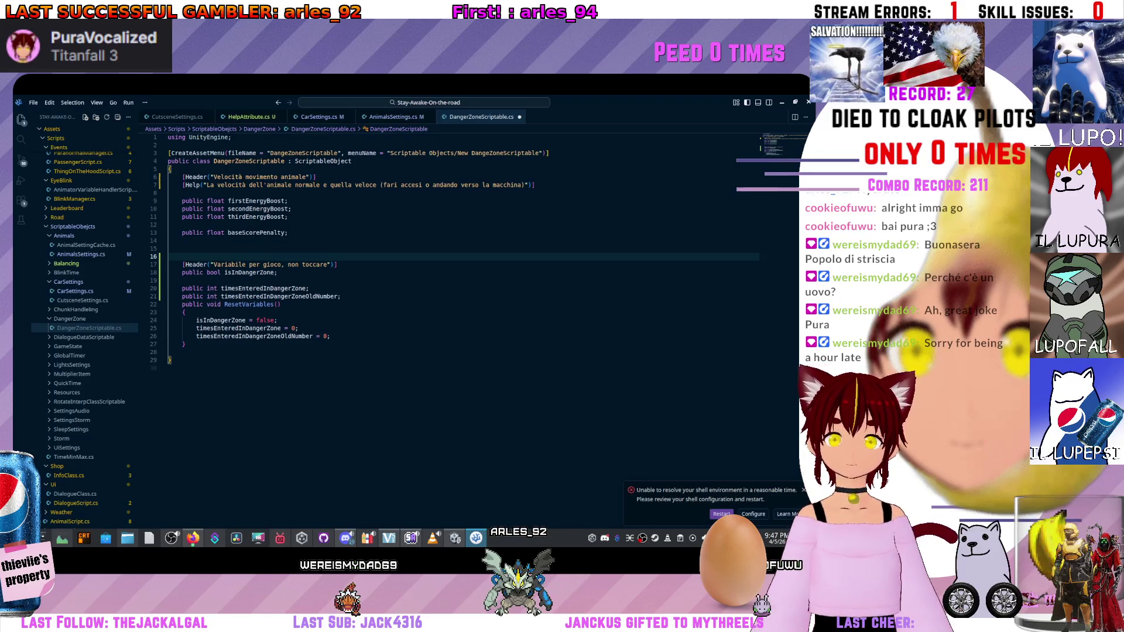
# Select the 'Velocità movimento animale' header text above the energy boosts to replace it.
pyautogui.click(288, 217)
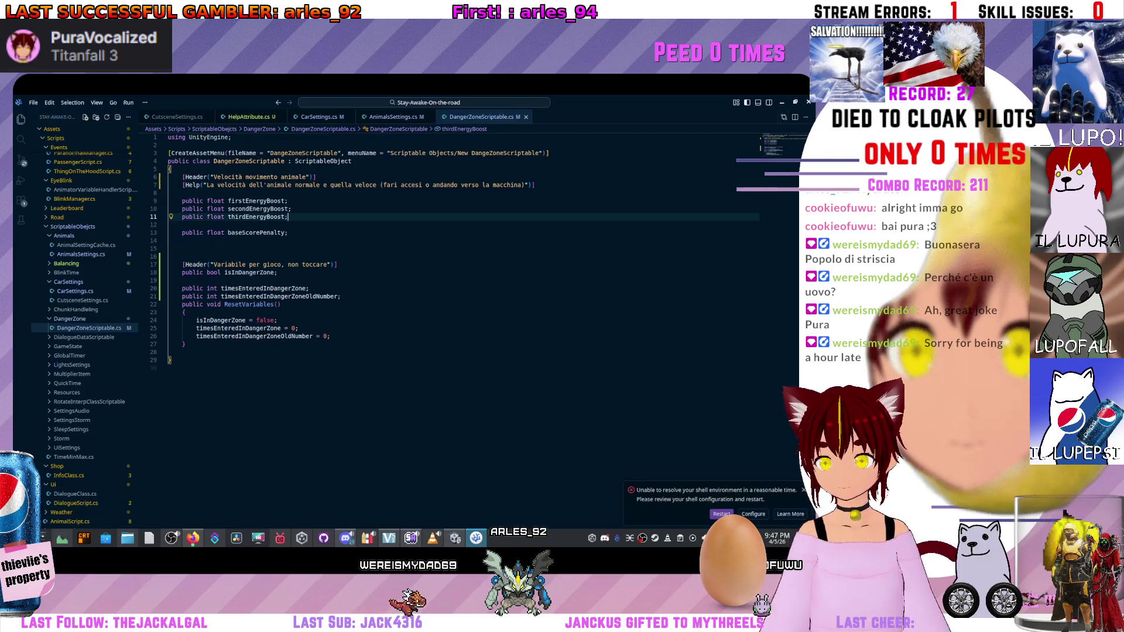
pyautogui.press('Down')
pyautogui.press('Down')
pyautogui.click(242, 185)
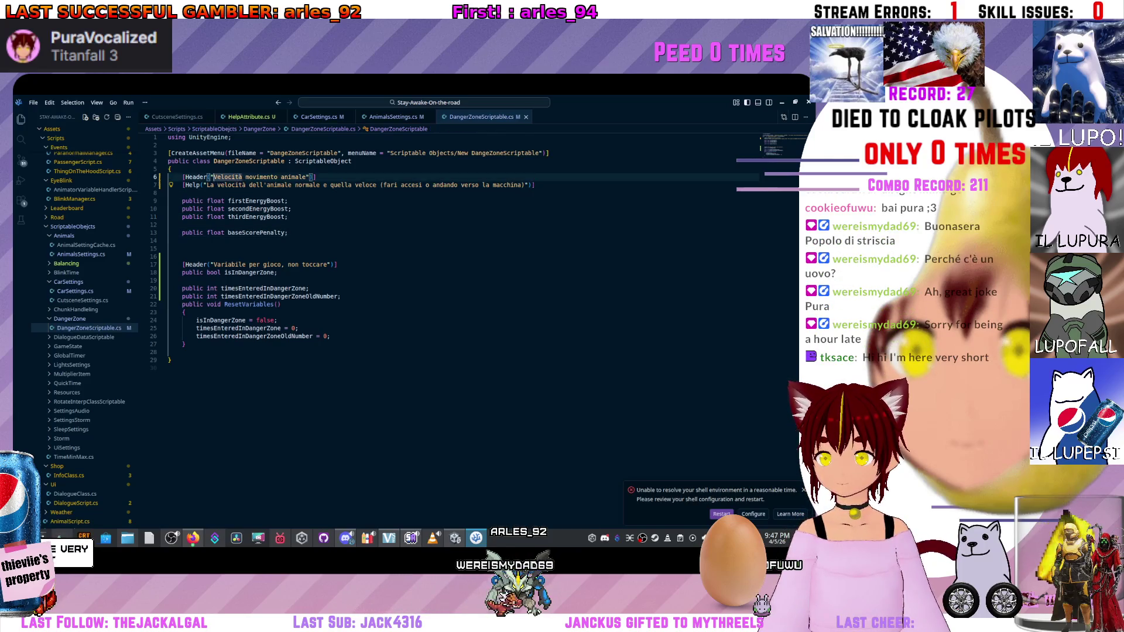
pyautogui.moveTo(214, 177); pyautogui.dragTo(308, 177)
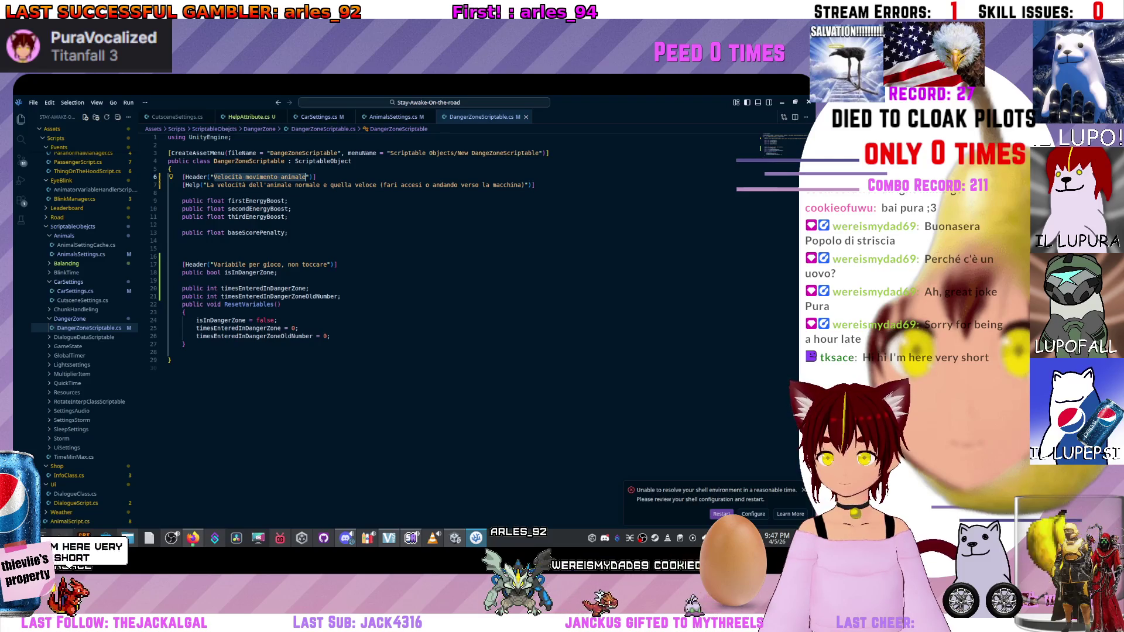
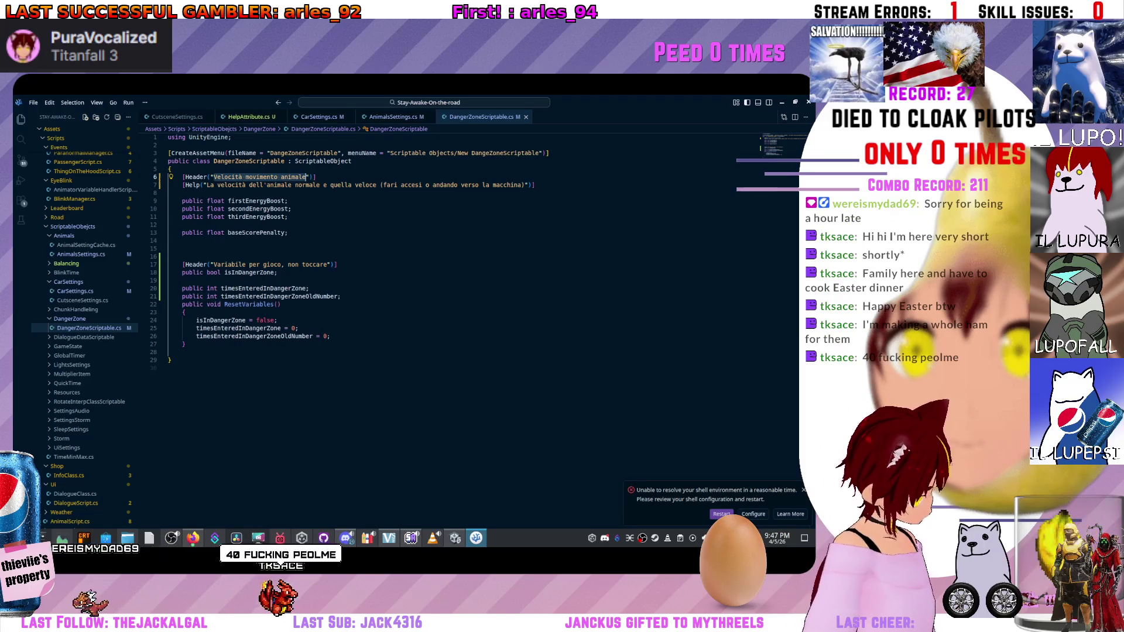
# Select the old Help string on line 7 and start typing its Italian replacement.
pyautogui.click(234, 225)
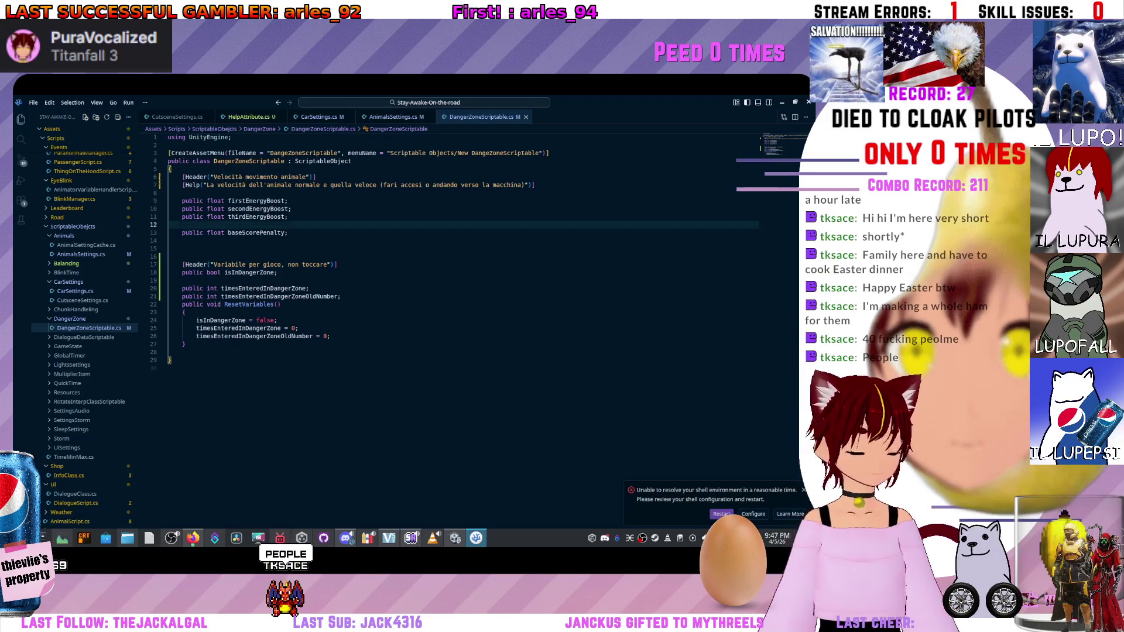
pyautogui.moveTo(258, 209)
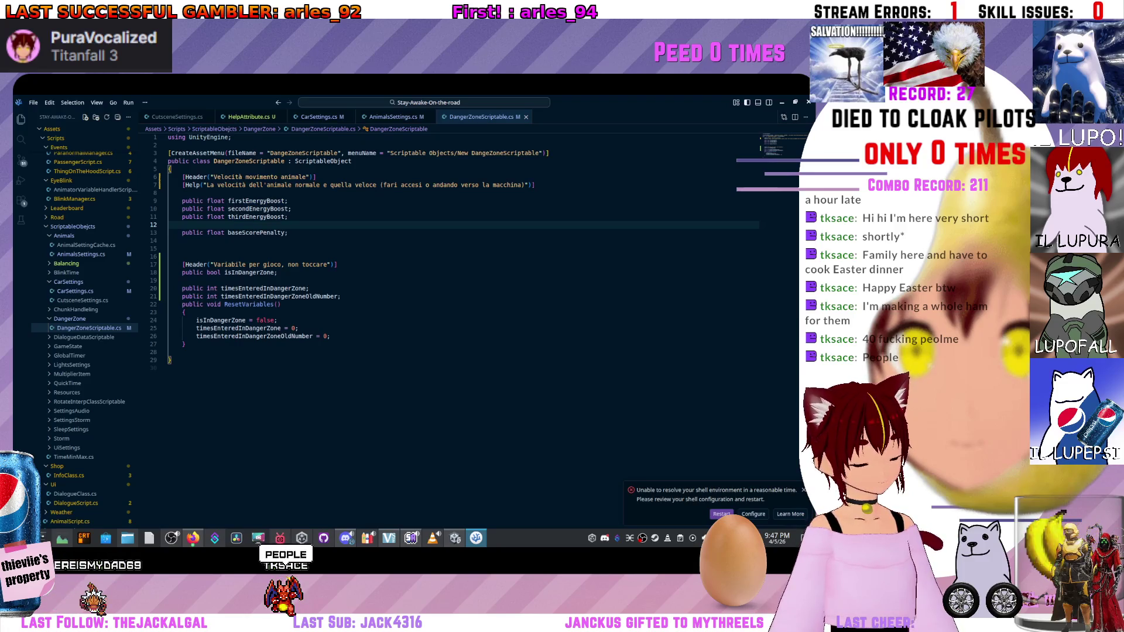
pyautogui.click(530, 185)
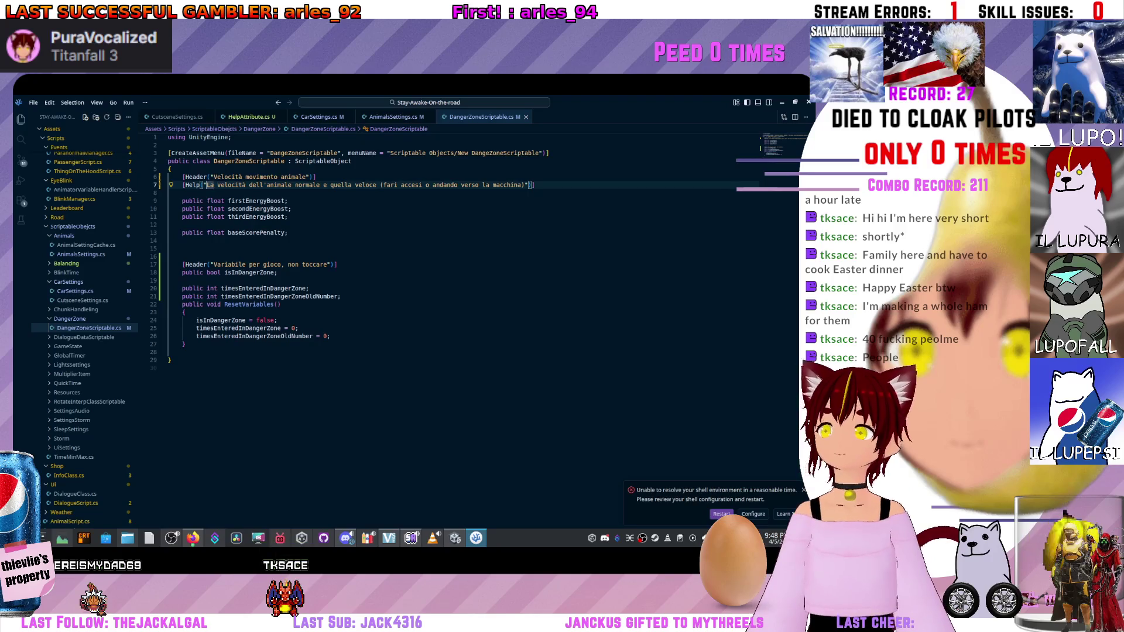
pyautogui.click(210, 177)
pyautogui.moveTo(206, 185); pyautogui.dragTo(511, 185)
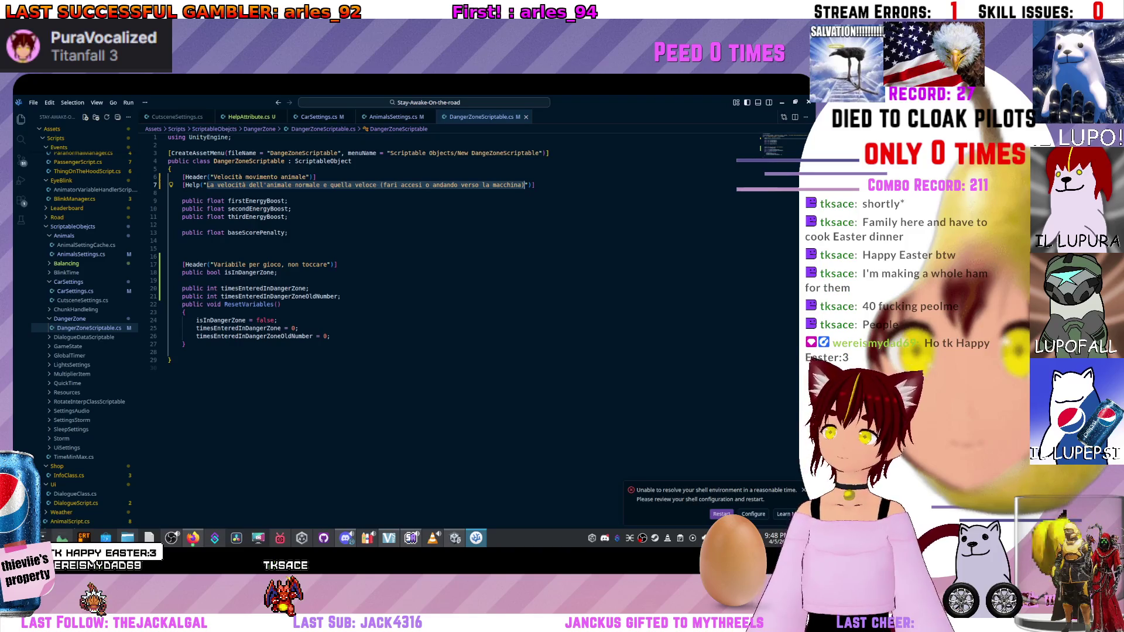
pyautogui.write('I tr')
pyautogui.write('e colip i')
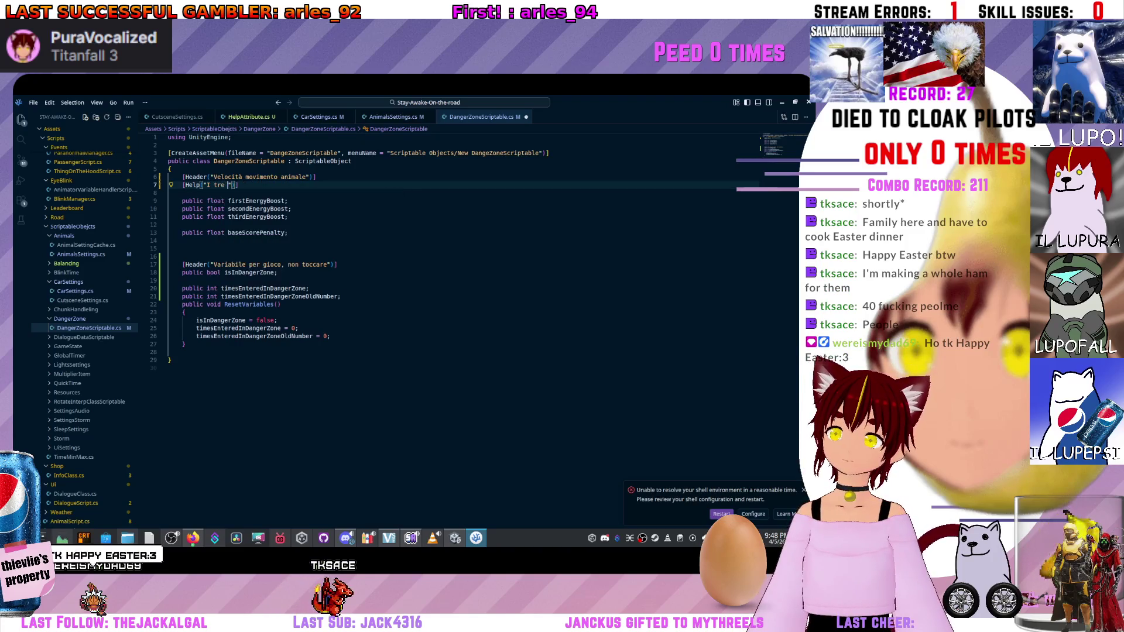
pyautogui.write('i ene')
pyautogui.press('BackSpace')
pyautogui.press('BackSpace')
pyautogui.press('BackSpace')
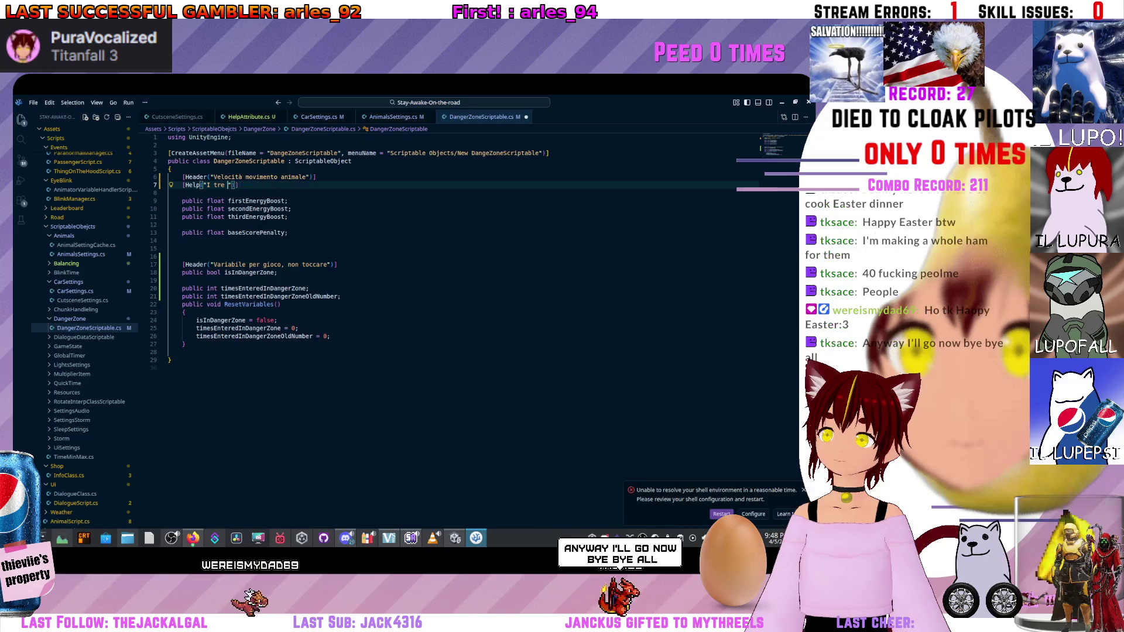
pyautogui.press('BackSpace')
pyautogui.press('BackSpace')
pyautogui.press('BackSpace')
pyautogui.write('e')
pyautogui.press('BackSpace')
pyautogui.write('re')
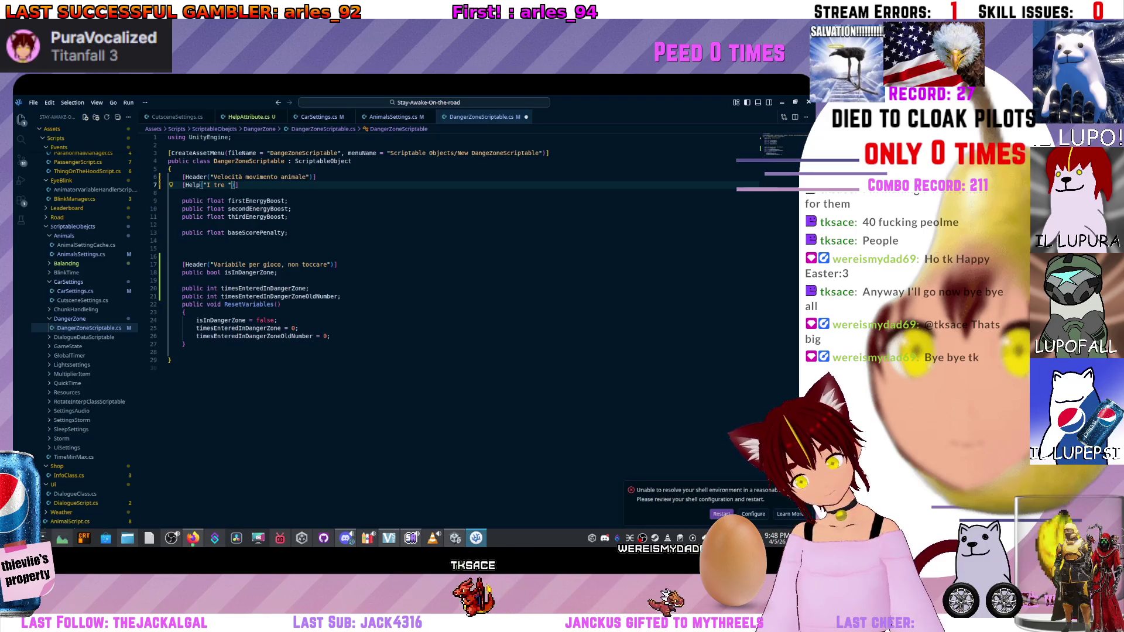
# Finish the Help text as 'I boost di energia che ottieni quando esci dalla strada, primo, secondo, terzo'.
pyautogui.press('BackSpace')
pyautogui.press('BackSpace')
pyautogui.press('BackSpace')
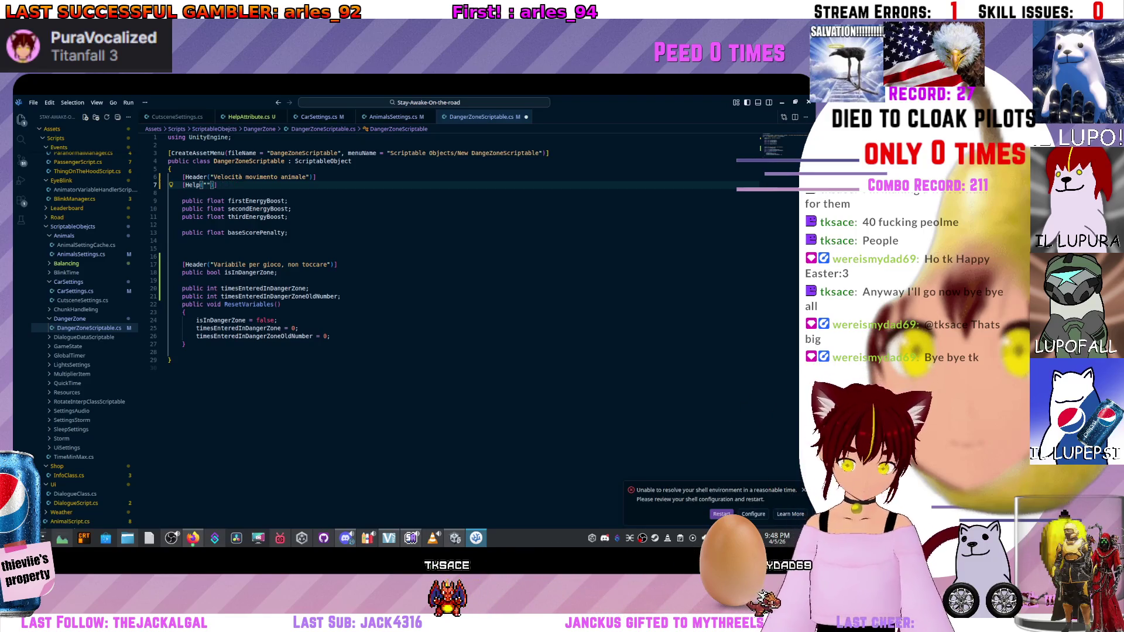
pyautogui.write('Iboost di energia che ottieni quando esci')
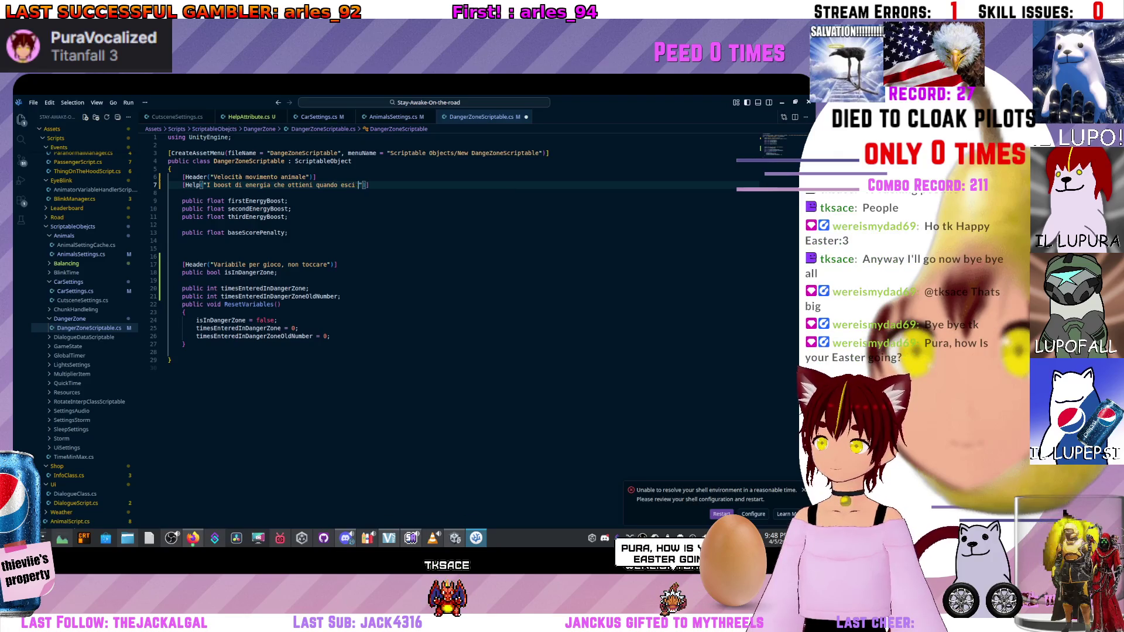
pyautogui.write(' dalla strada, primo, secondo, terzo')
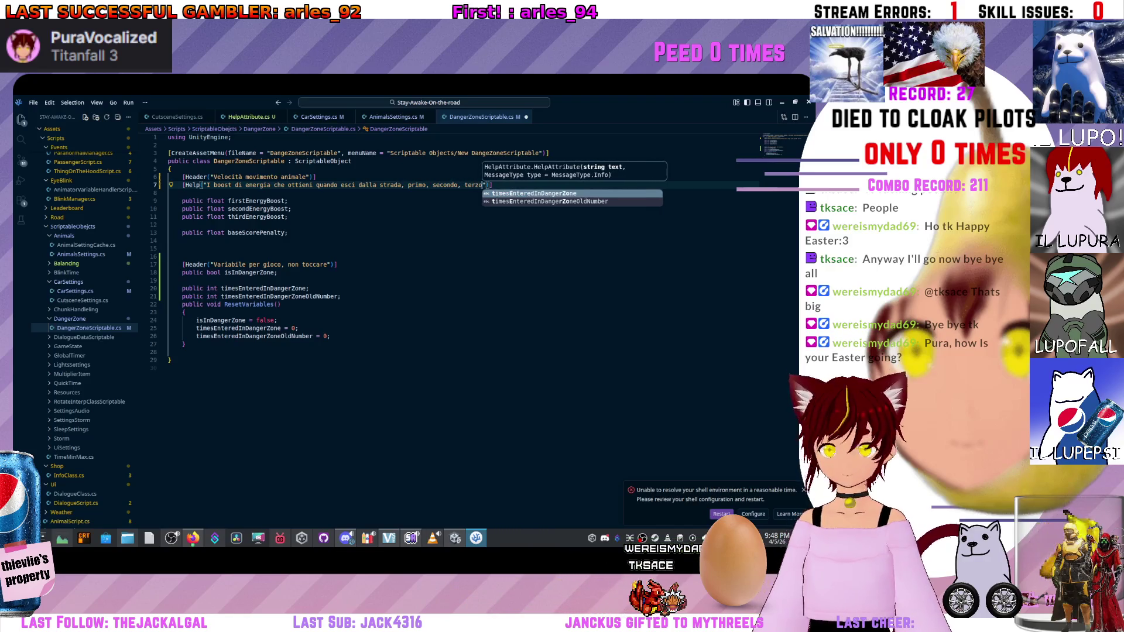
pyautogui.click(291, 209)
pyautogui.click(292, 177)
# Retitle the line 6 header to 'Boost energia danger zone'.
pyautogui.moveTo(307, 177); pyautogui.dragTo(214, 177)
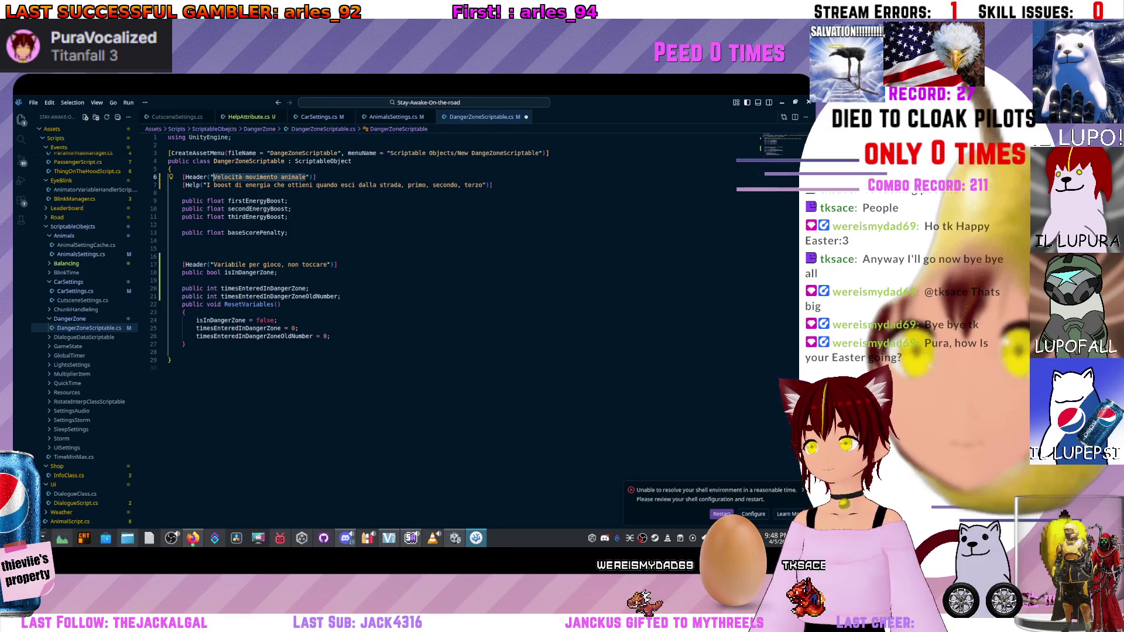
pyautogui.write('B')
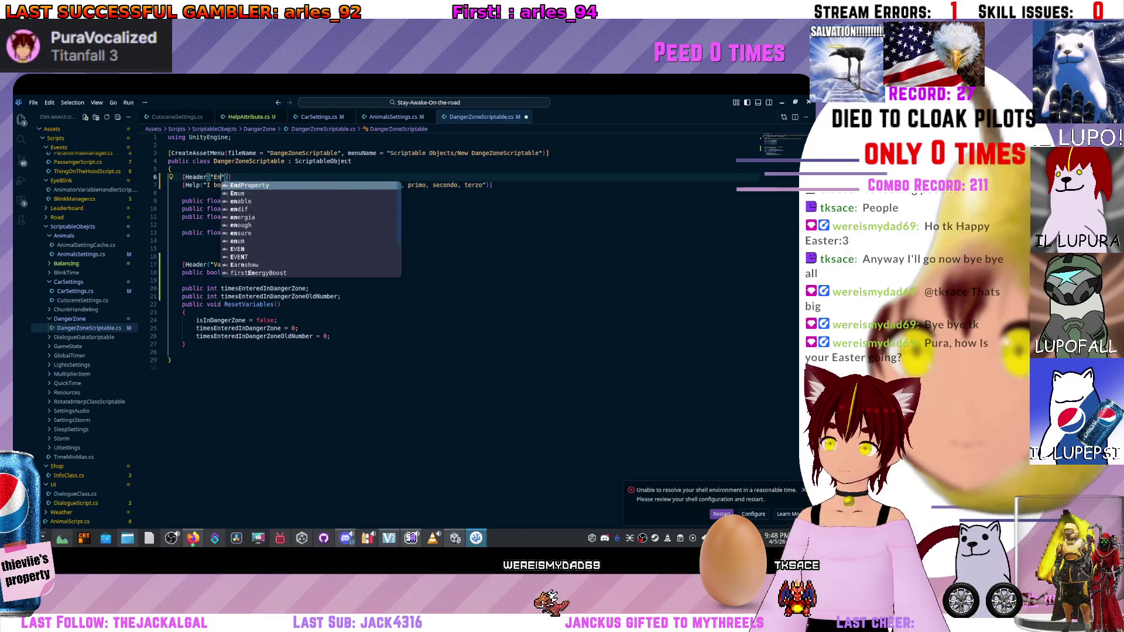
pyautogui.write('oost energia ')
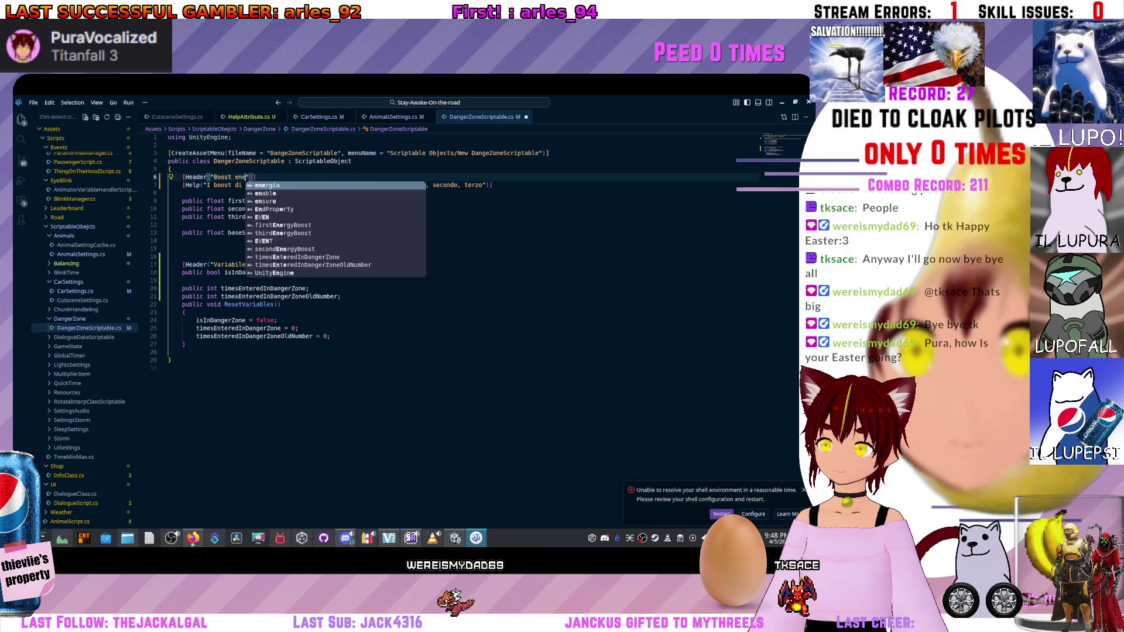
pyautogui.write('danger s')
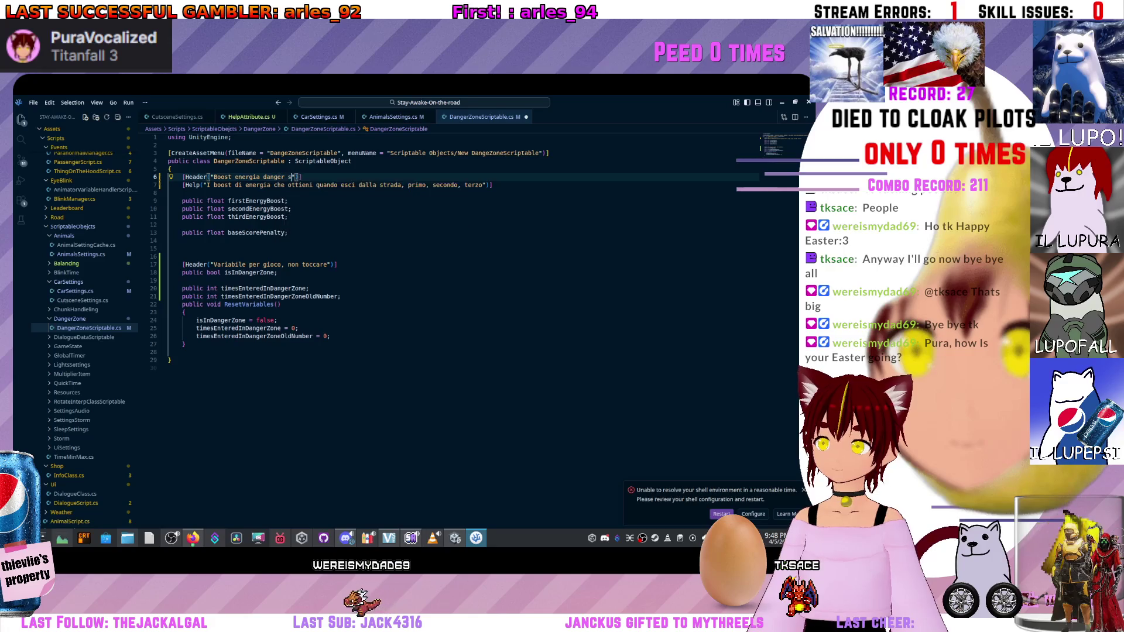
pyautogui.write('ne')
pyautogui.press('End')
# Copy the Header and Help pair and paste it above baseScorePenalty.
pyautogui.press('Down')
pyautogui.press('Down')
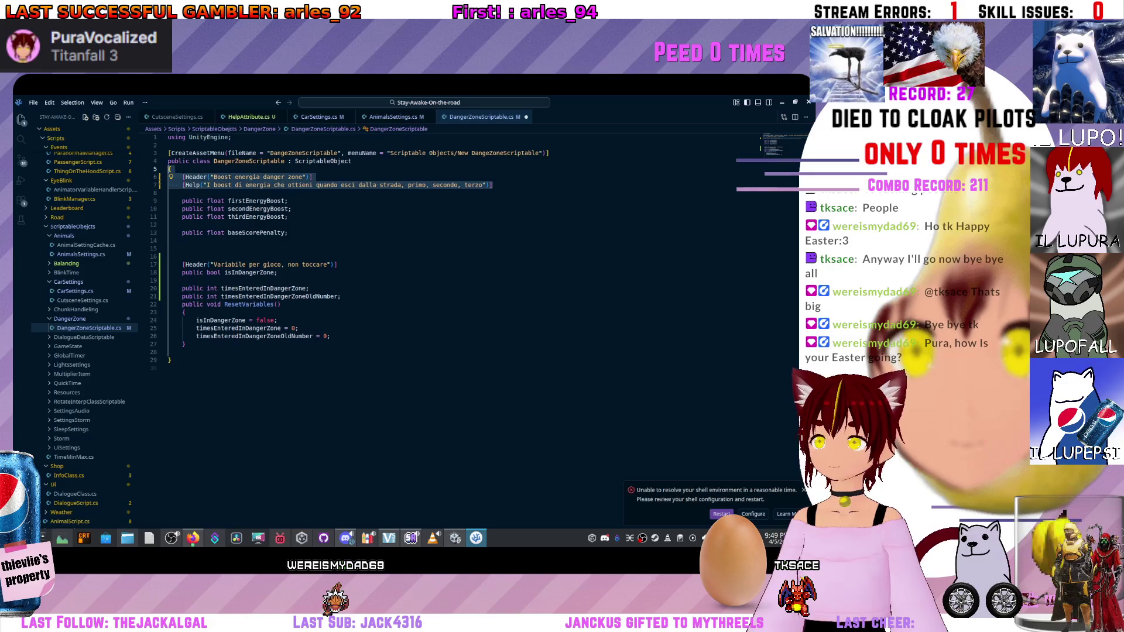
pyautogui.hotkey('shift', 'Up')
pyautogui.hotkey('shift', 'Up')
pyautogui.hotkey('ctrl', 'c')
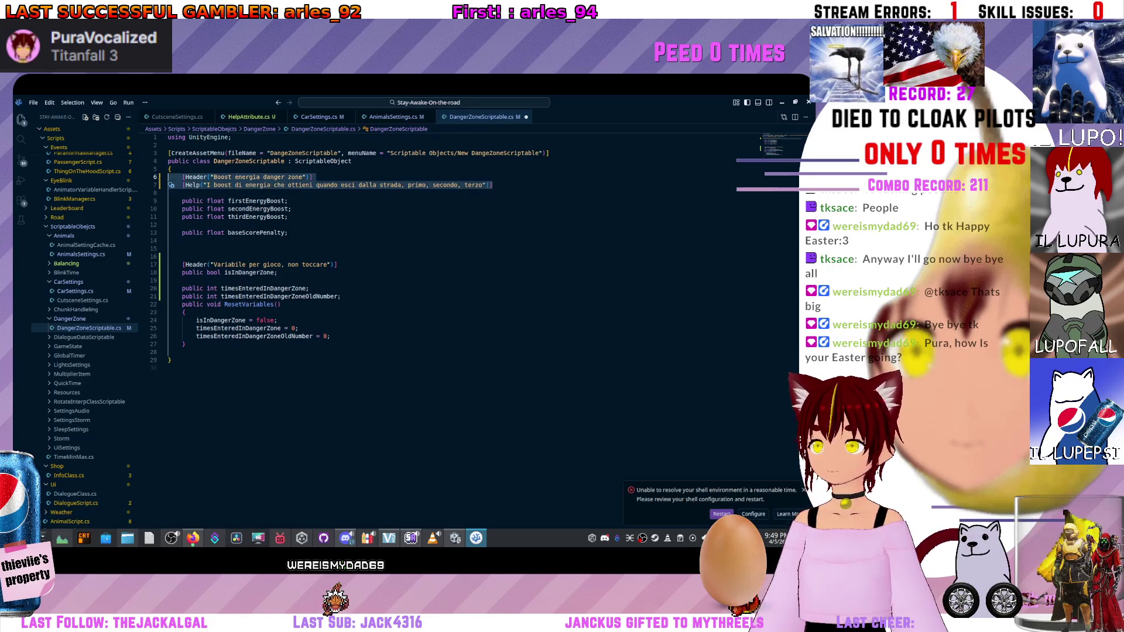
pyautogui.press('Down')
pyautogui.press('Down')
pyautogui.press('Down')
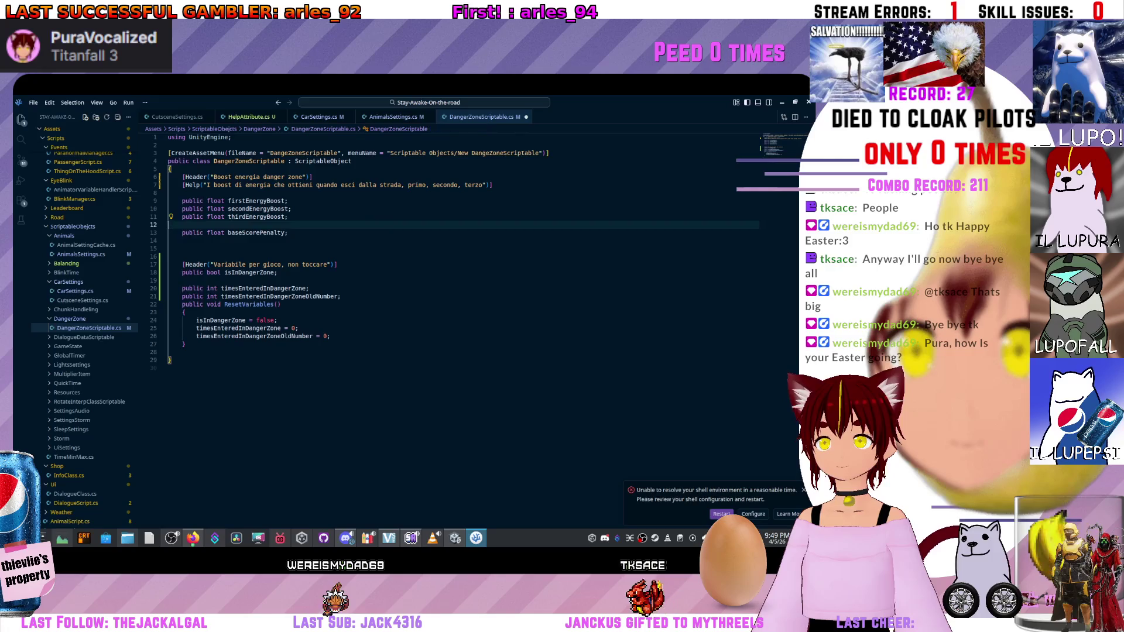
pyautogui.press('Return')
pyautogui.hotkey('ctrl', 'v')
# Retitle the pasted header to 'Penalità danger zone'.
pyautogui.click(303, 232)
pyautogui.hotkey('shift', 'Up')
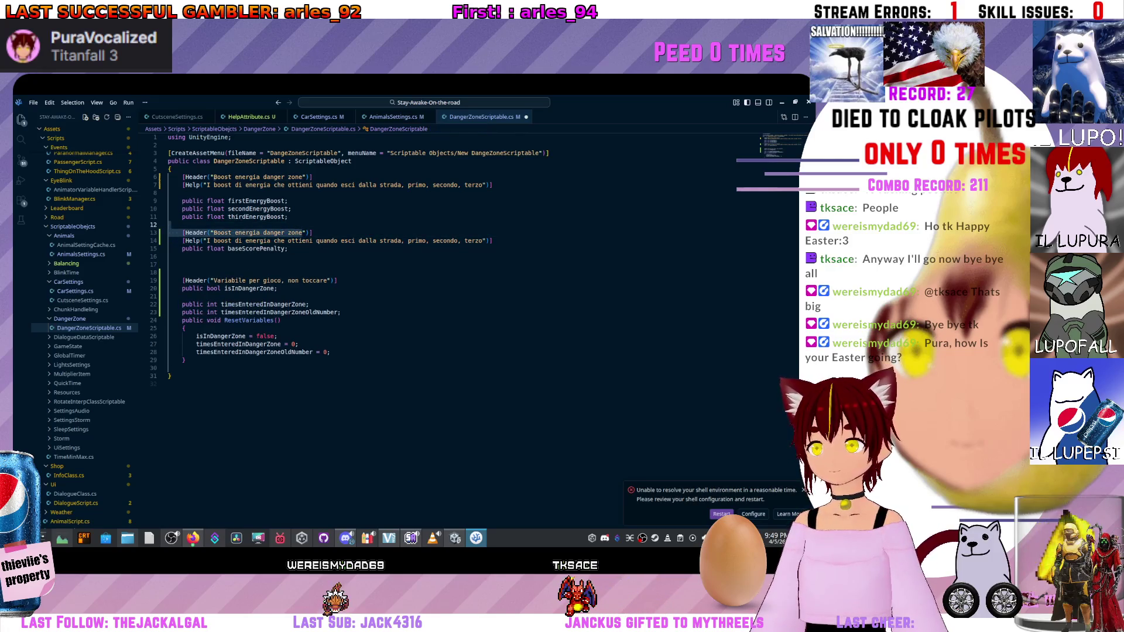
pyautogui.press('BackSpace')
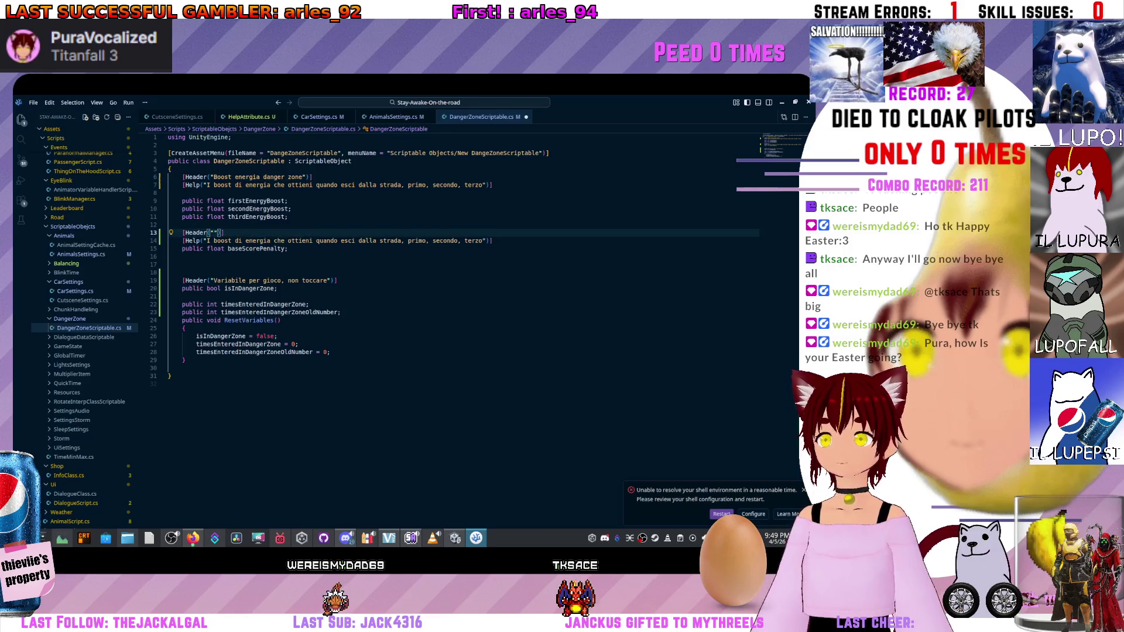
pyautogui.write('"Penalita')
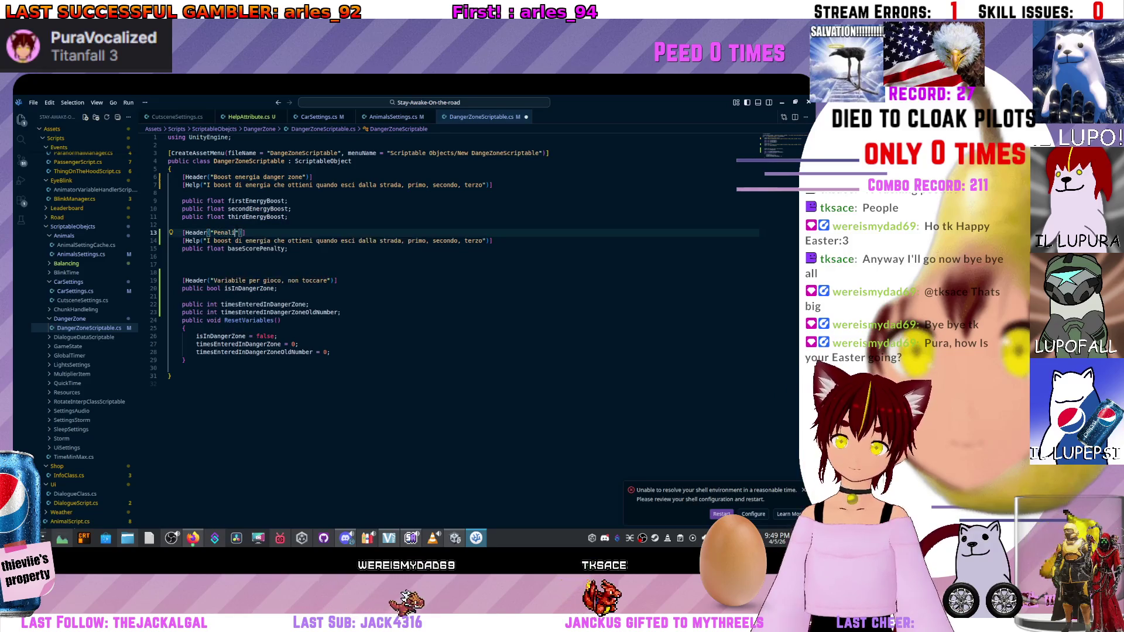
pyautogui.write(' fuori s')
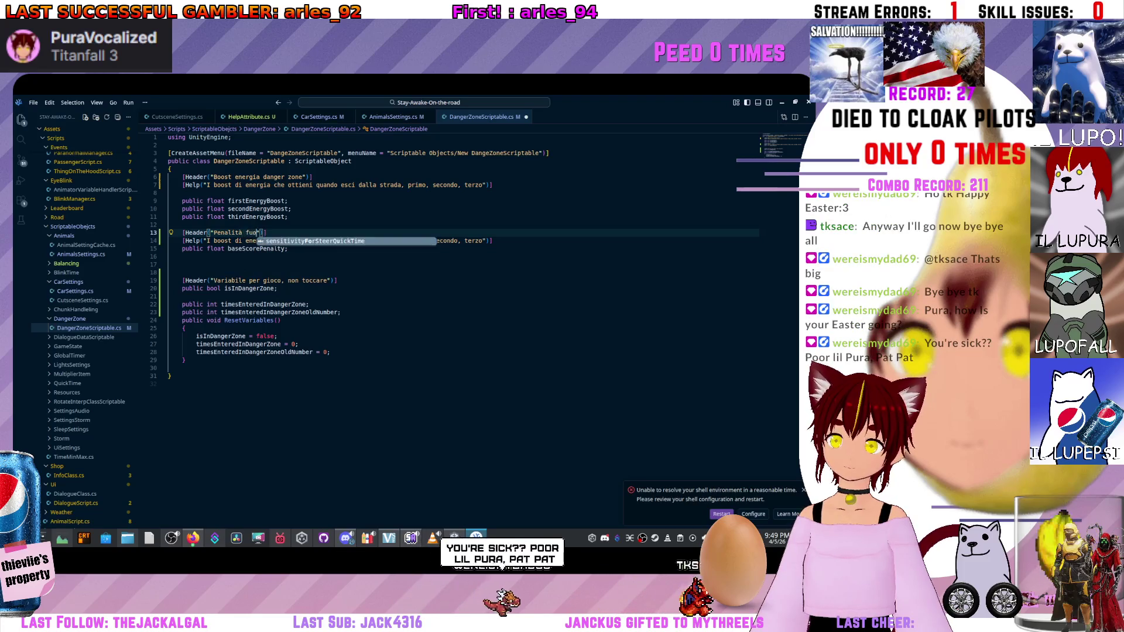
pyautogui.press('BackSpace')
pyautogui.press('BackSpace')
pyautogui.press('BackSpace')
pyautogui.write('dan')
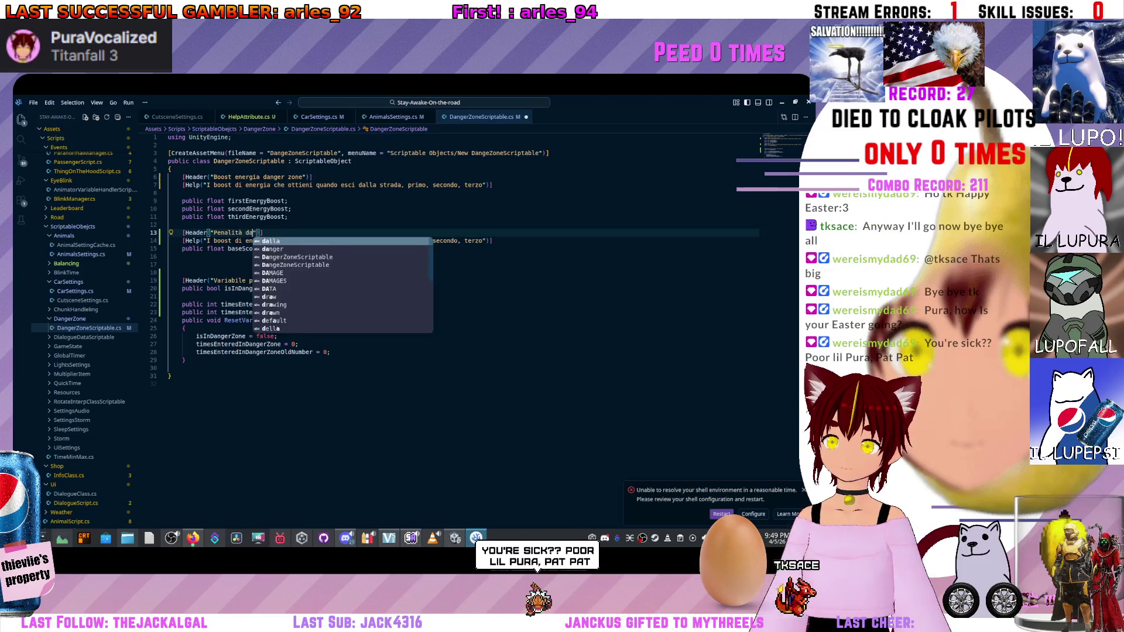
pyautogui.write('ger')
pyautogui.write(' zone')
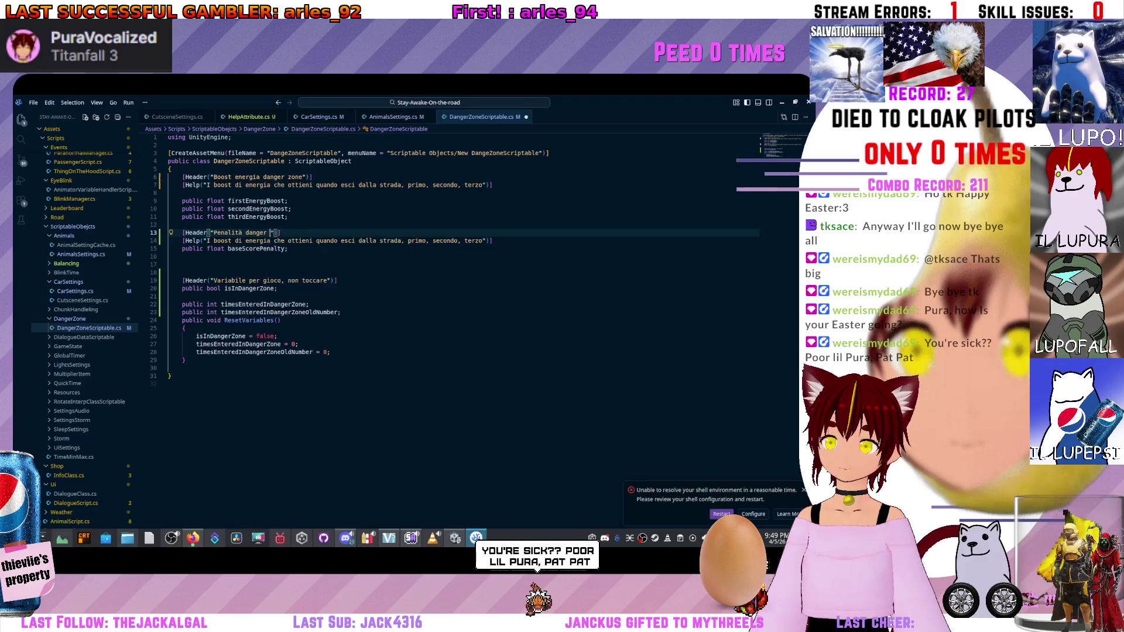
# Replace the copied Help text on line 14 with an Italian description of the danger zone score penalty.
pyautogui.click(170, 225)
pyautogui.moveTo(207, 241); pyautogui.dragTo(483, 240)
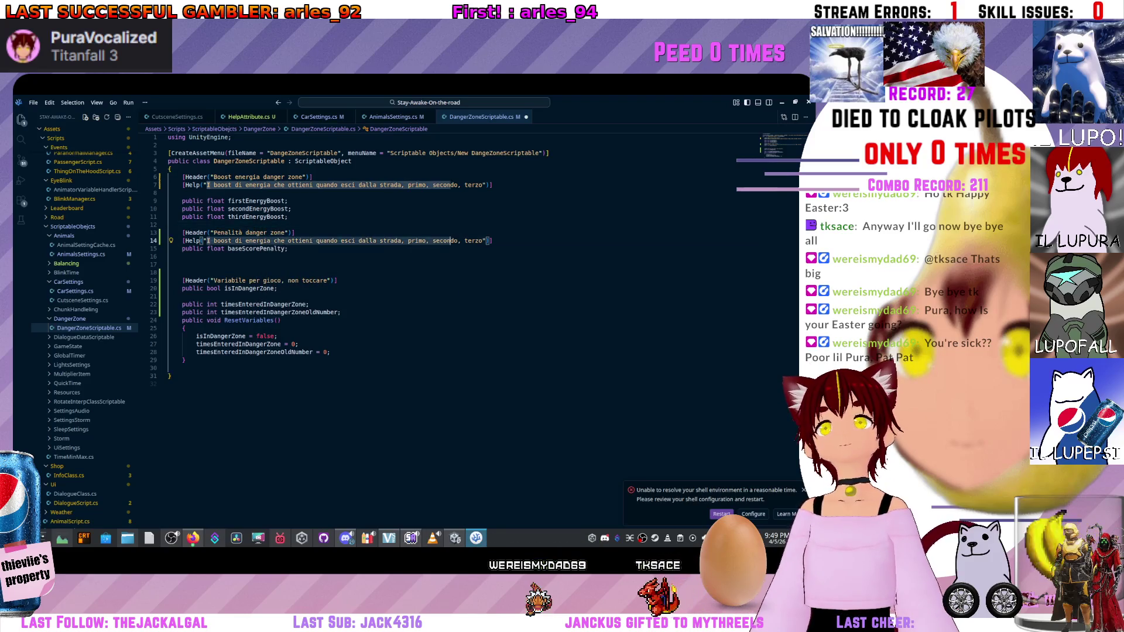
pyautogui.press('BackSpace')
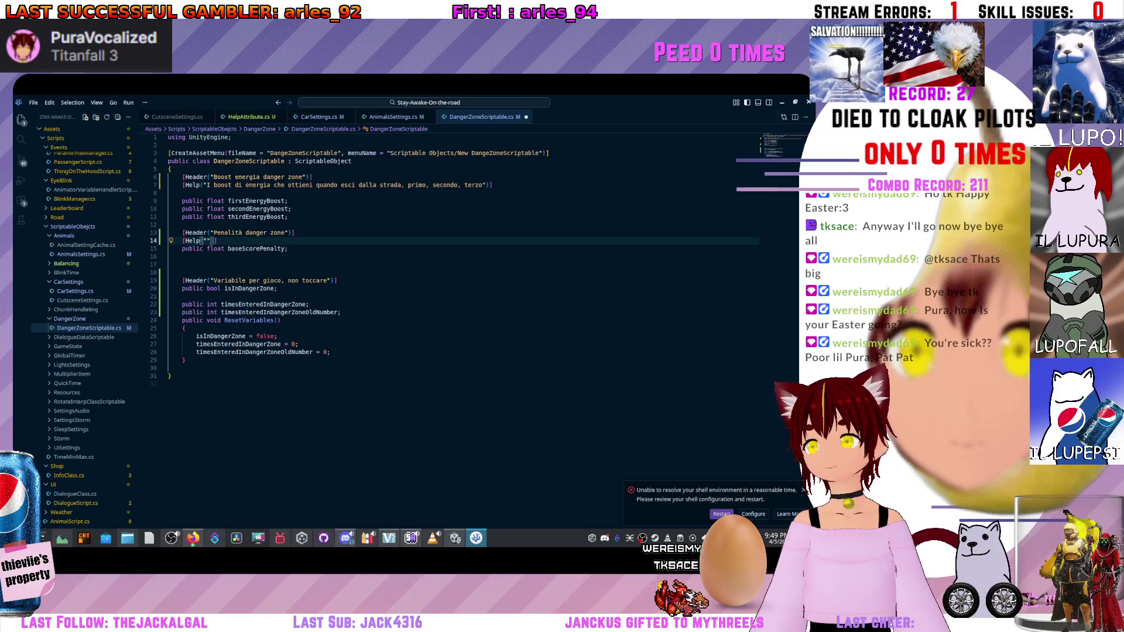
pyautogui.write('Lo score da tol')
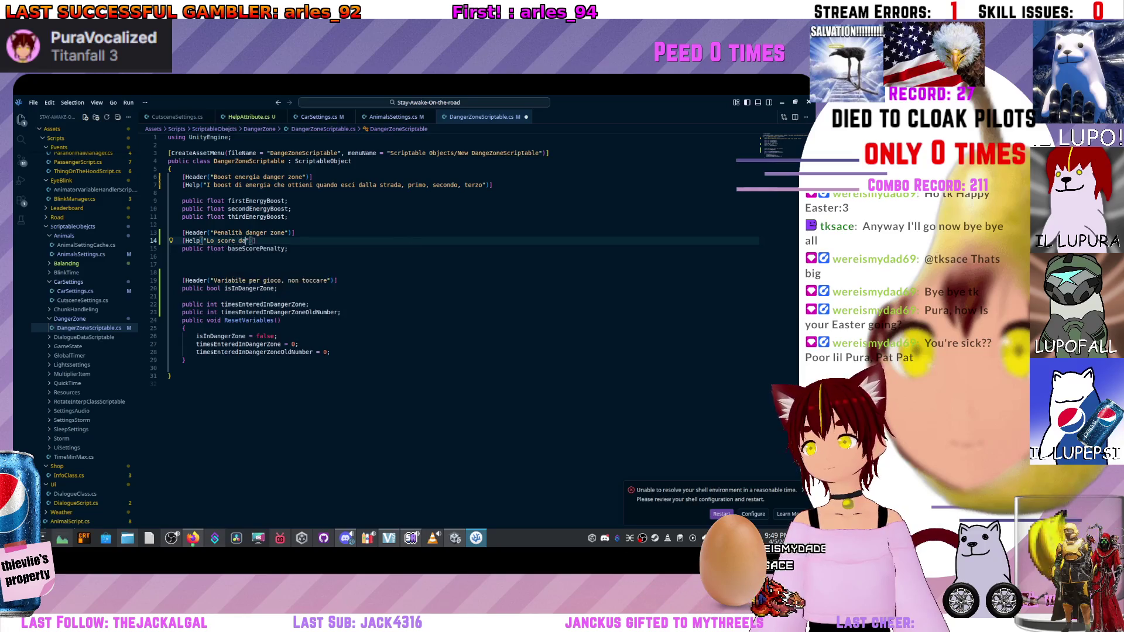
pyautogui.write('gie')
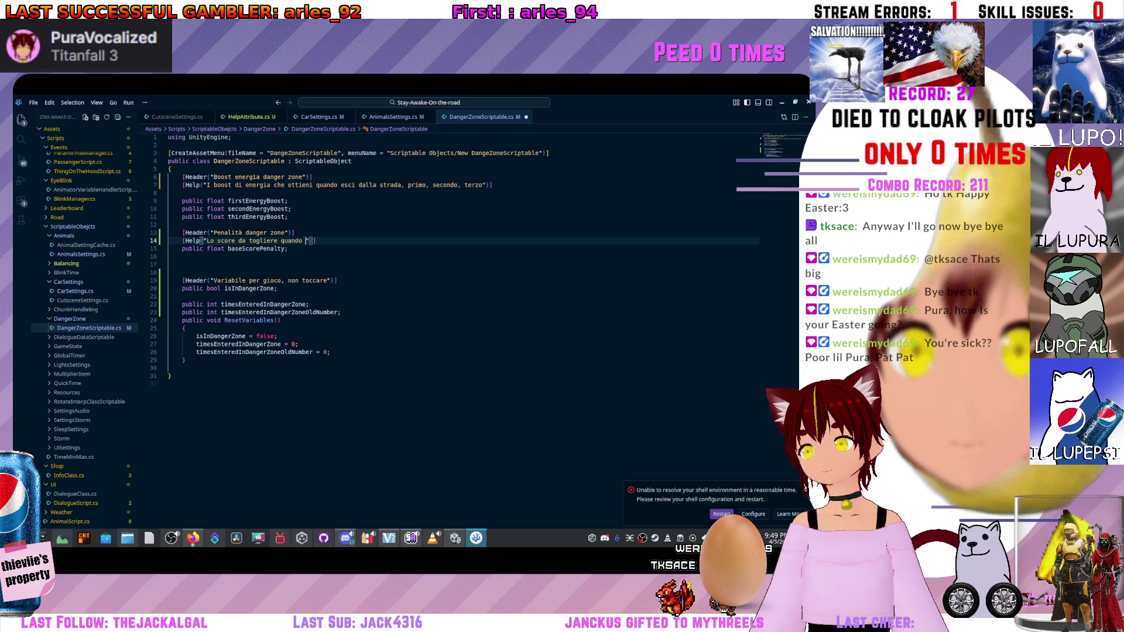
pyautogui.write('laye')
pyautogui.write('r va in da')
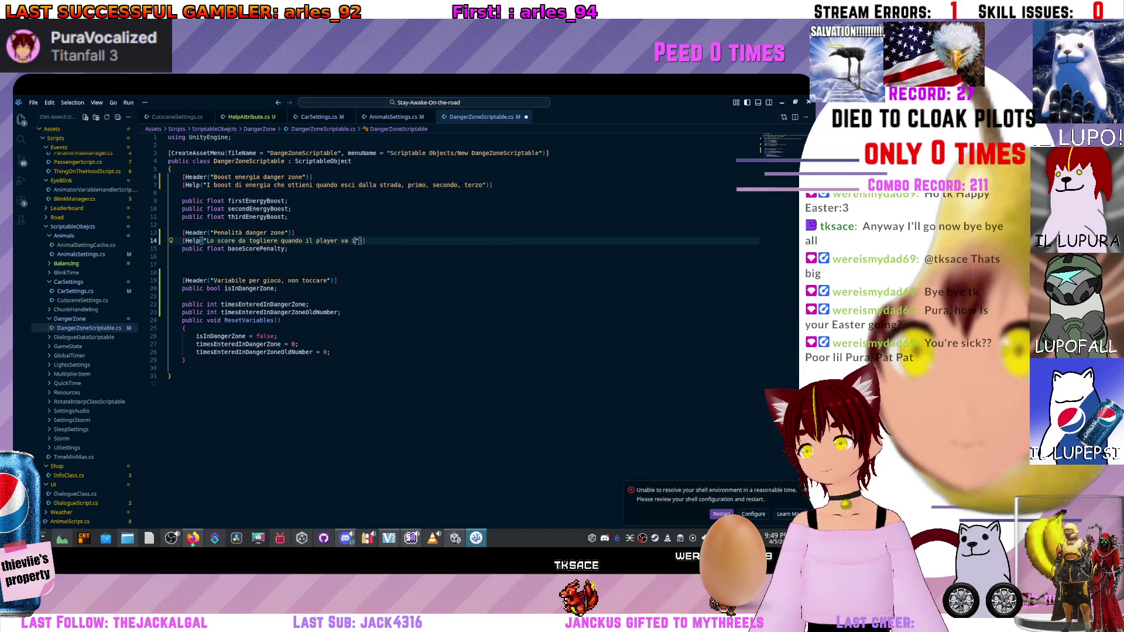
pyautogui.write('nger zone. V')
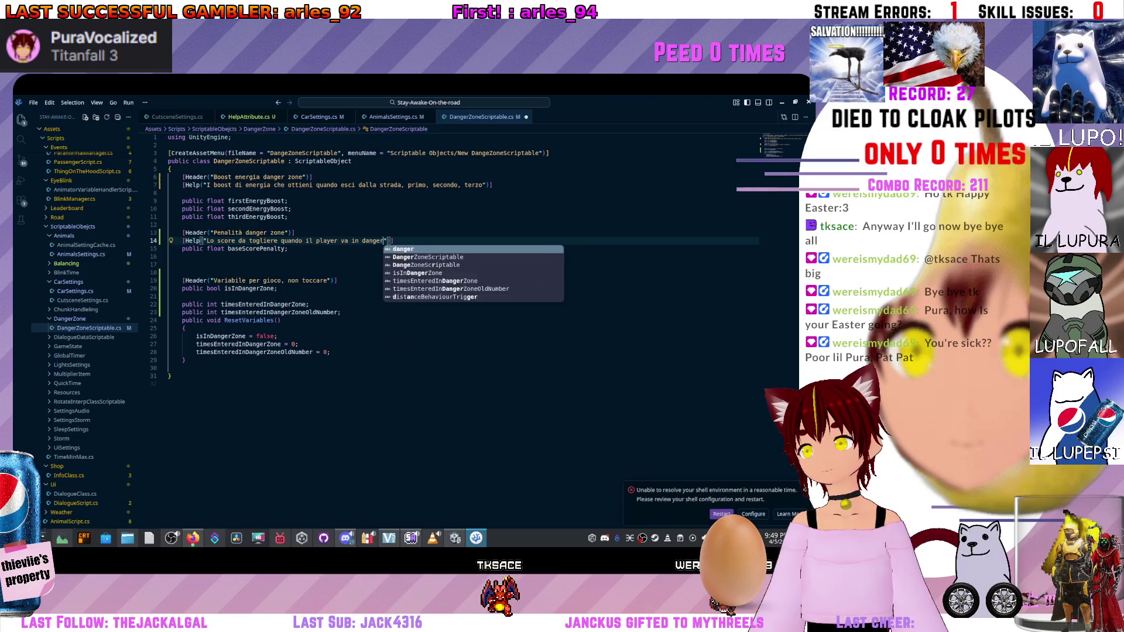
pyautogui.write('iene ')
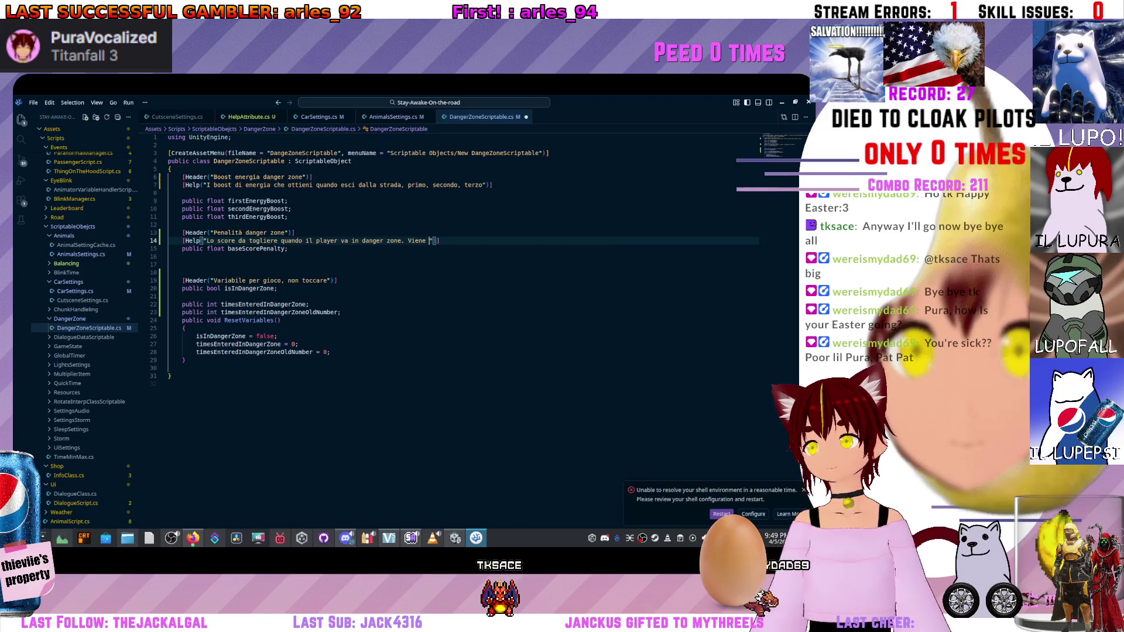
pyautogui.write('oltiplic')
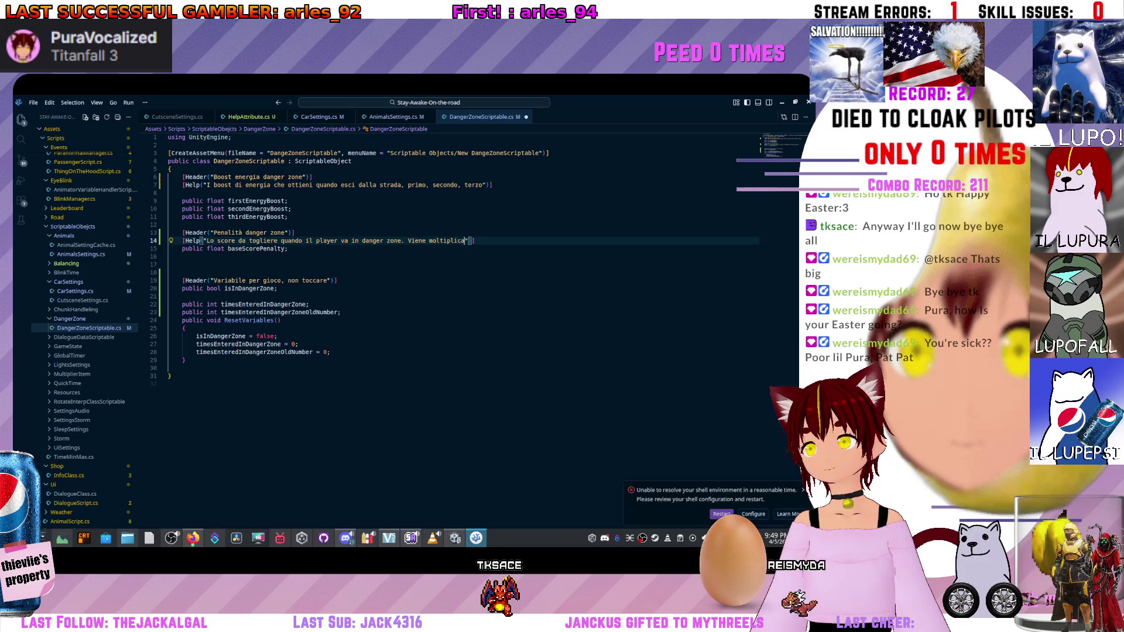
pyautogui.write('ato per le volte')
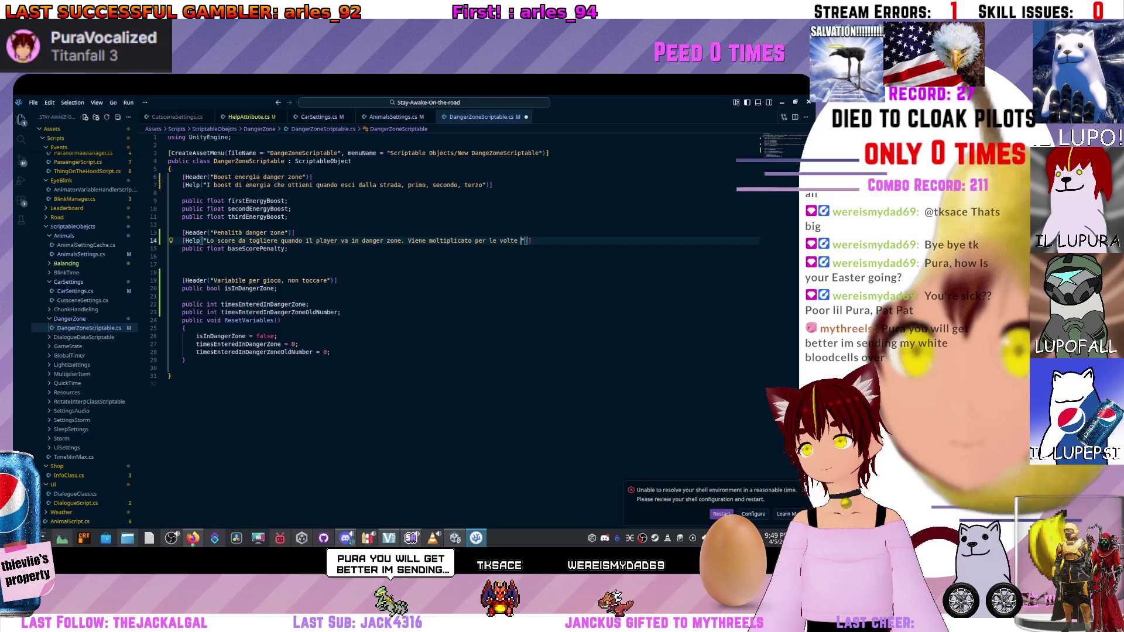
pyautogui.write('con')
pyautogui.press('BackSpace')
pyautogui.press('BackSpace')
pyautogui.press('BackSpace')
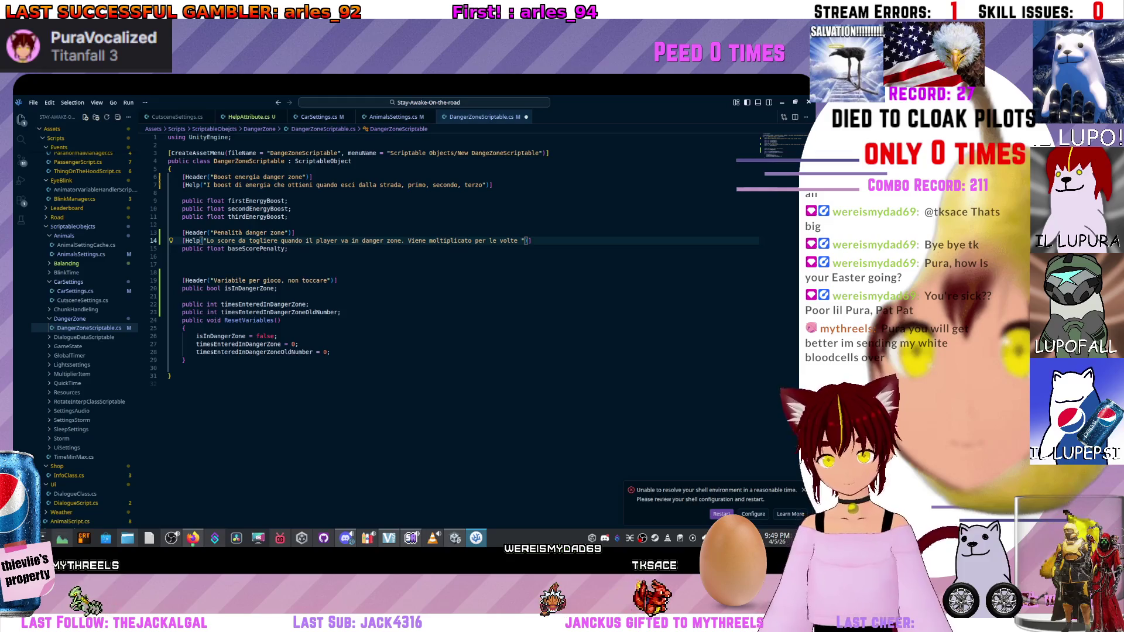
pyautogui.press('BackSpace')
pyautogui.press('BackSpace')
pyautogui.press('BackSpace')
# Reword it to say the penalty scales with how many times the player touched the dangerzone.
pyautogui.write('il numero di volte ')
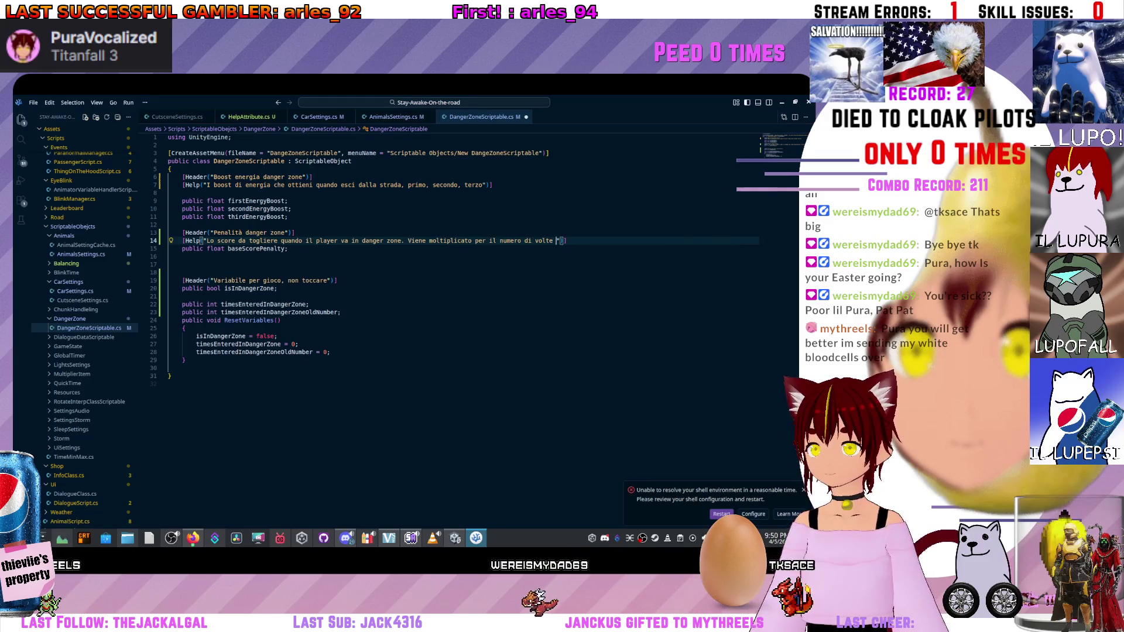
pyautogui.write('con')
pyautogui.press('BackSpace')
pyautogui.press('BackSpace')
pyautogui.press('BackSpace')
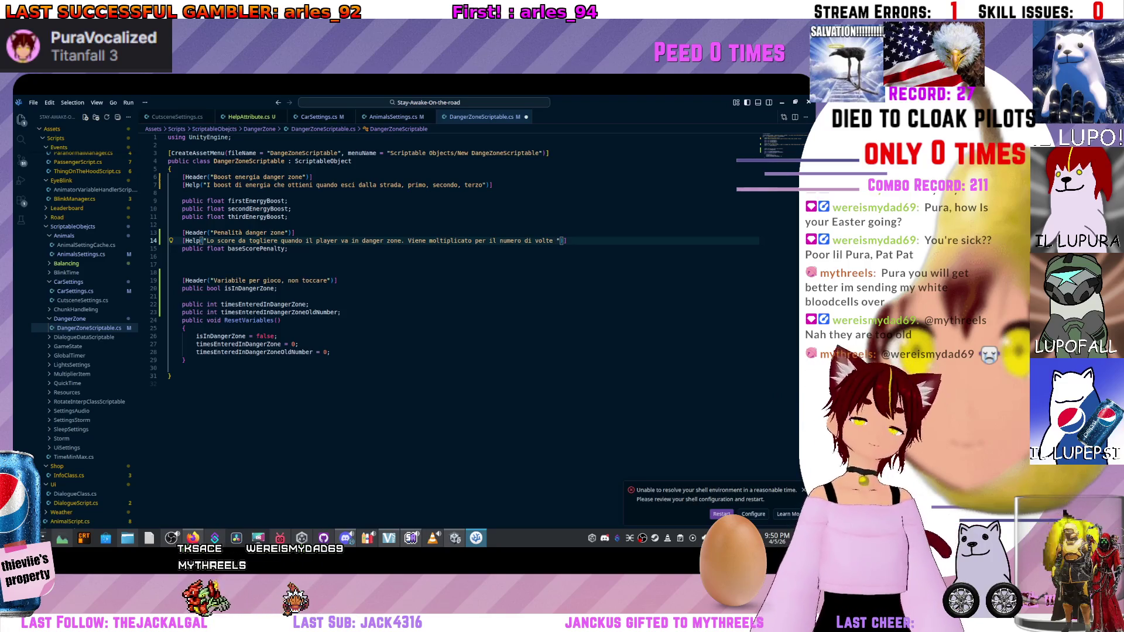
pyautogui.write('c')
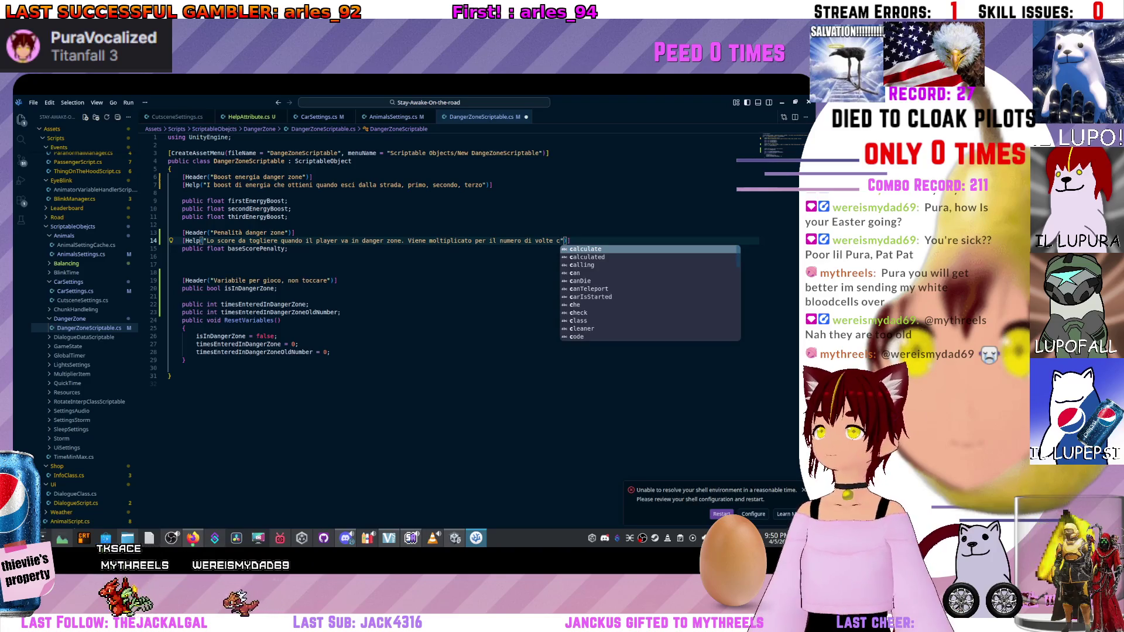
pyautogui.press('BackSpace')
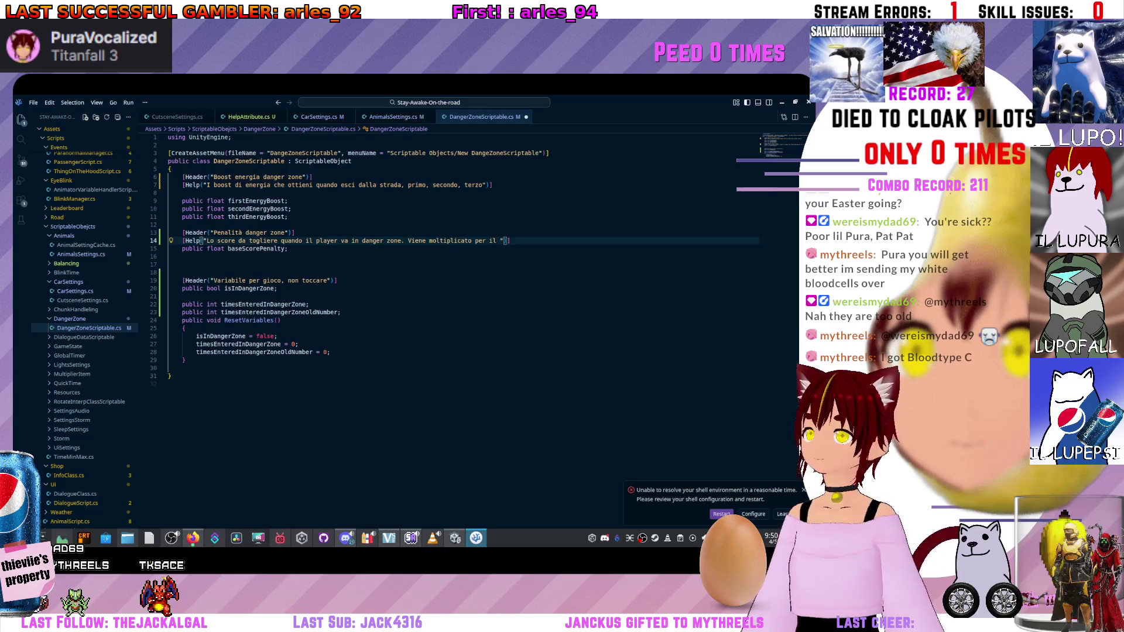
pyautogui.write('qu')
pyautogui.write('ante volte i')
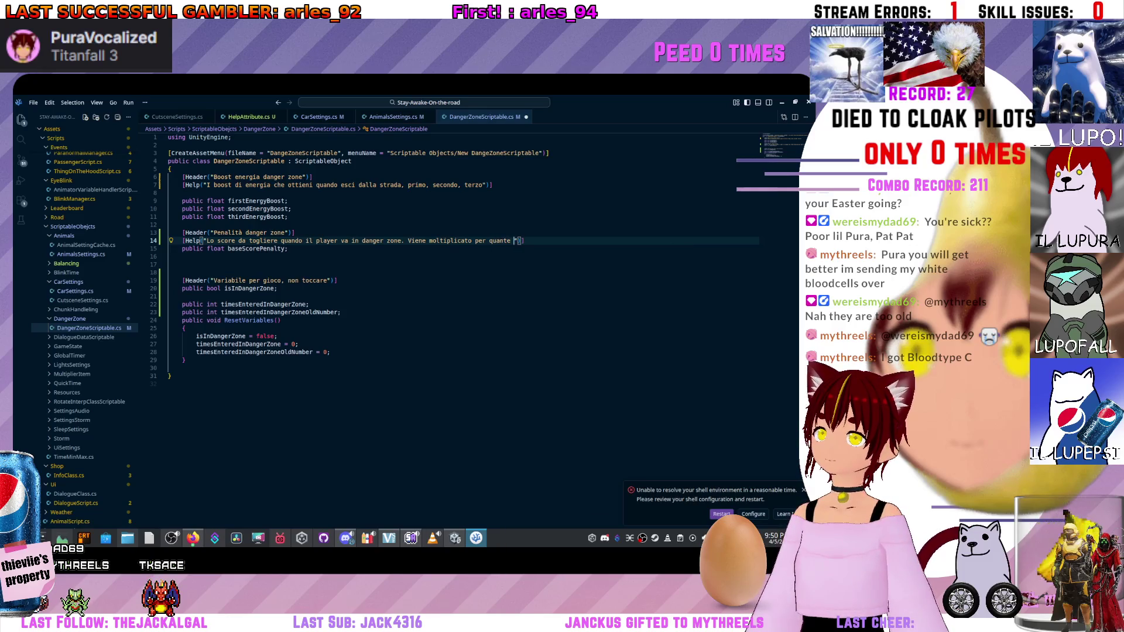
pyautogui.write('l gioc')
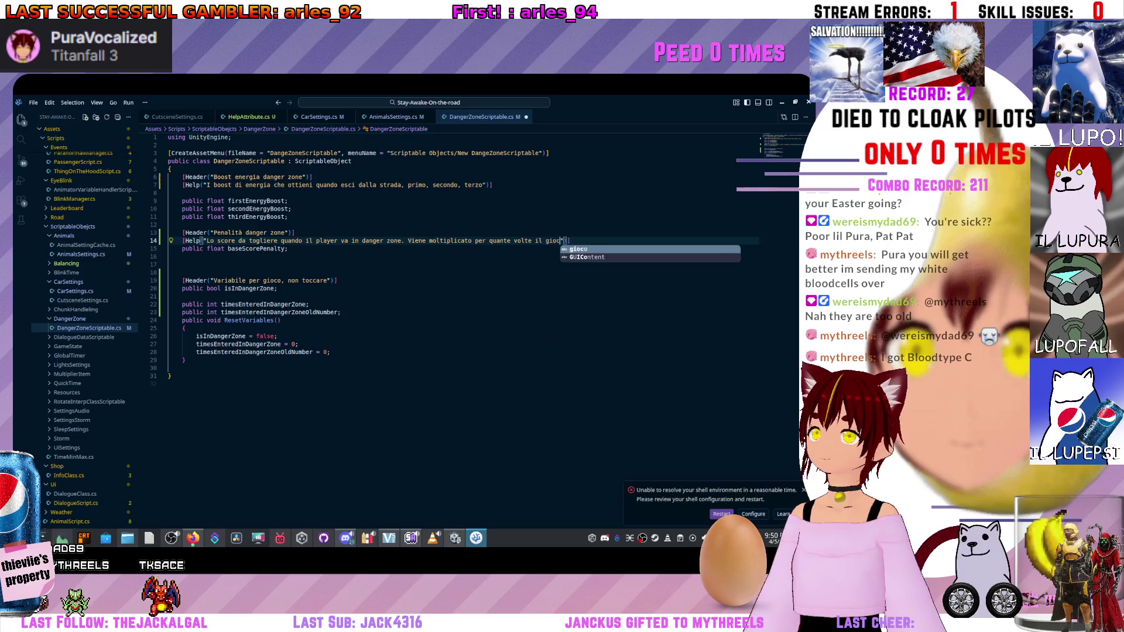
pyautogui.write('atore ha toccato ')
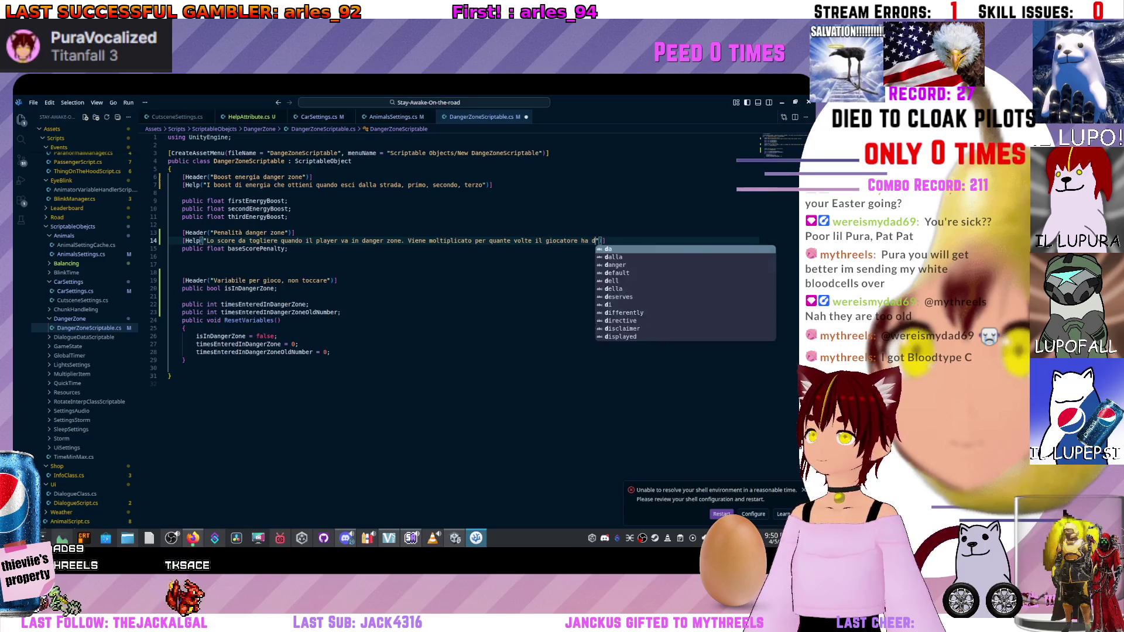
pyautogui.write('la danger')
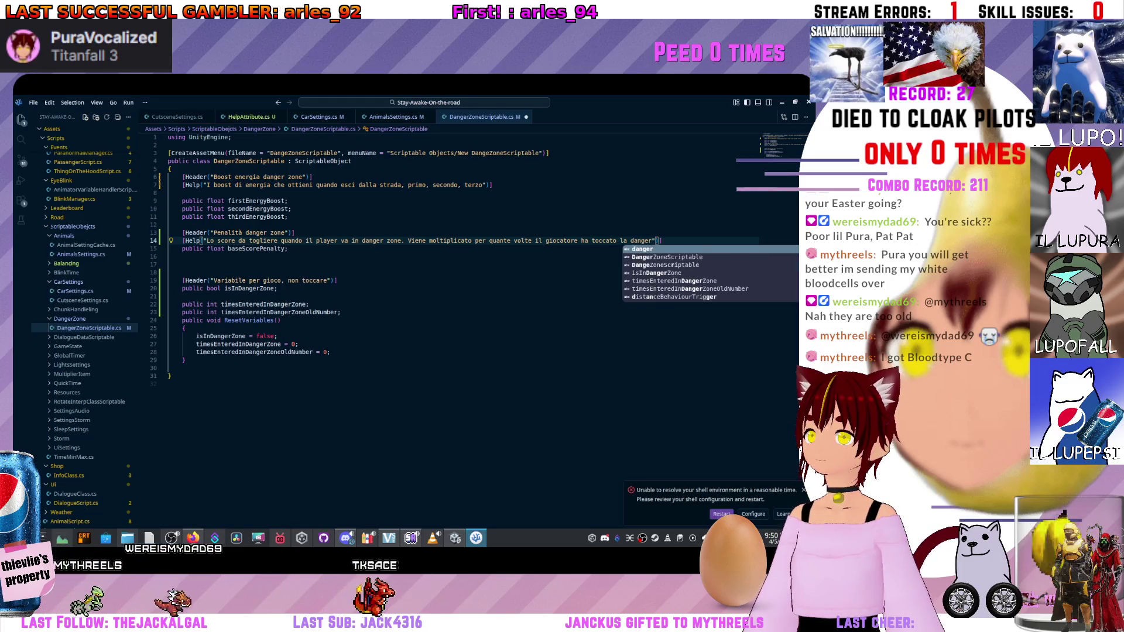
pyautogui.write('zone')
# Save DangerZoneScriptable.cs and switch to the Unity editor.
pyautogui.click(289, 249)
pyautogui.hotkey('ctrl', 's')
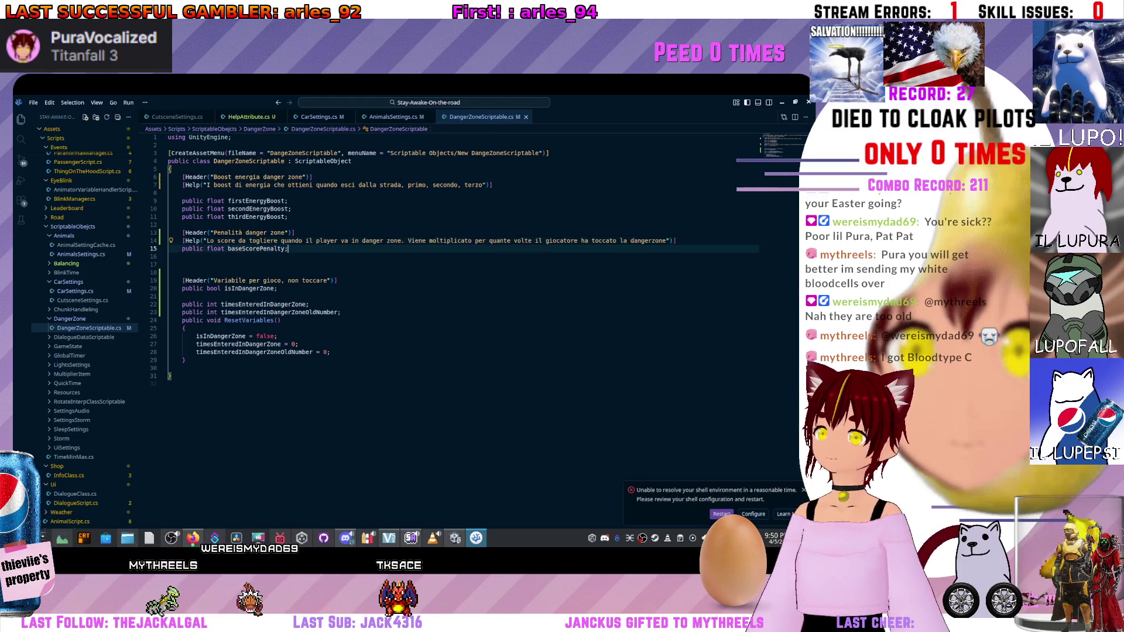
pyautogui.hotkey('alt', 'Tab')
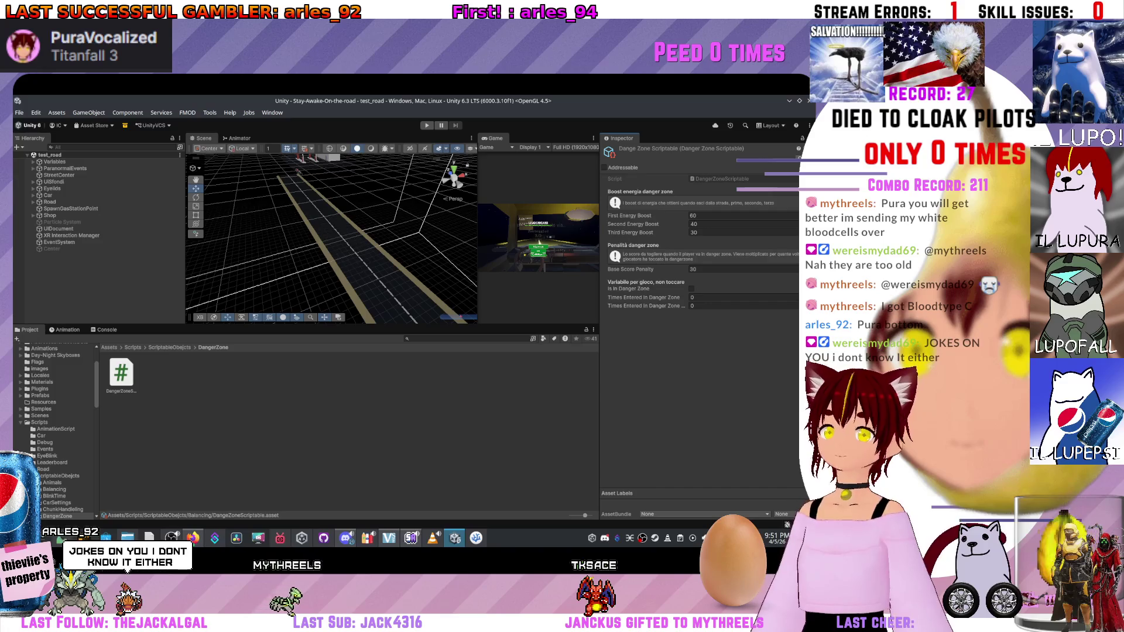
# Inspect the DangerZone and Energy Scriptable assets in Balancing, then open the EnergyScriptable script.
pyautogui.click(58, 475)
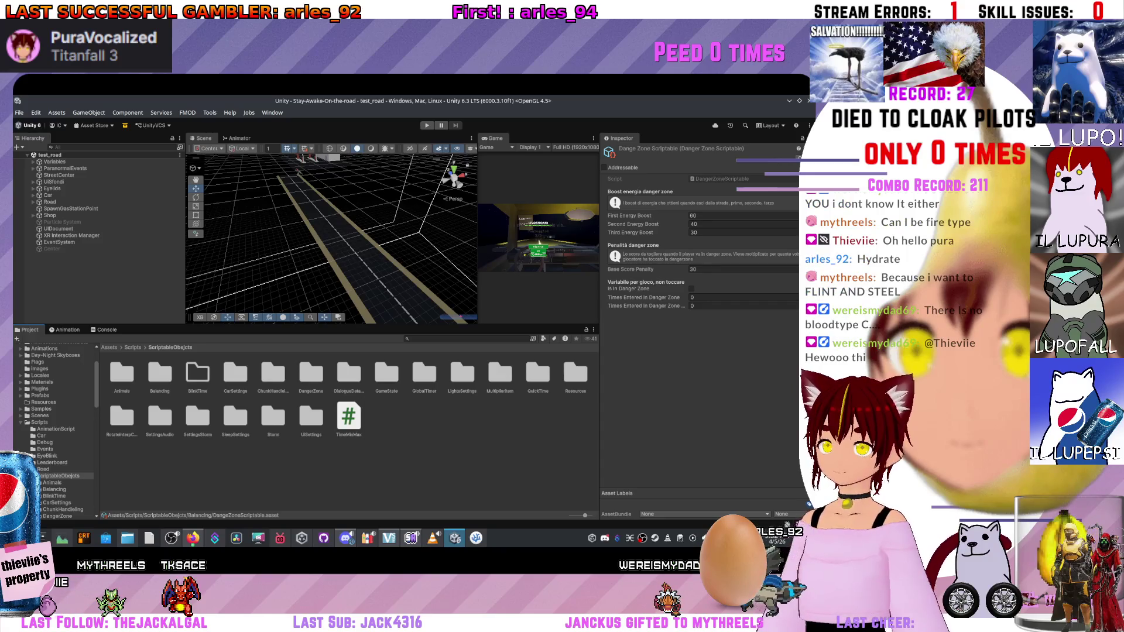
pyautogui.doubleClick(159, 375)
pyautogui.click(157, 375)
pyautogui.click(194, 375)
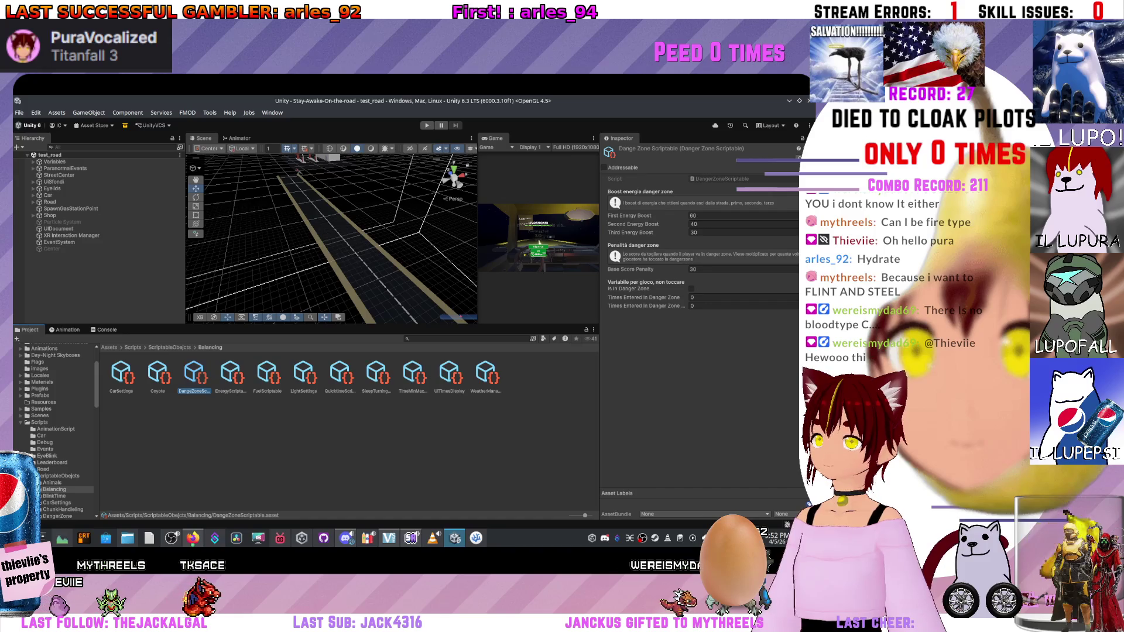
pyautogui.click(230, 375)
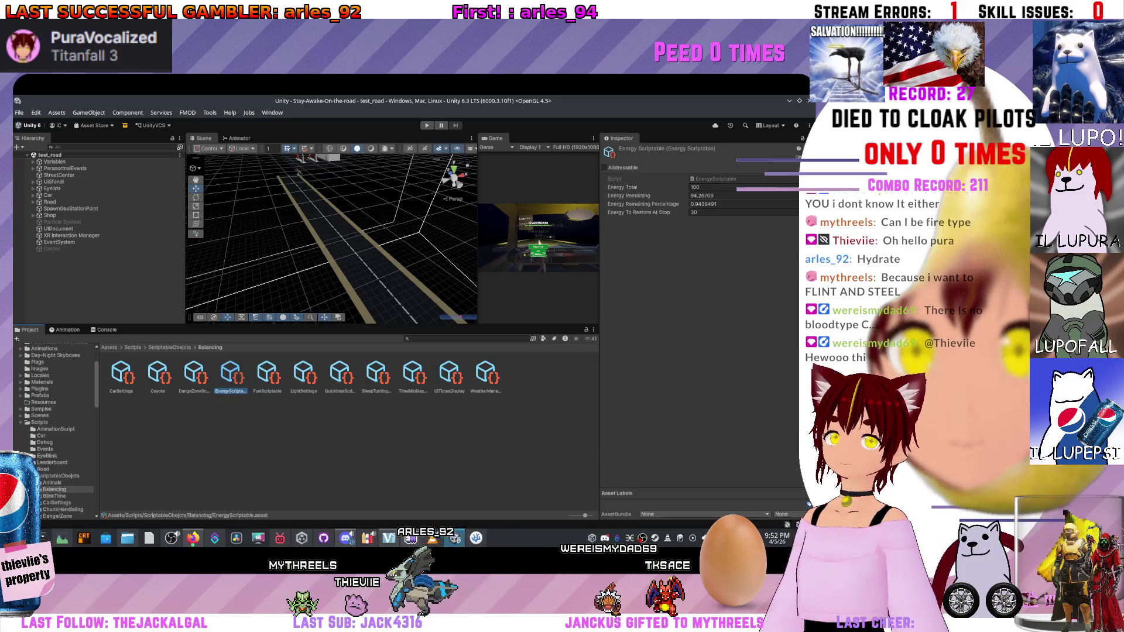
pyautogui.click(715, 179)
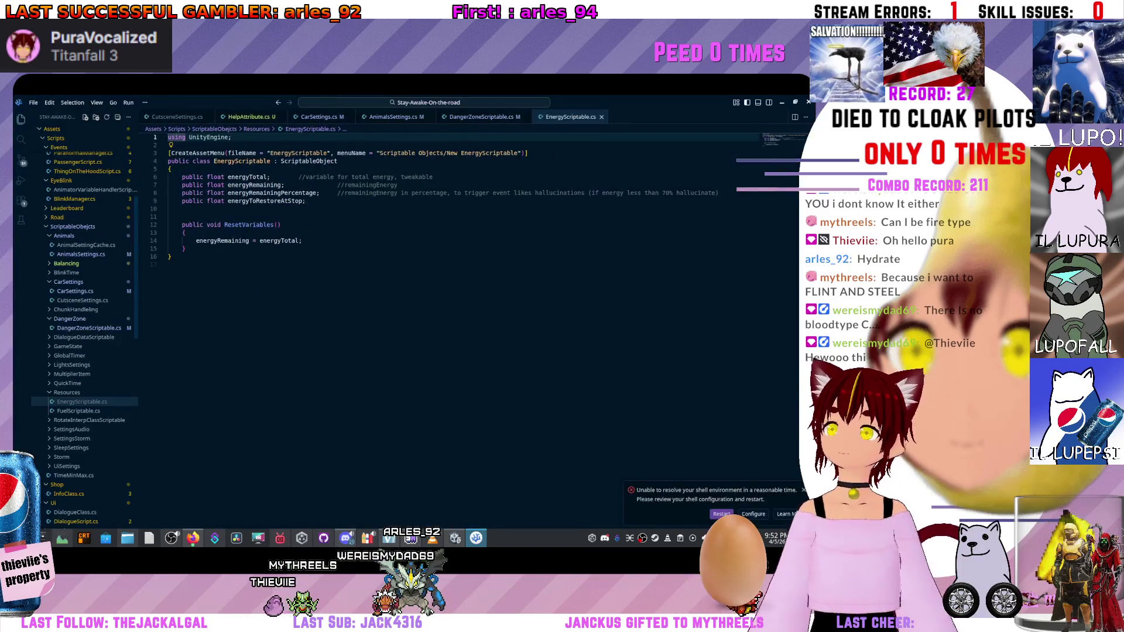
# Insert a blank line above the ResetVariables method in EnergyScriptable.cs.
pyautogui.click(280, 224)
pyautogui.click(481, 116)
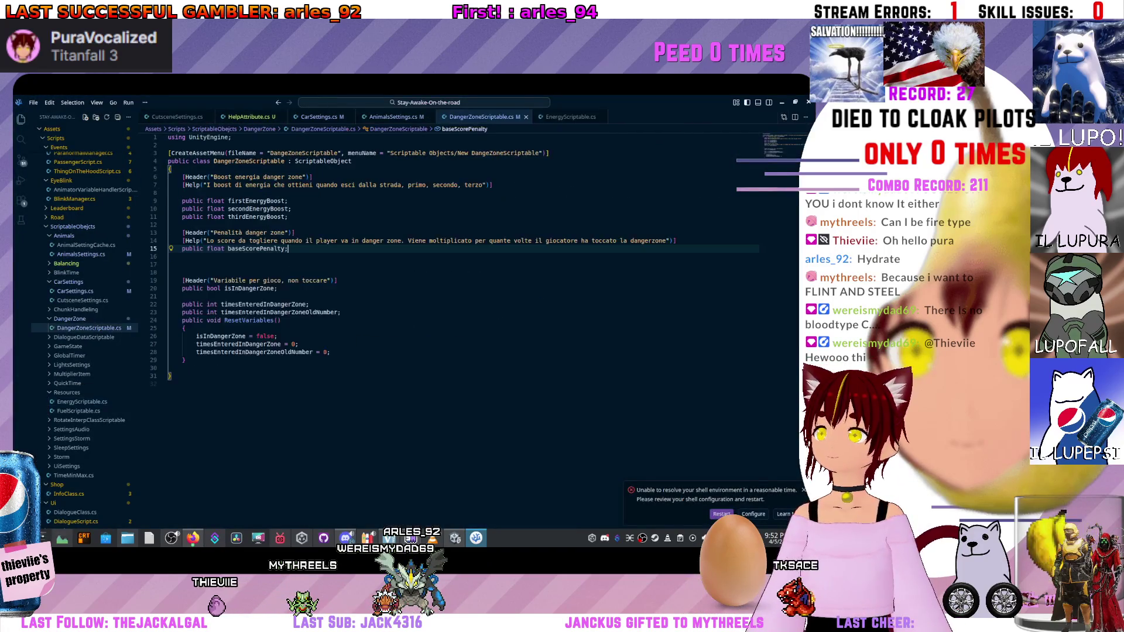
pyautogui.moveTo(678, 240); pyautogui.dragTo(171, 232)
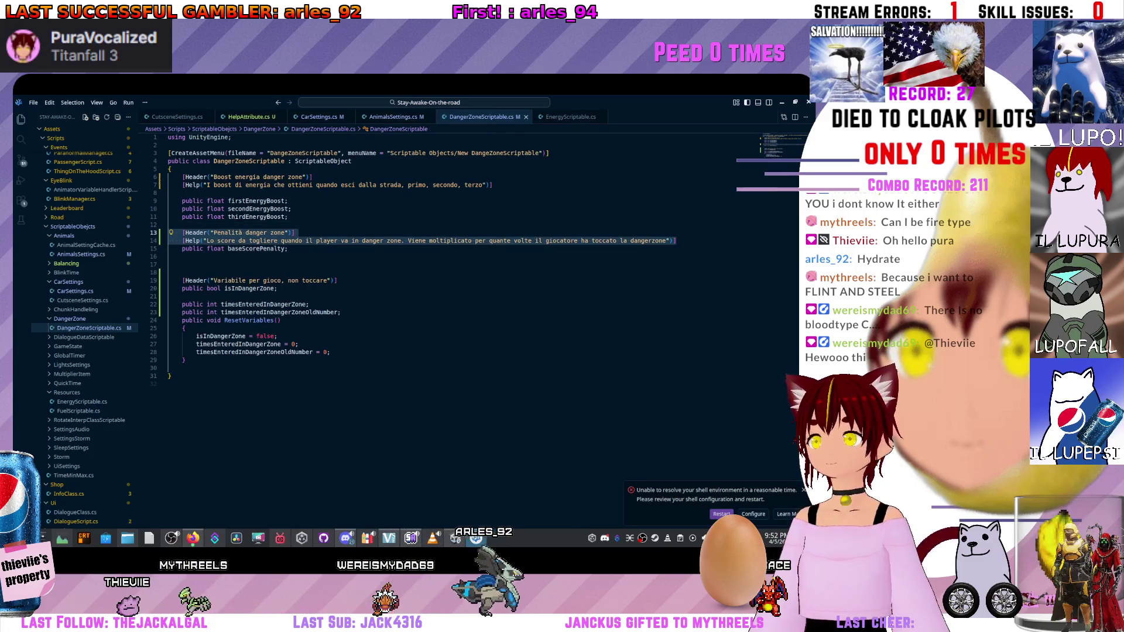
pyautogui.click(300, 280)
pyautogui.hotkey('shift', 'Up')
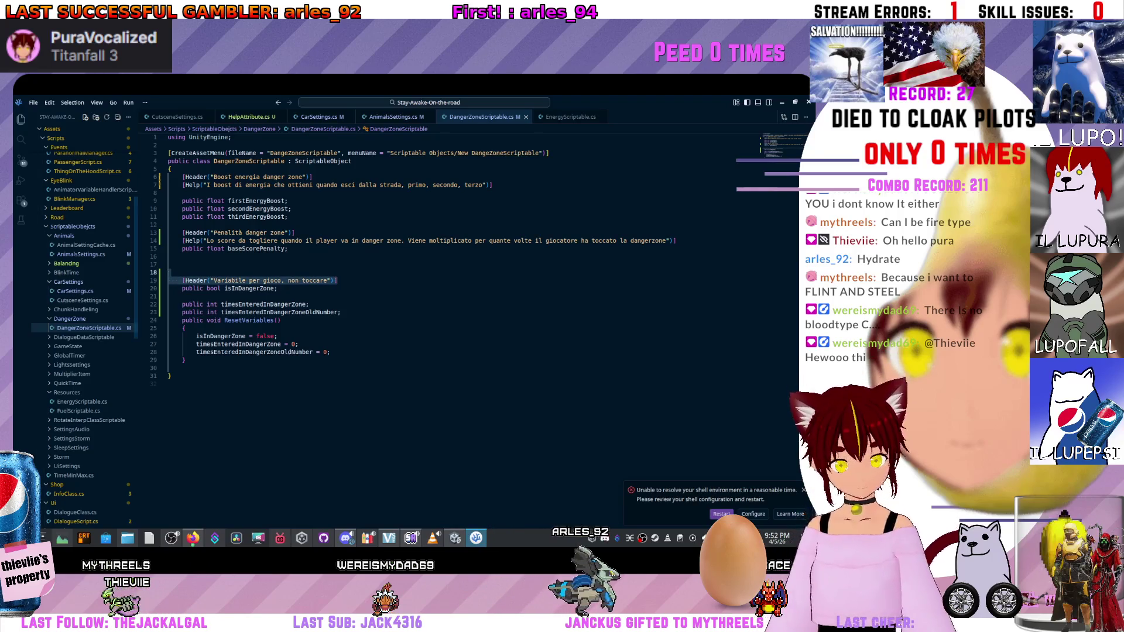
pyautogui.hotkey('ctrl', 'Tab')
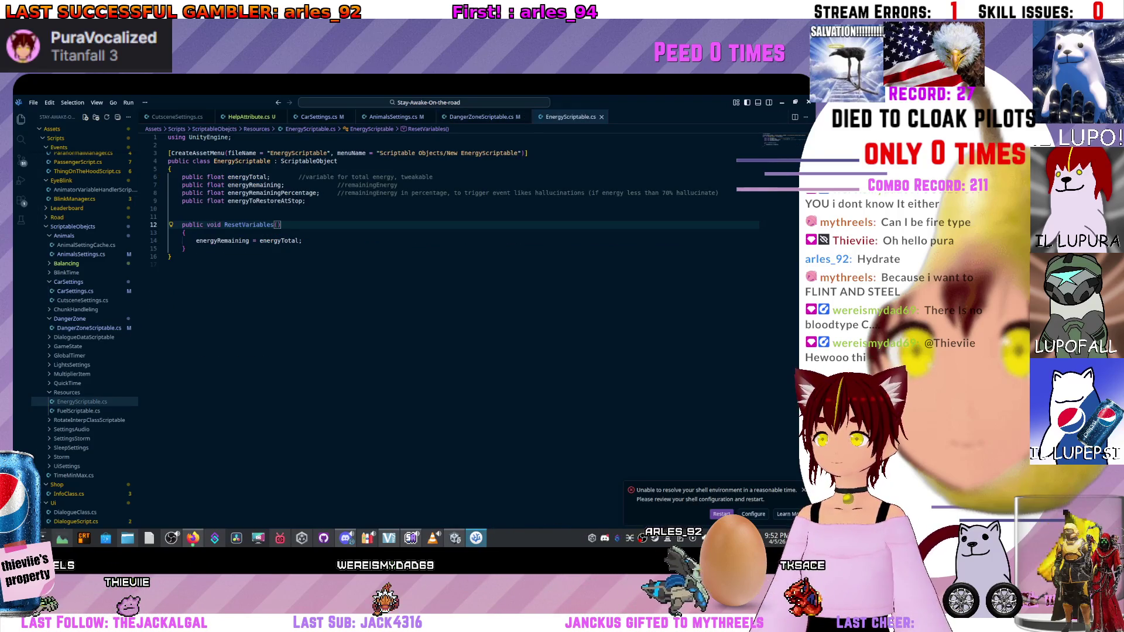
pyautogui.press('Return')
pyautogui.press('Return')
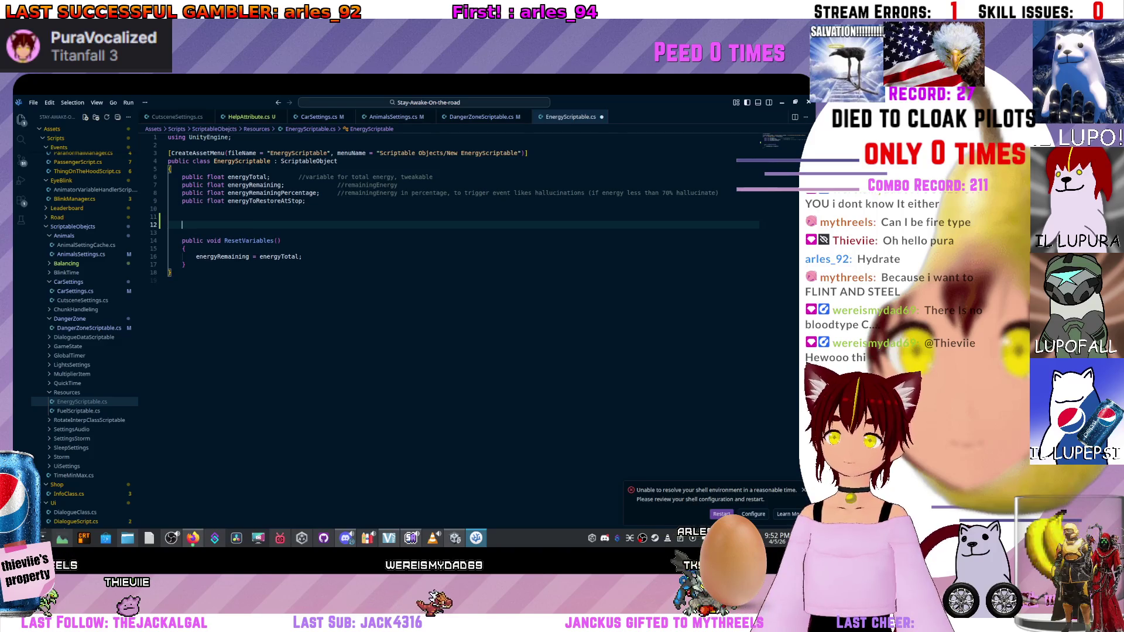
pyautogui.hotkey('ctrl', 'Tab')
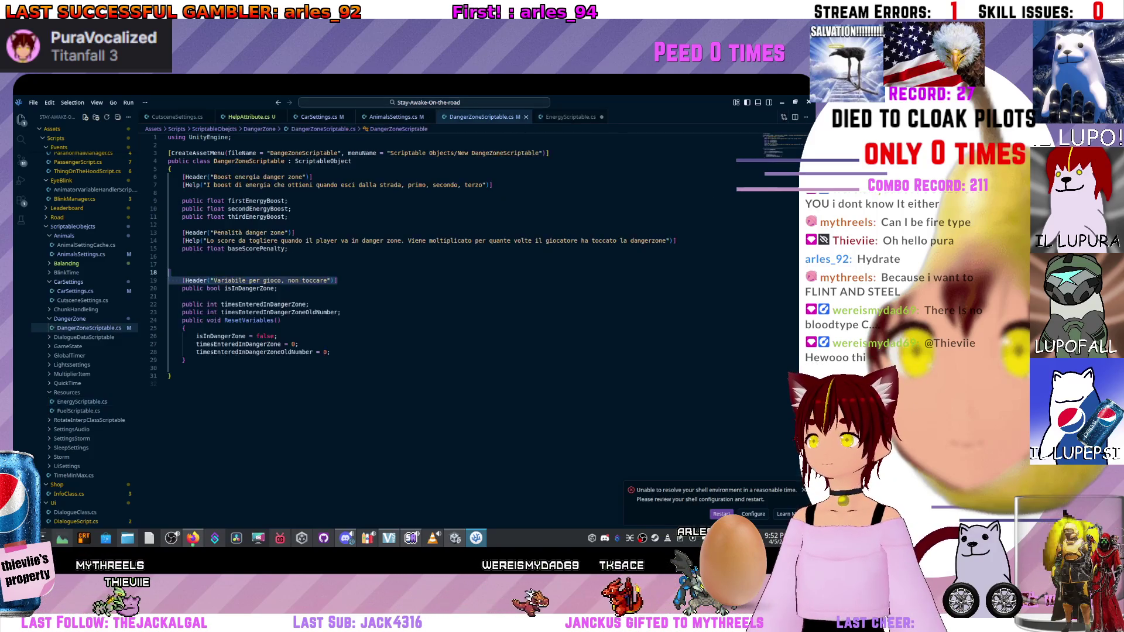
pyautogui.click(170, 272)
pyautogui.click(337, 280)
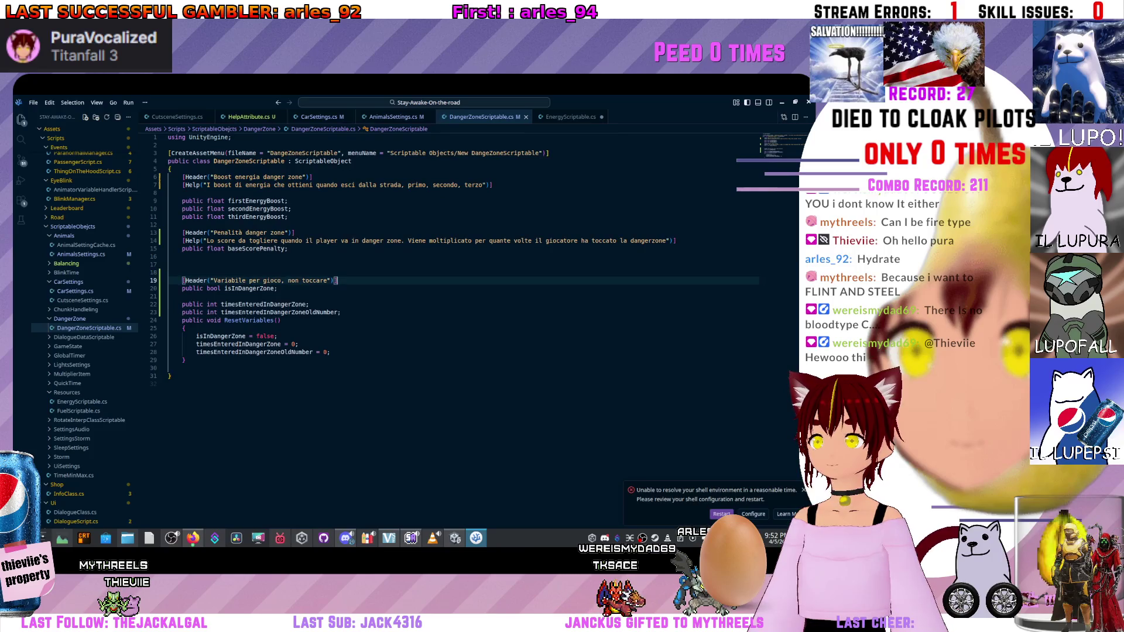
# Mark the isInDangerZone field with [HideInInspector].
pyautogui.click(181, 288)
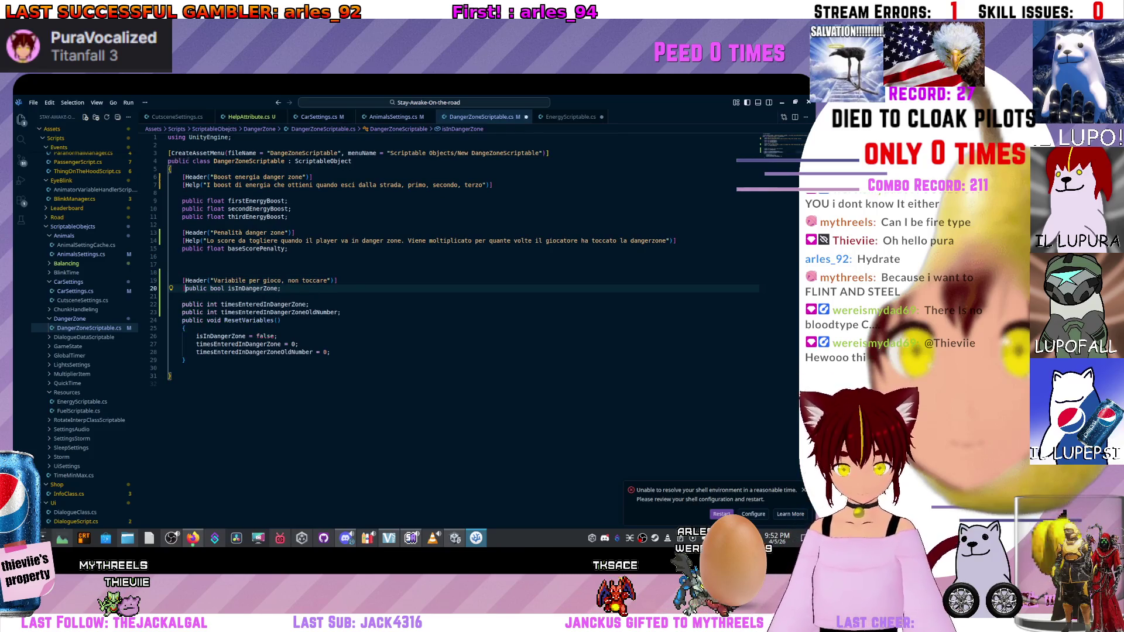
pyautogui.write('HideIn')
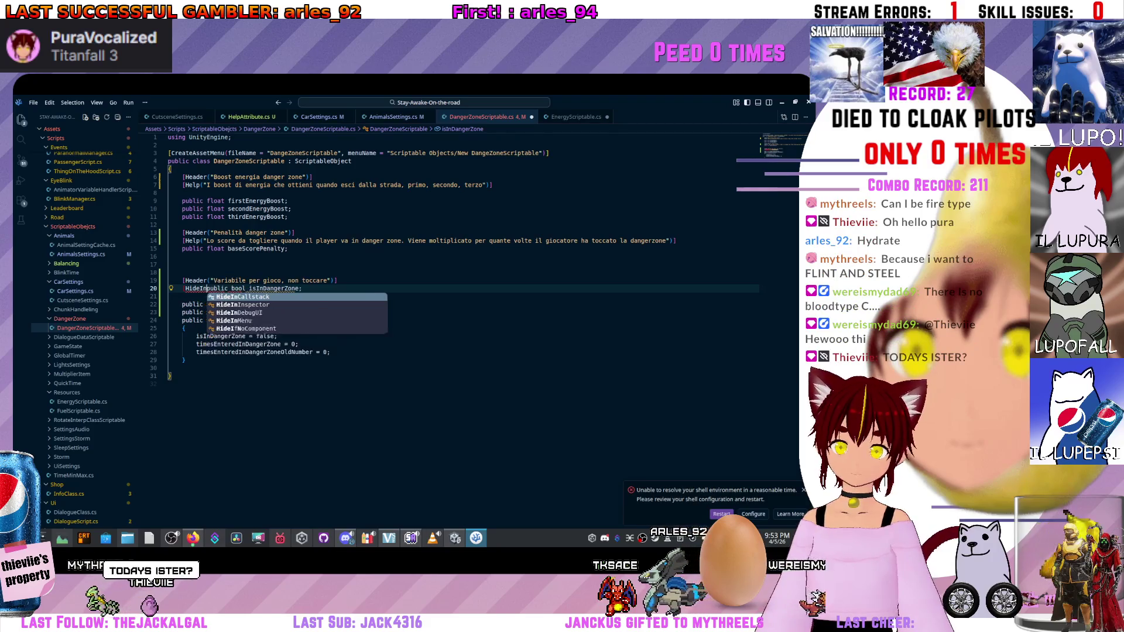
pyautogui.press('Down')
pyautogui.press('Return')
pyautogui.hotkey('ctrl', 'shift', 'Left')
pyautogui.write('[')
pyautogui.press('Right')
pyautogui.press('Right')
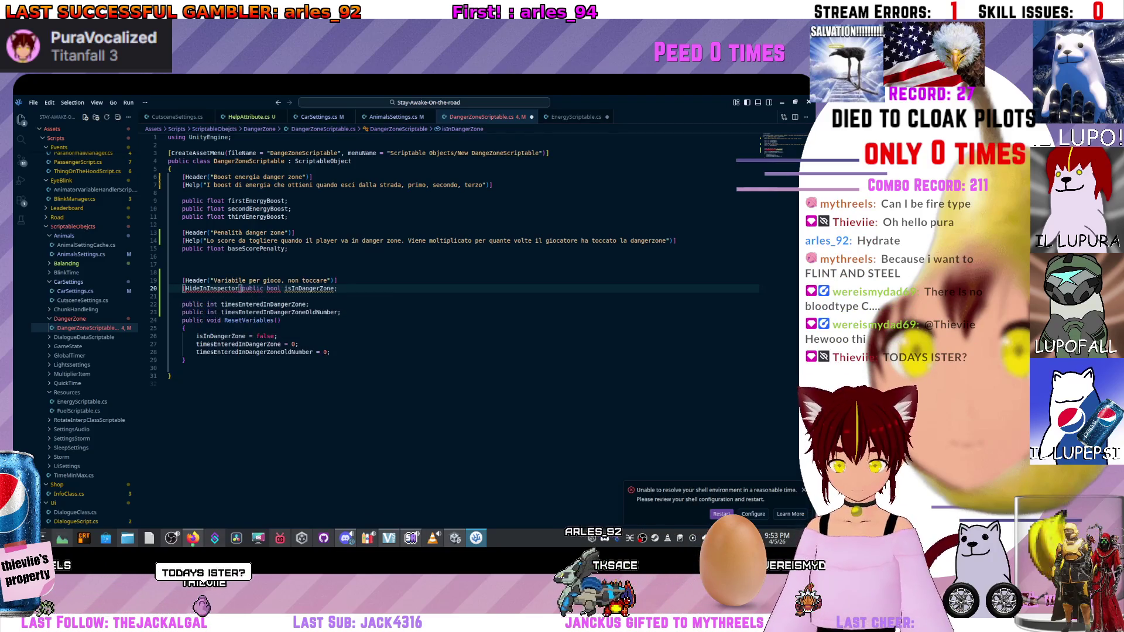
# Delete the 'Variabile per gioco, non toccare' header, save, and switch back to Unity.
pyautogui.click(337, 280)
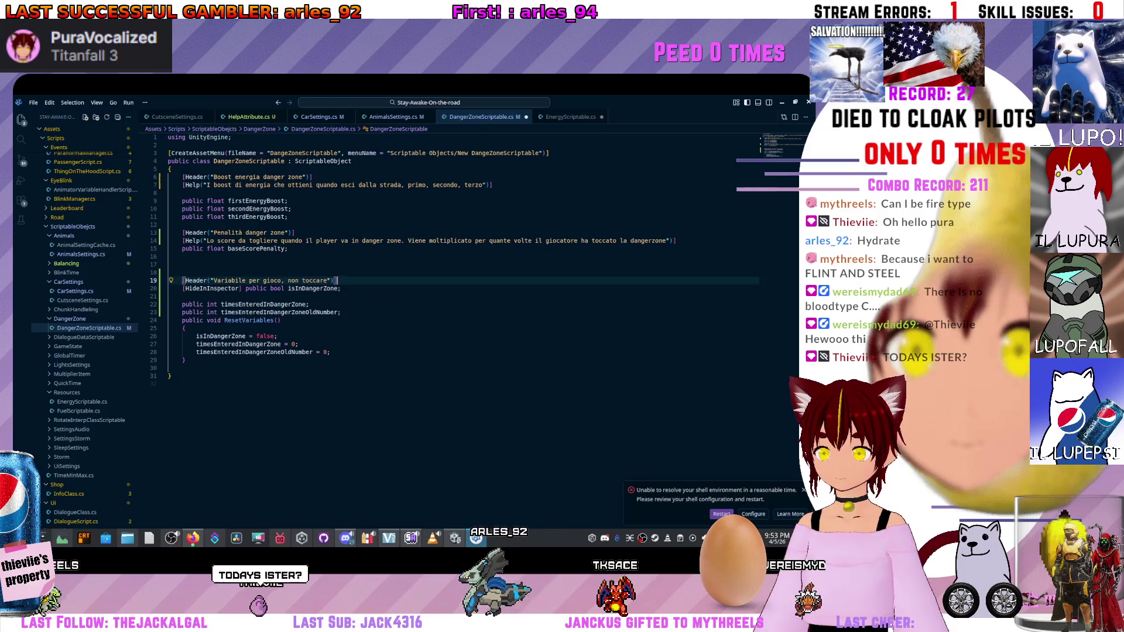
pyautogui.hotkey('shift', 'Home')
pyautogui.press('BackSpace')
pyautogui.press('BackSpace')
pyautogui.press('BackSpace')
pyautogui.hotkey('ctrl', 's')
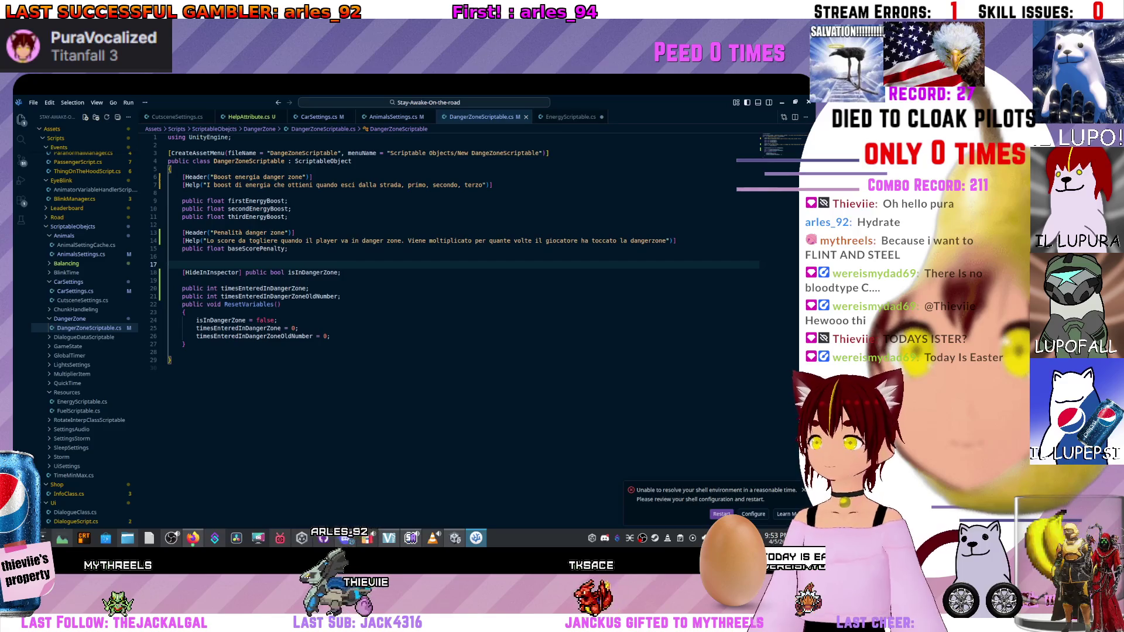
pyautogui.hotkey('alt', 'Tab')
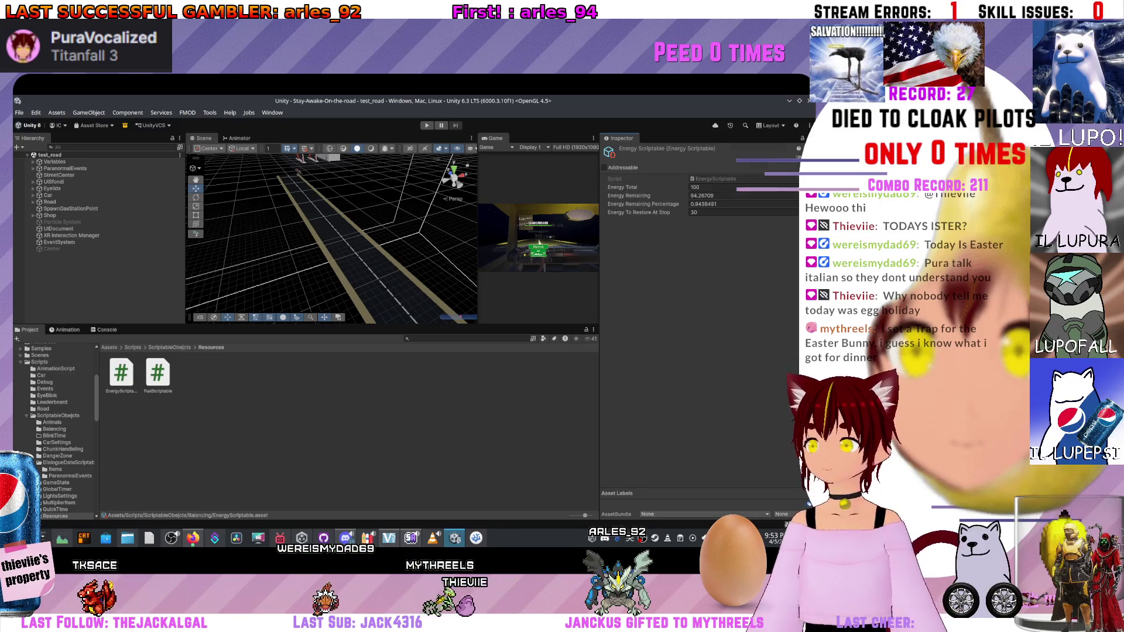
# Inspect the DangeZoneScriptable and Coyote assets in the Balancing folder, then return to VS Code.
pyautogui.click(58, 415)
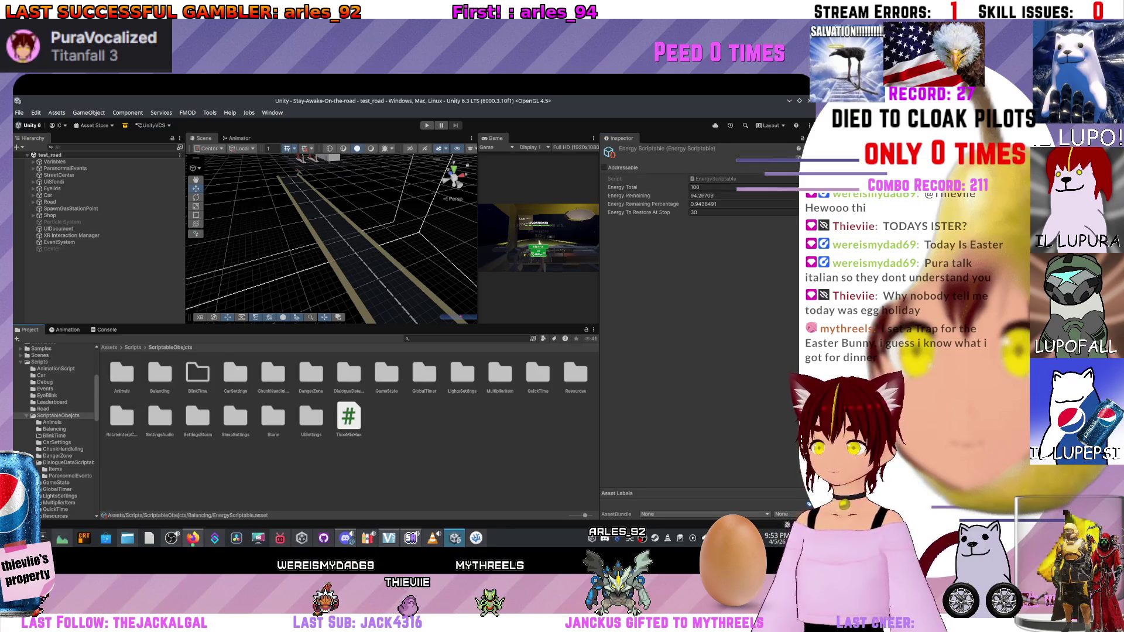
pyautogui.doubleClick(159, 374)
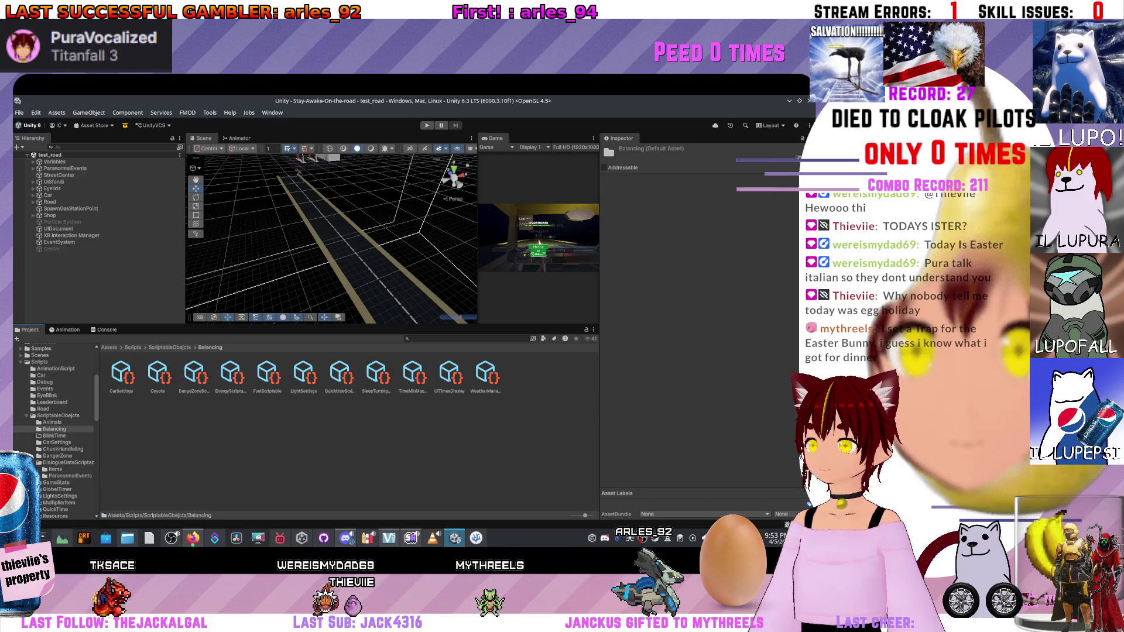
pyautogui.click(195, 378)
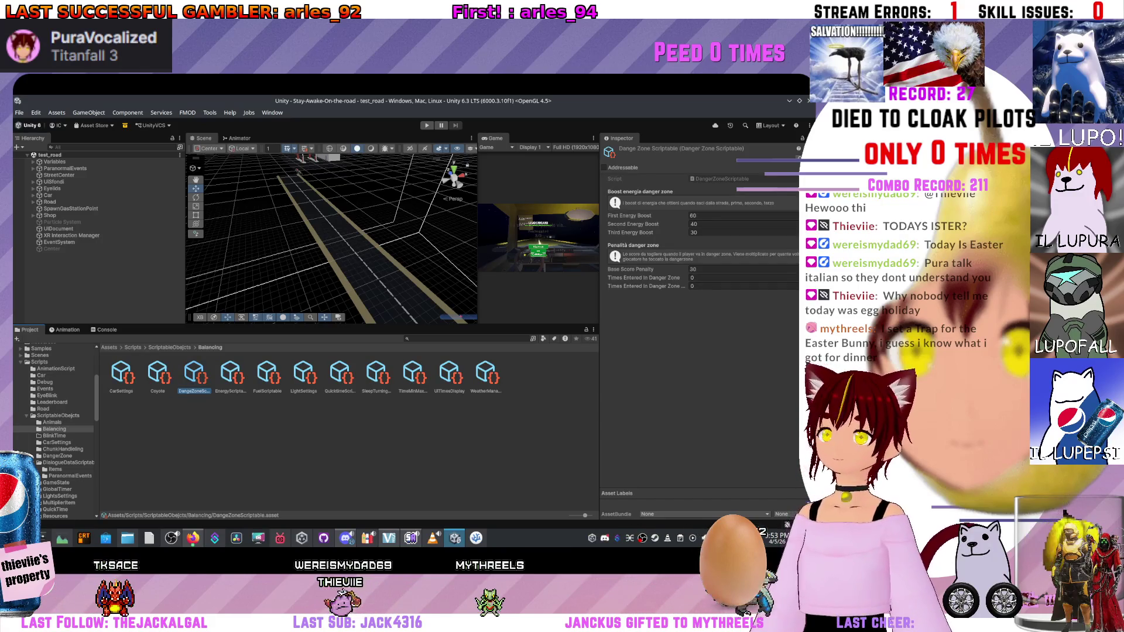
pyautogui.click(158, 375)
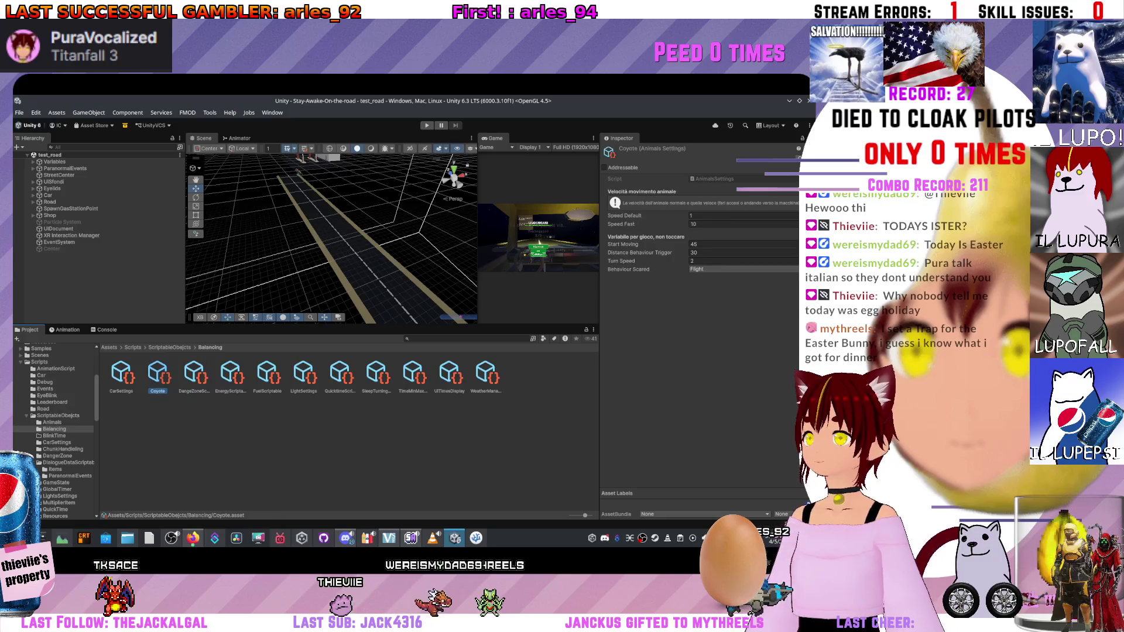
pyautogui.hotkey('alt', 'Tab')
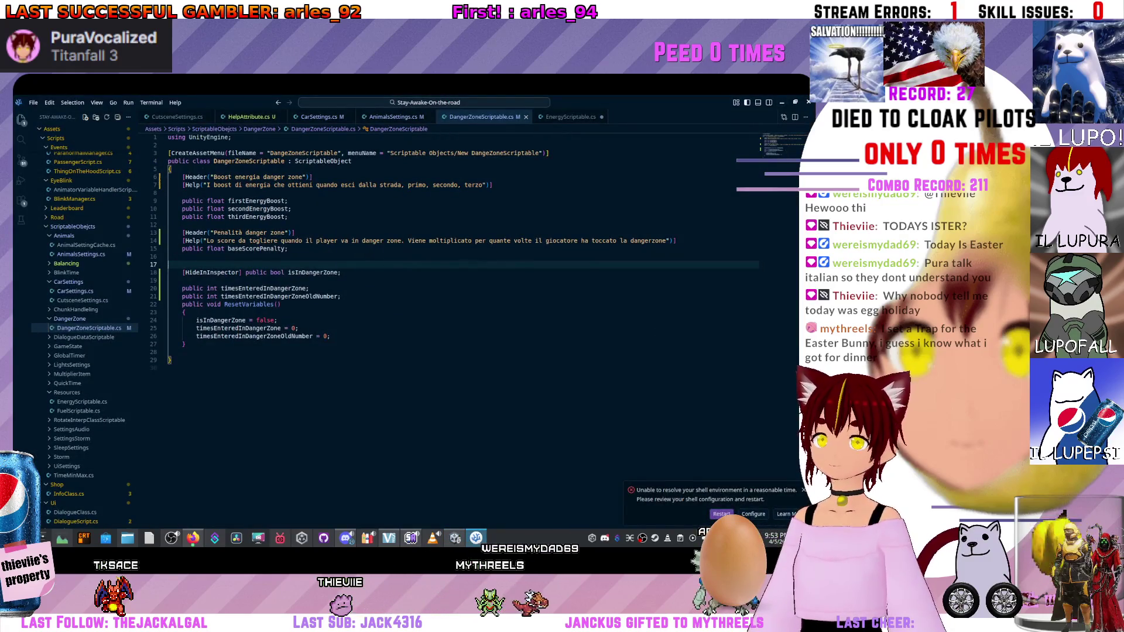
# Add [HideInInspector] to startMoving, distanceBehaviourTrigger, turnSpeed and behaviourScared in AnimalsSettings.cs.
pyautogui.click(242, 273)
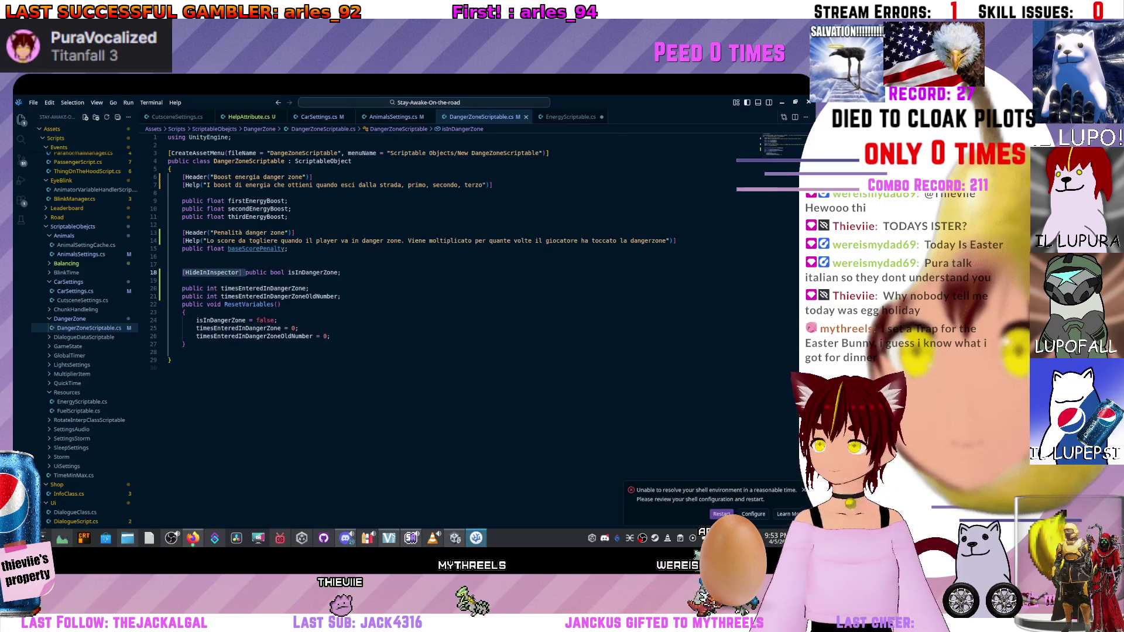
pyautogui.hotkey('ctrl', 'Tab')
pyautogui.click(182, 241)
pyautogui.hotkey('ctrl', 'v')
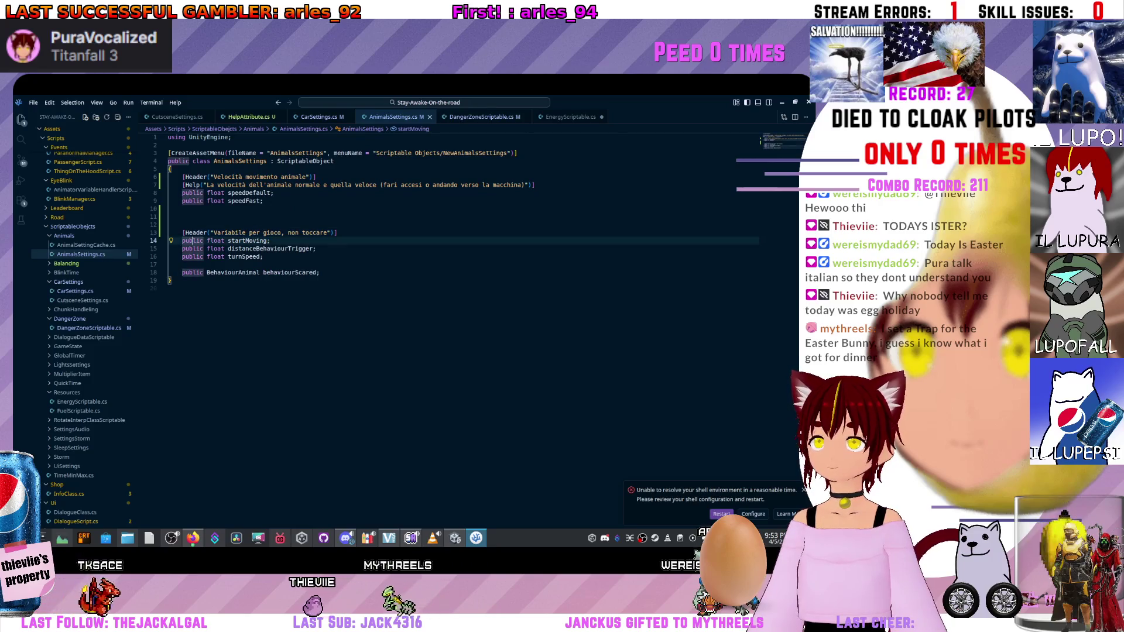
pyautogui.click(182, 249)
pyautogui.write('[HideInInspector]')
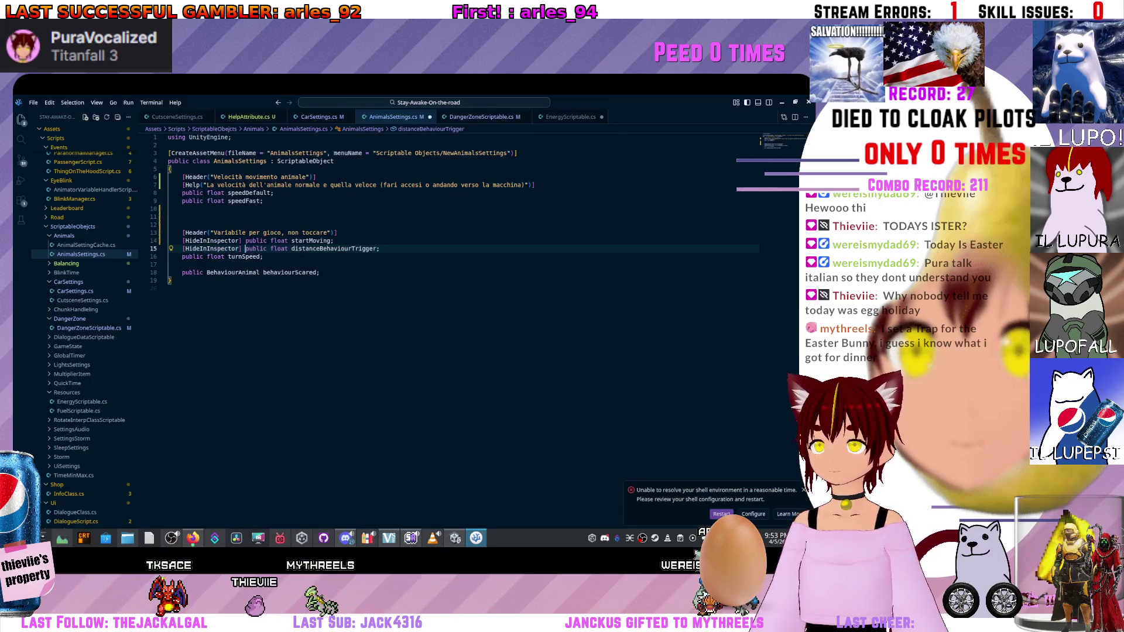
pyautogui.click(182, 256)
pyautogui.write('[HideInInspector]')
pyautogui.click(182, 272)
pyautogui.hotkey('ctrl', 'v')
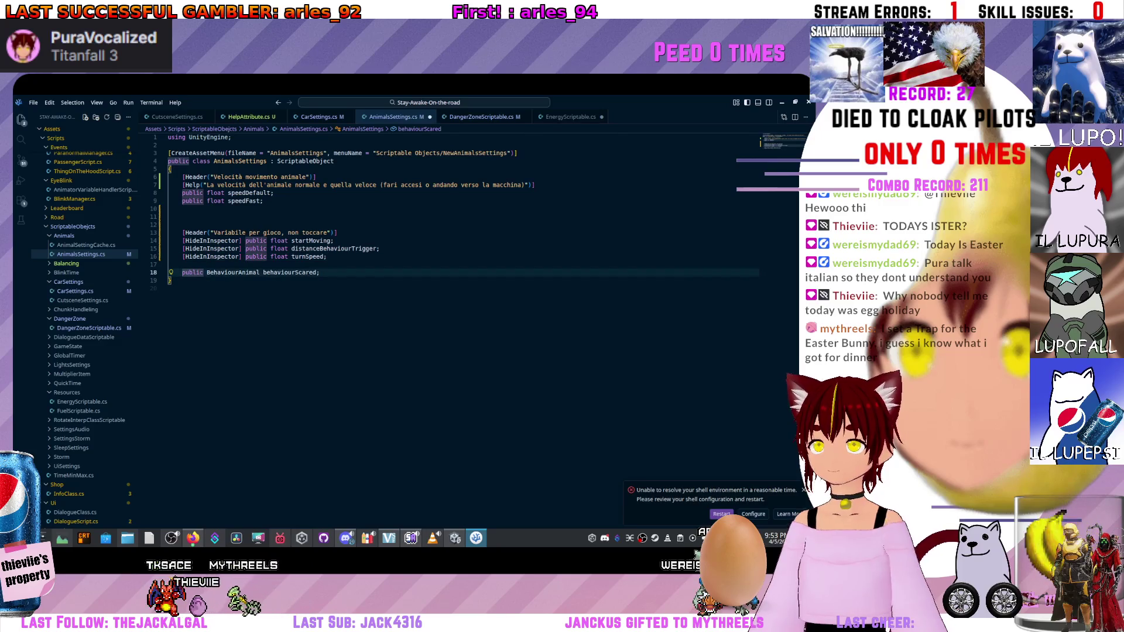
# Delete the 'Variabile per gioco' header and make behaviourScared visible again.
pyautogui.tripleClick(197, 233)
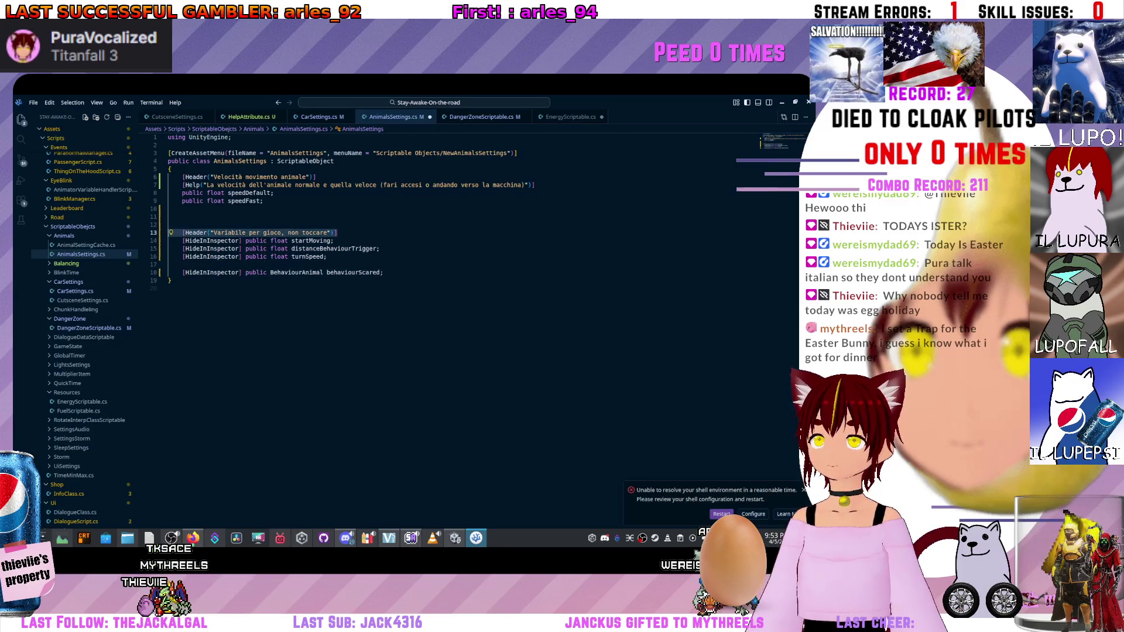
pyautogui.press('BackSpace')
pyautogui.moveTo(206, 272); pyautogui.dragTo(182, 272)
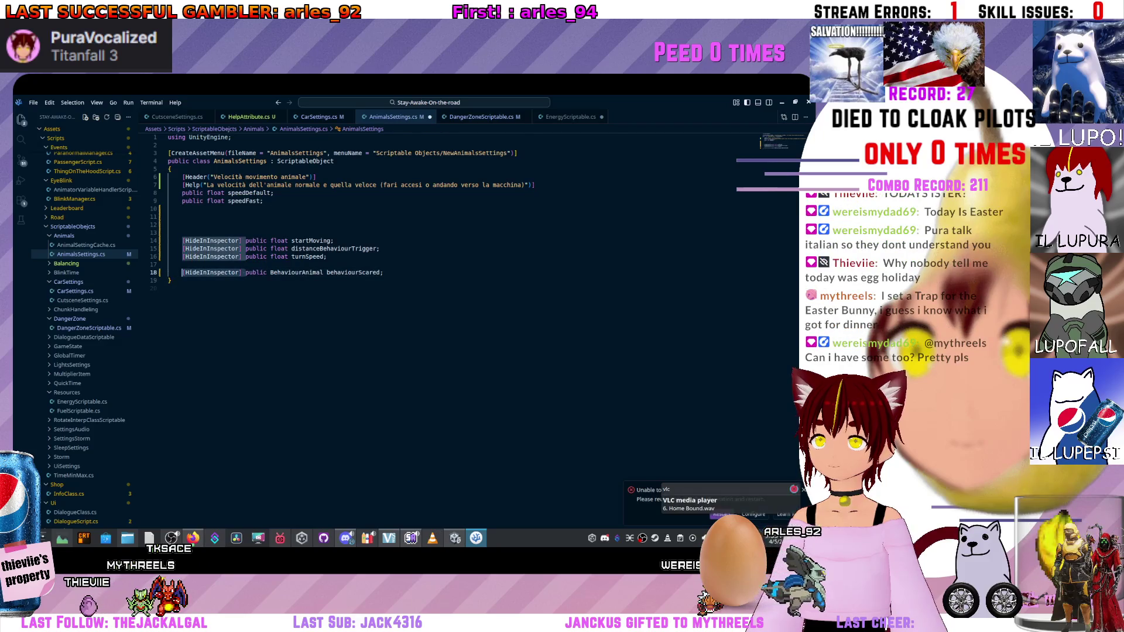
pyautogui.press('Delete')
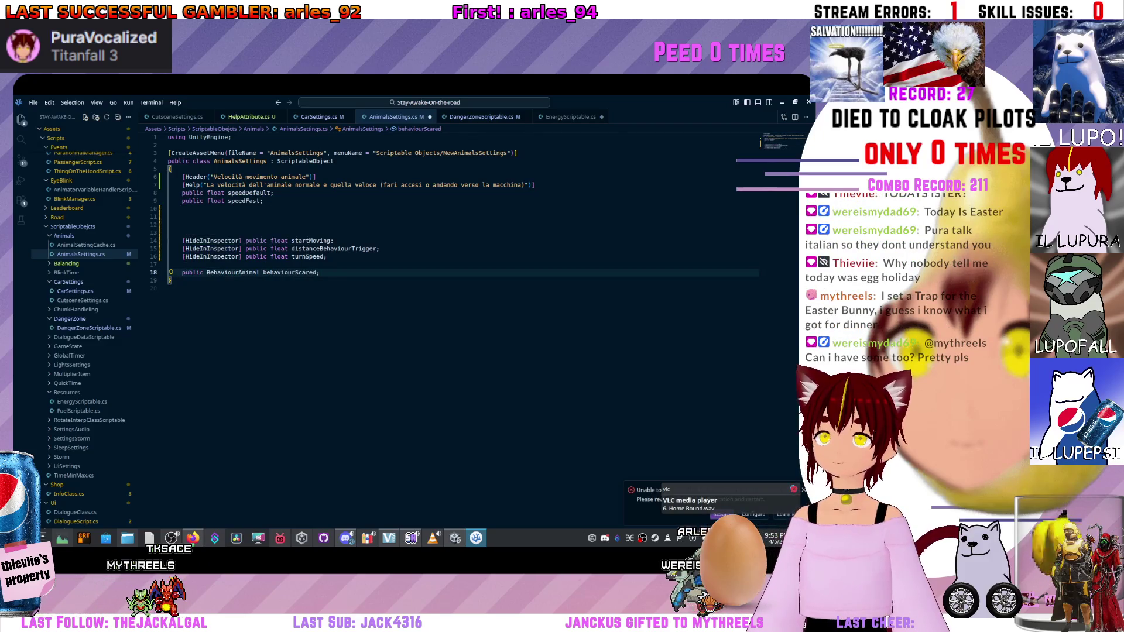
# Copy the existing Header and Help lines and paste them above behaviourScared.
pyautogui.press('Up')
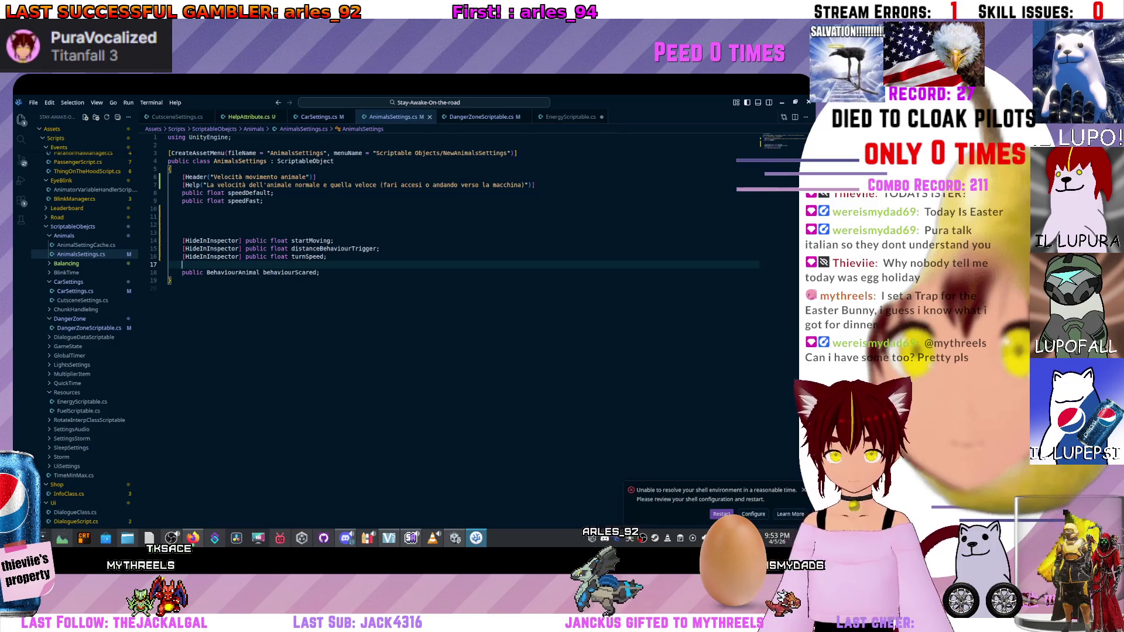
pyautogui.press('Return')
pyautogui.write('[')
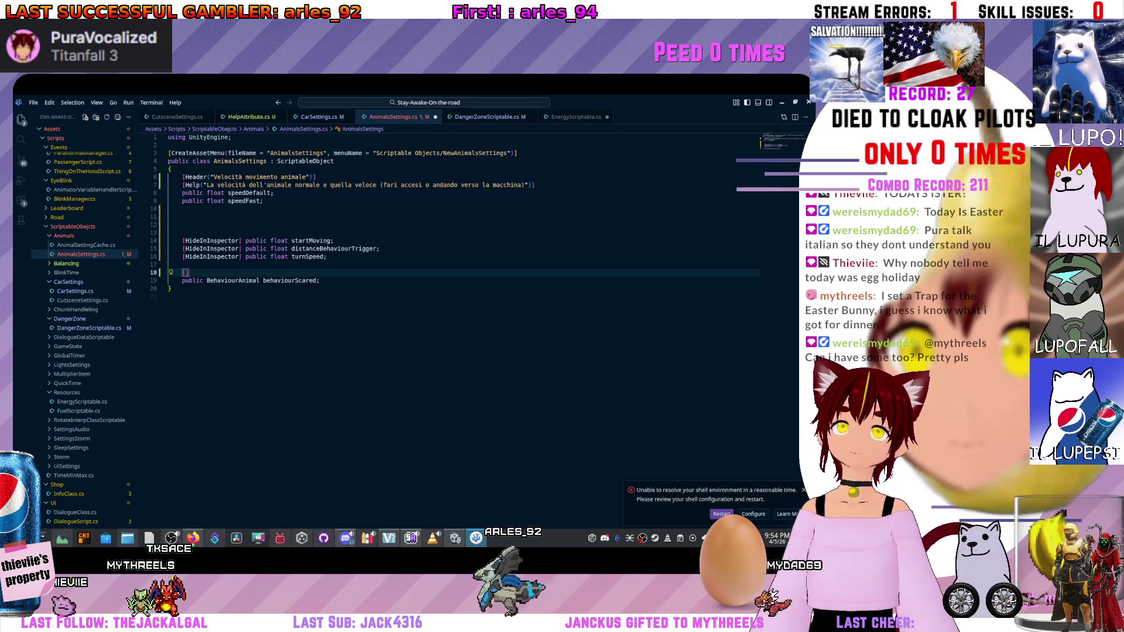
pyautogui.moveTo(182, 177); pyautogui.dragTo(535, 185)
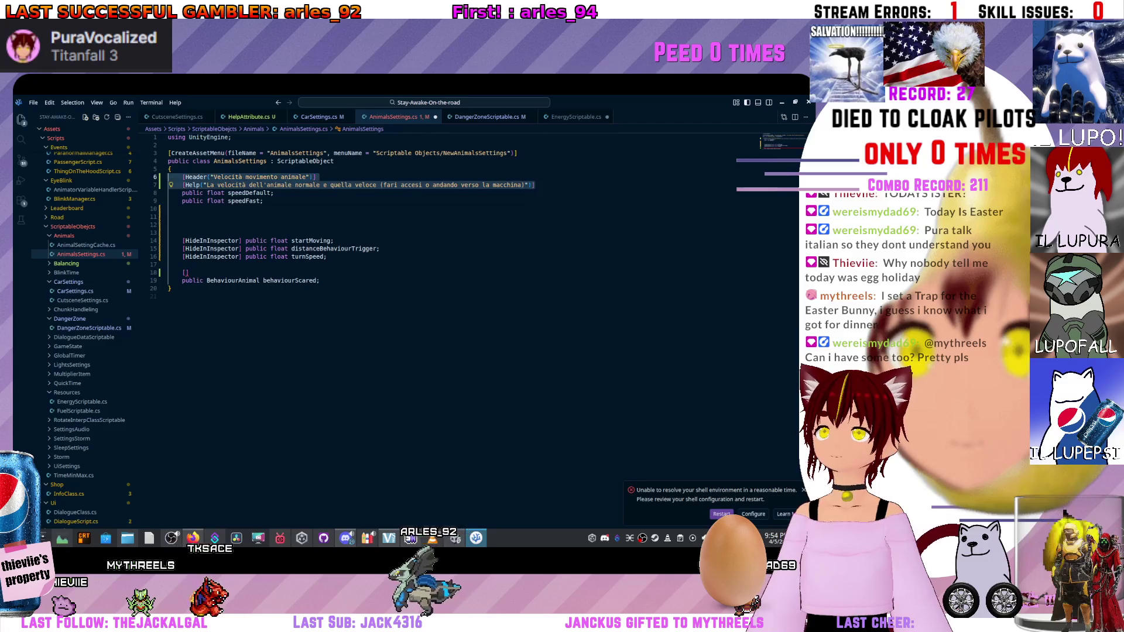
pyautogui.hotkey('ctrl', 'c')
pyautogui.click(185, 273)
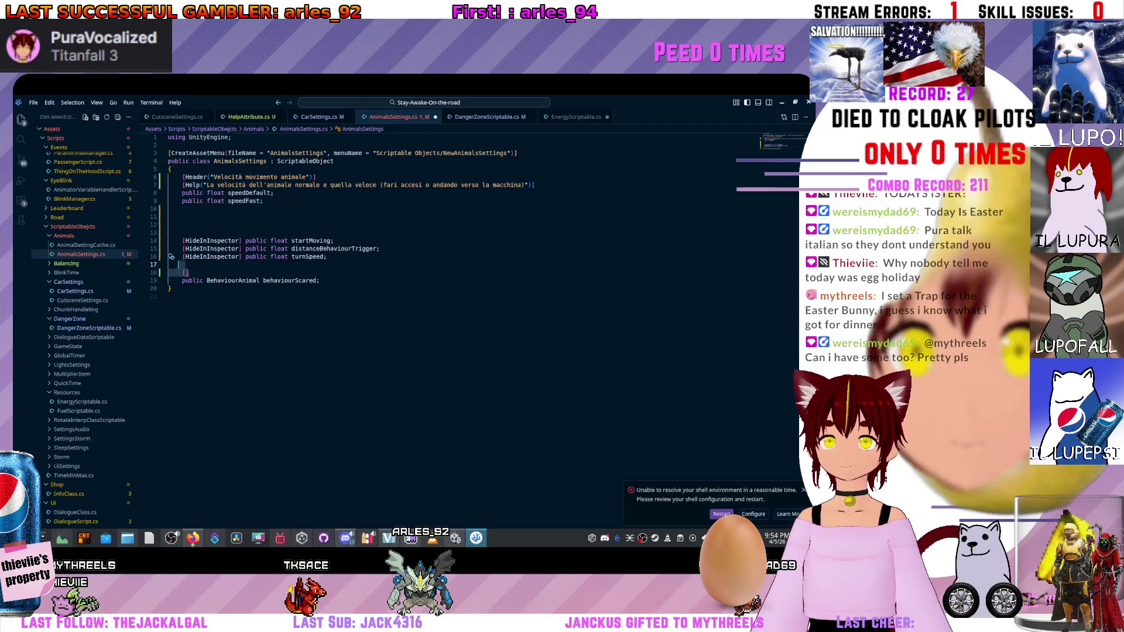
pyautogui.hotkey('ctrl', 'v')
# Retitle the pasted header to 'Comportamento animale'.
pyautogui.press('Home')
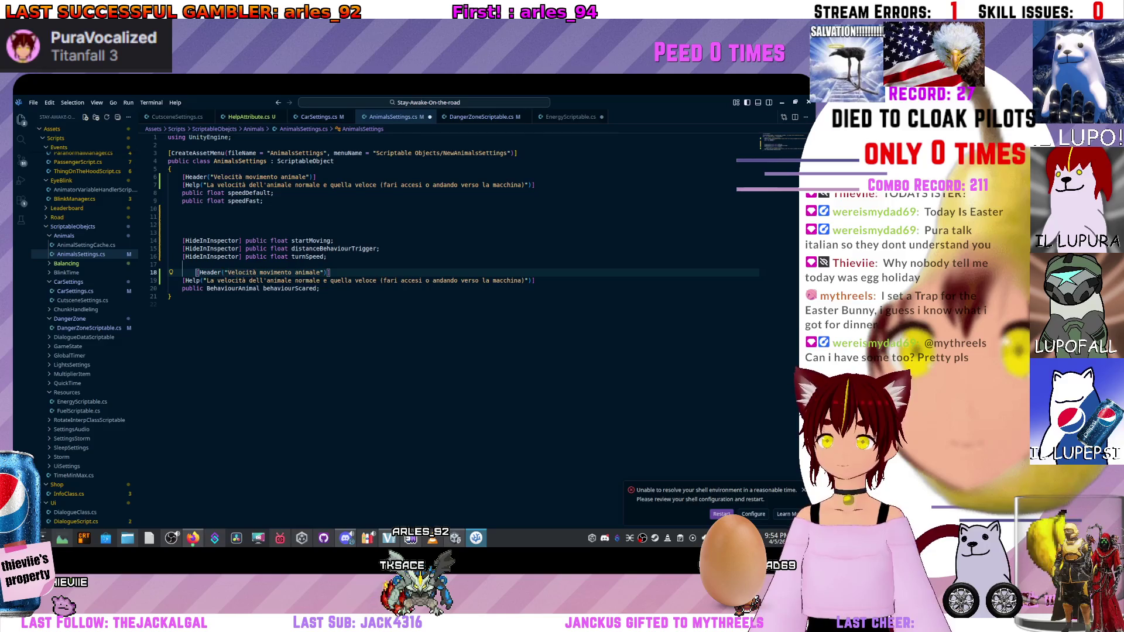
pyautogui.press('BackSpace')
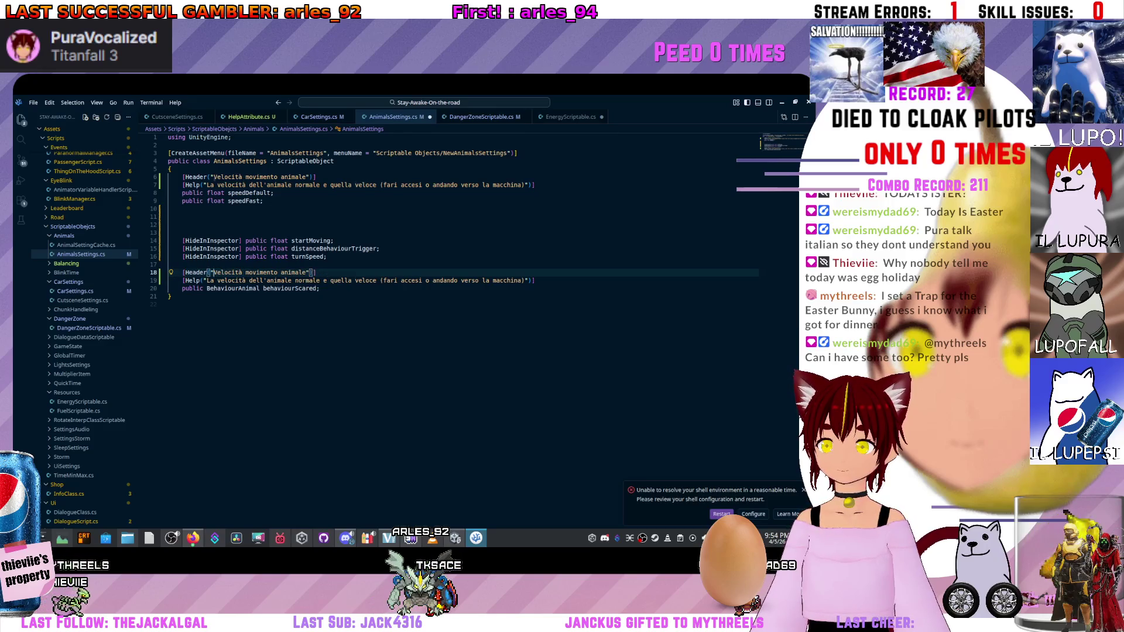
pyautogui.hotkey('ctrl', 'shift', 'Right')
pyautogui.hotkey('ctrl', 'shift', 'Right')
pyautogui.write('Comportamento a')
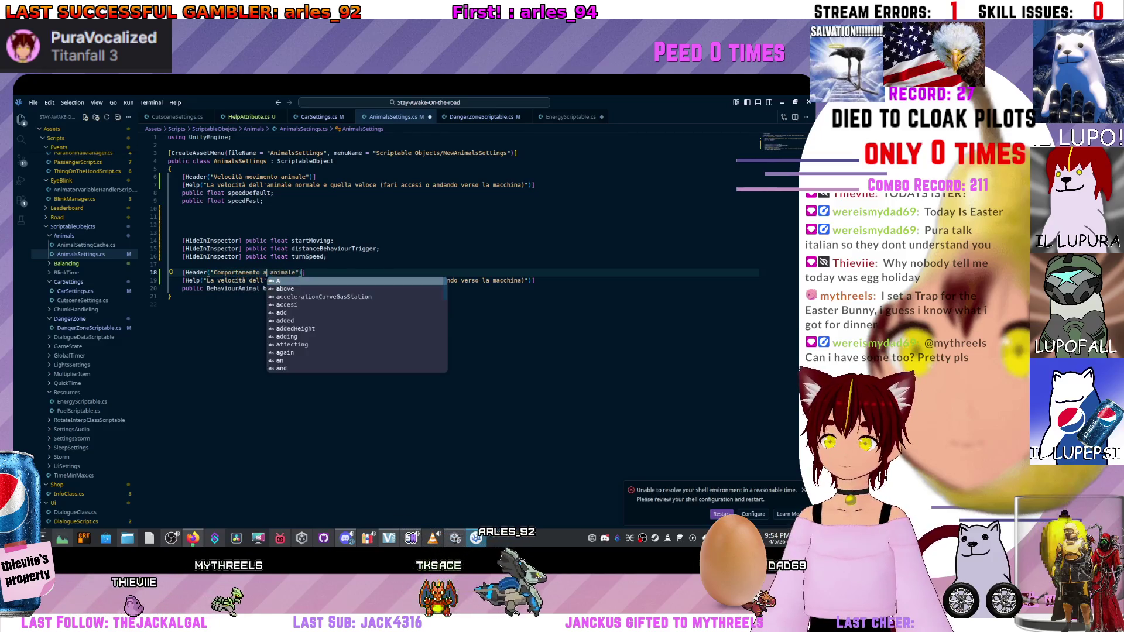
pyautogui.press('BackSpace')
pyautogui.press('BackSpace')
pyautogui.moveTo(206, 281); pyautogui.dragTo(524, 280)
# Write the Help as 'Il comportamento che l'animale assume quando illuminato da fari.' and check the BehaviourAnimal enum.
pyautogui.press('BackSpace')
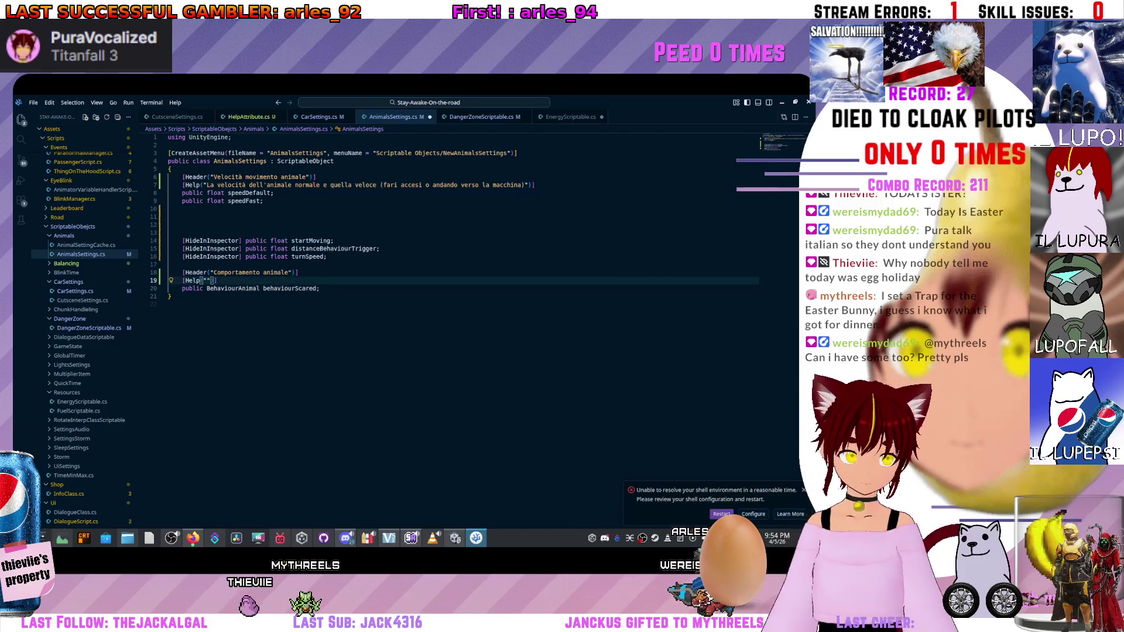
pyautogui.write('Il comportament')
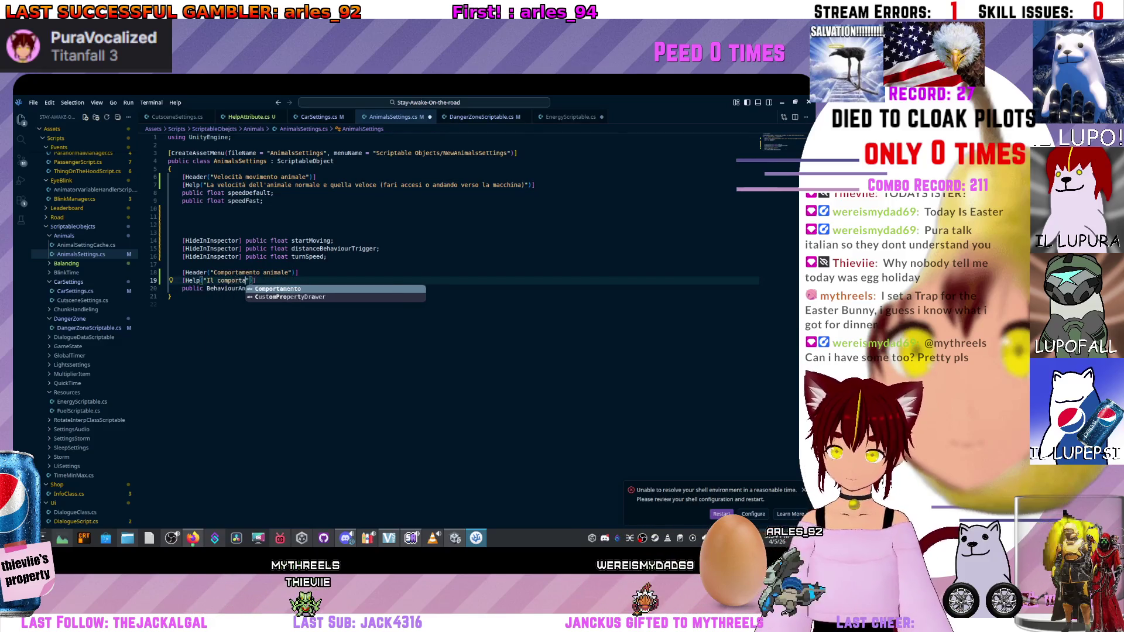
pyautogui.write("o che l'an")
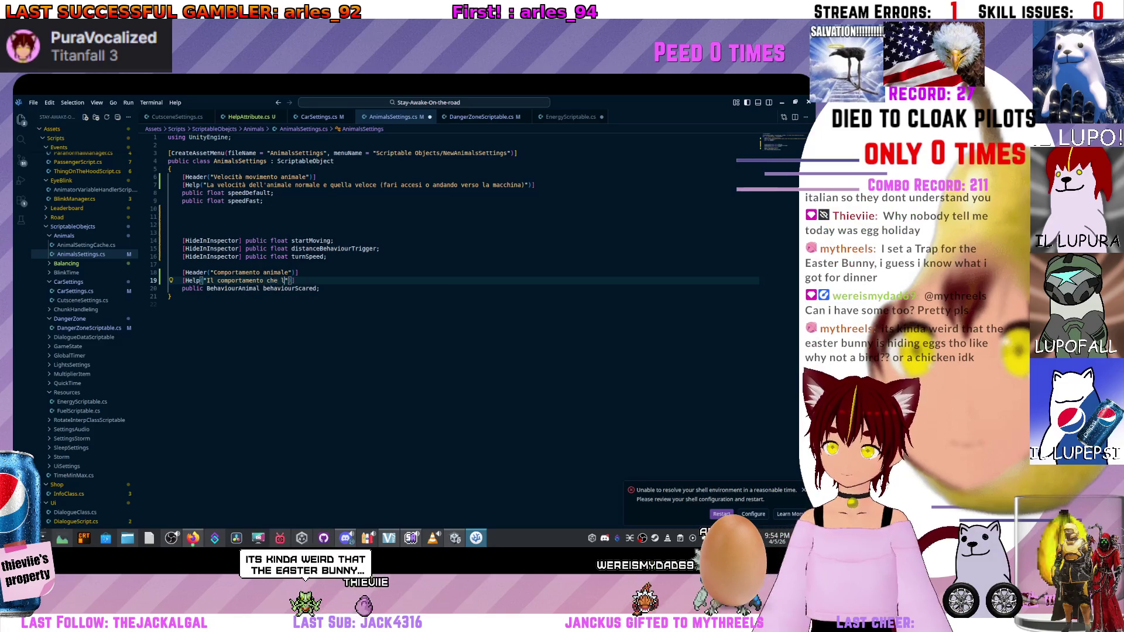
pyautogui.write('imale a')
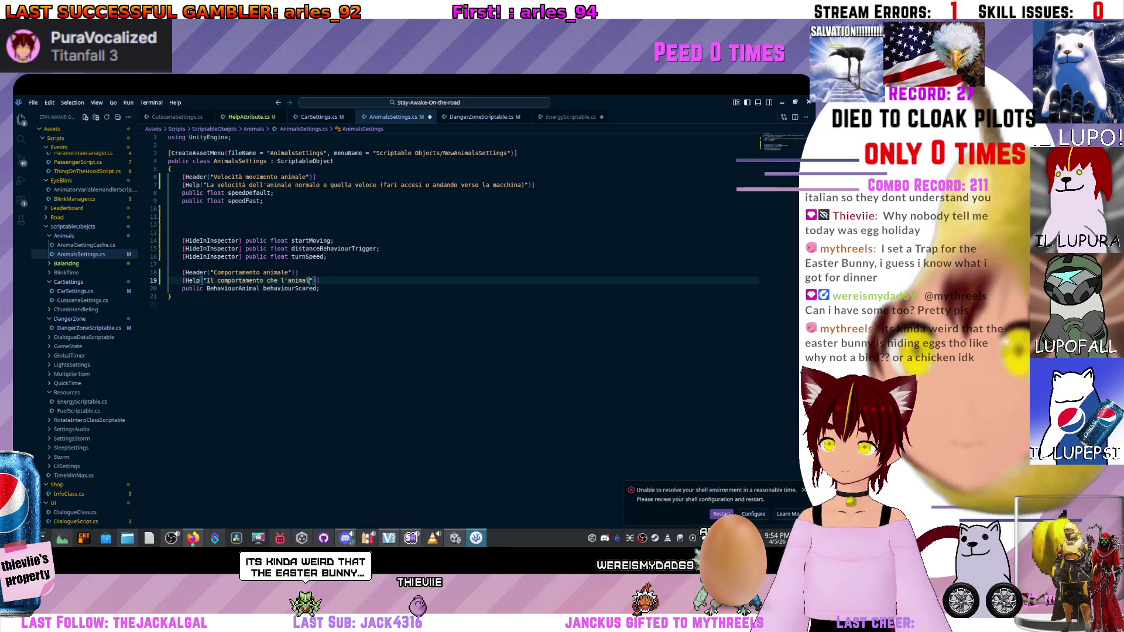
pyautogui.write('ssume quando i')
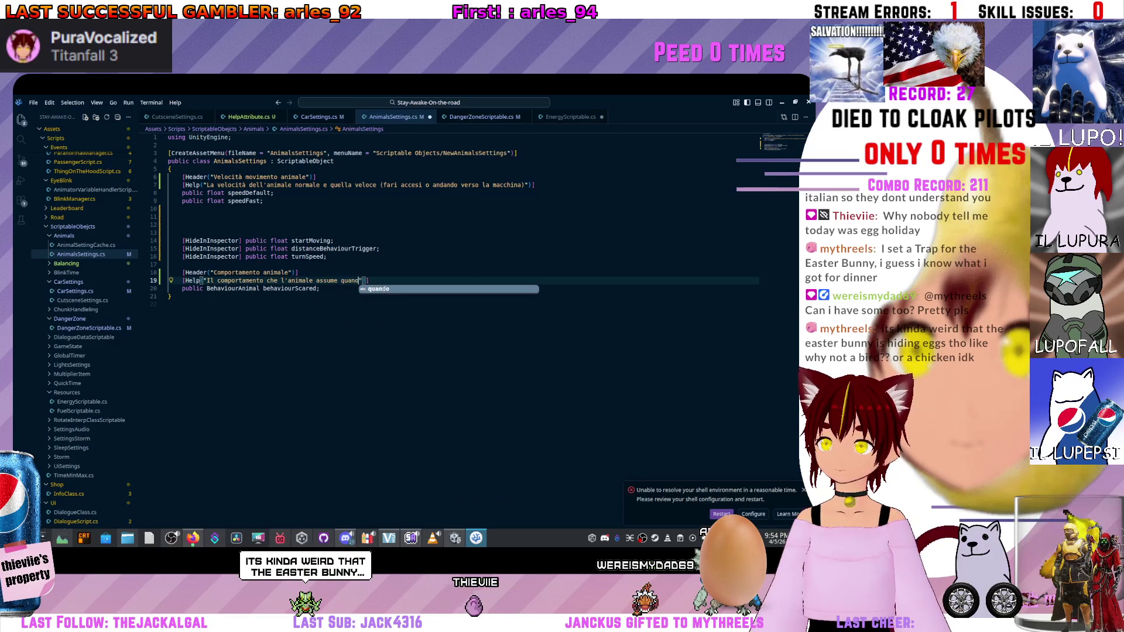
pyautogui.write('lluminato da ')
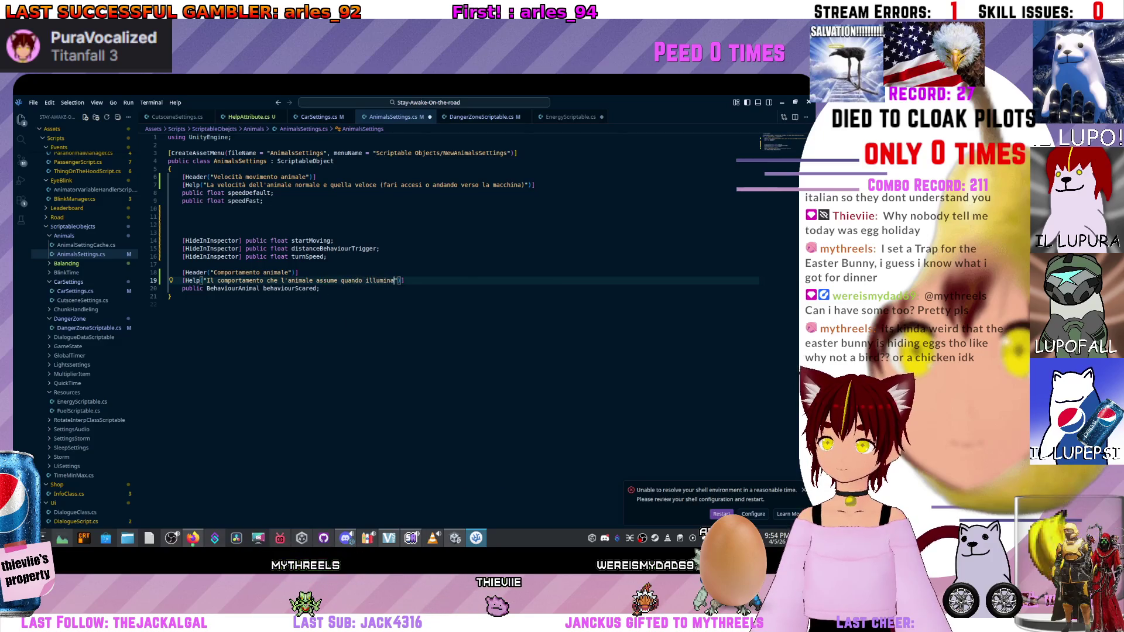
pyautogui.write('fari.')
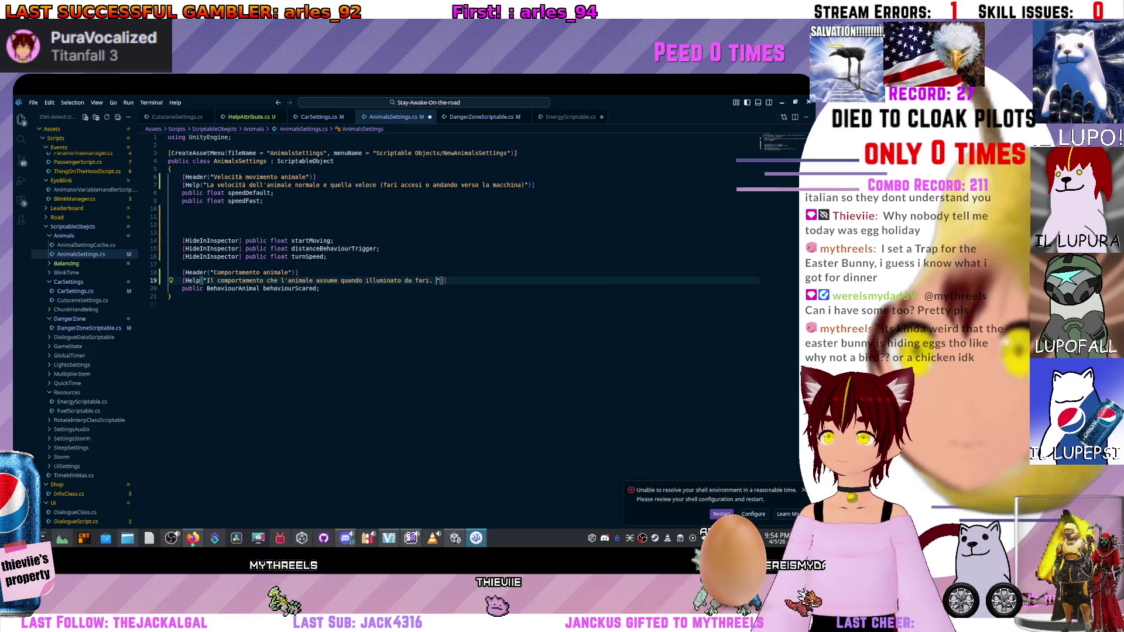
pyautogui.press('super+Down')
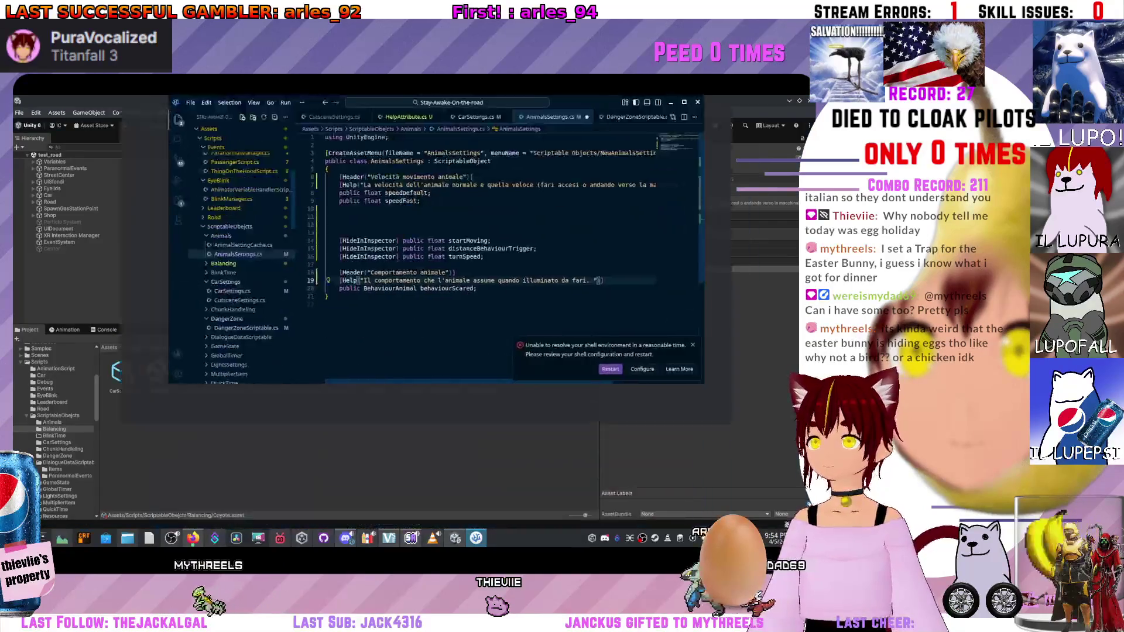
pyautogui.press('super+Up')
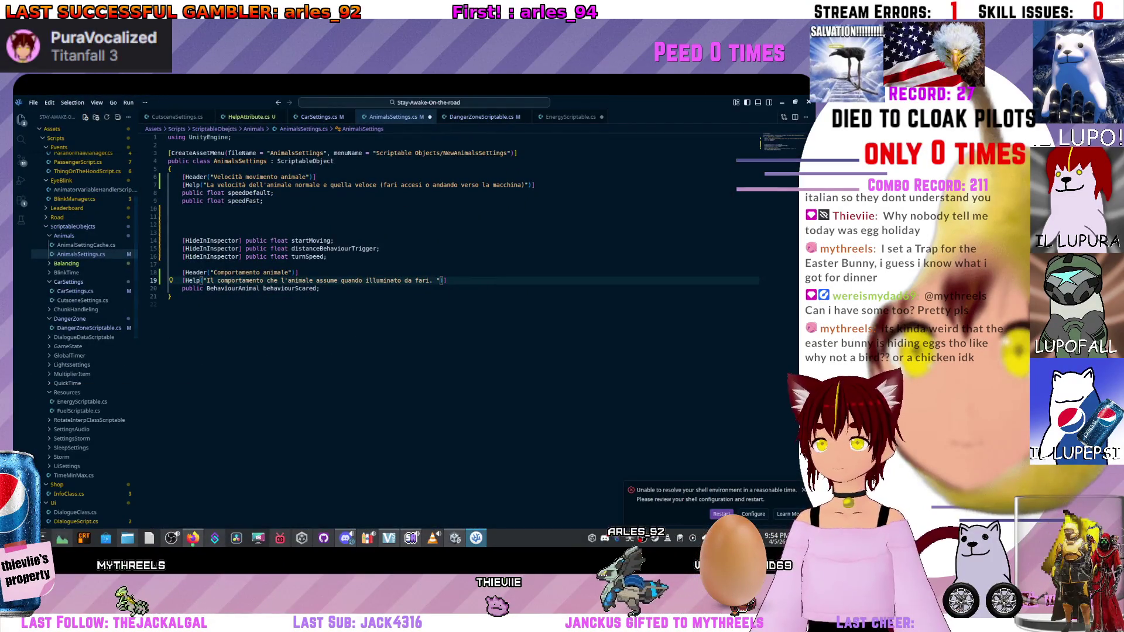
pyautogui.press('F12')
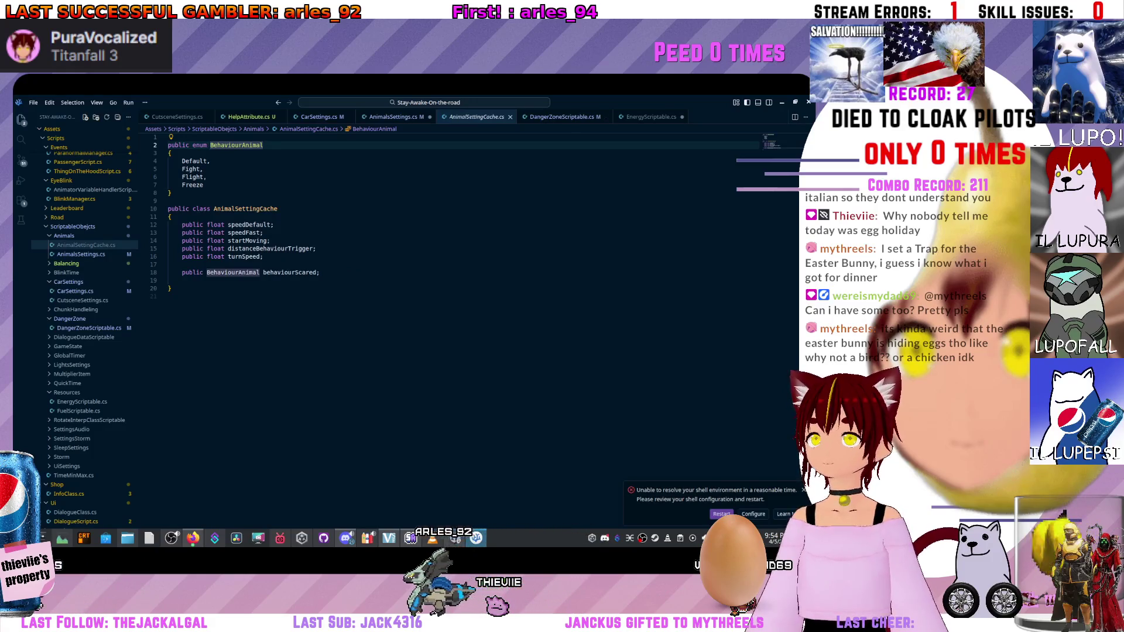
pyautogui.hotkey('alt', 'Left')
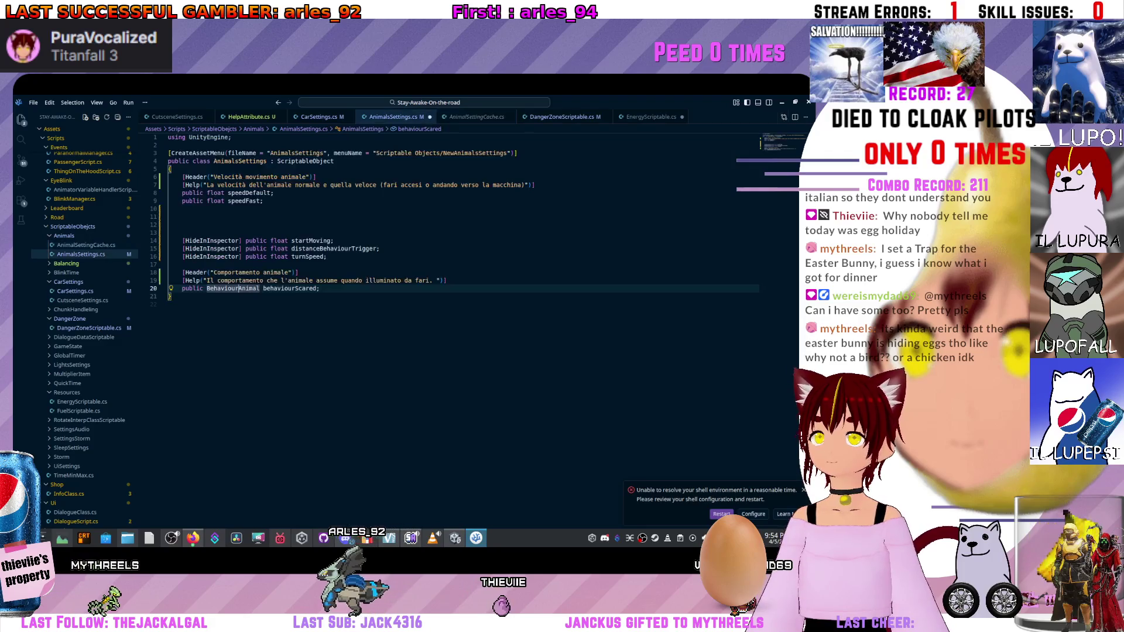
# Append 'Fight è ancora in development' to the behaviourScared Help text and save.
pyautogui.click(436, 281)
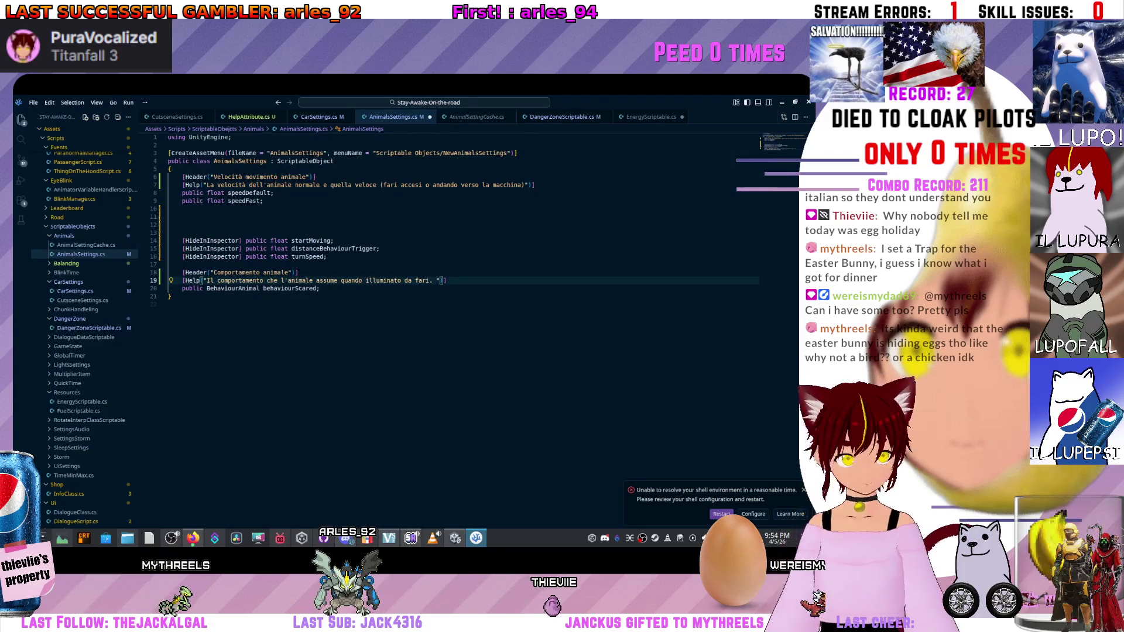
pyautogui.write('Fight +')
pyautogui.press('BackSpace')
pyautogui.press('BackSpace')
pyautogui.write('è ancora in development')
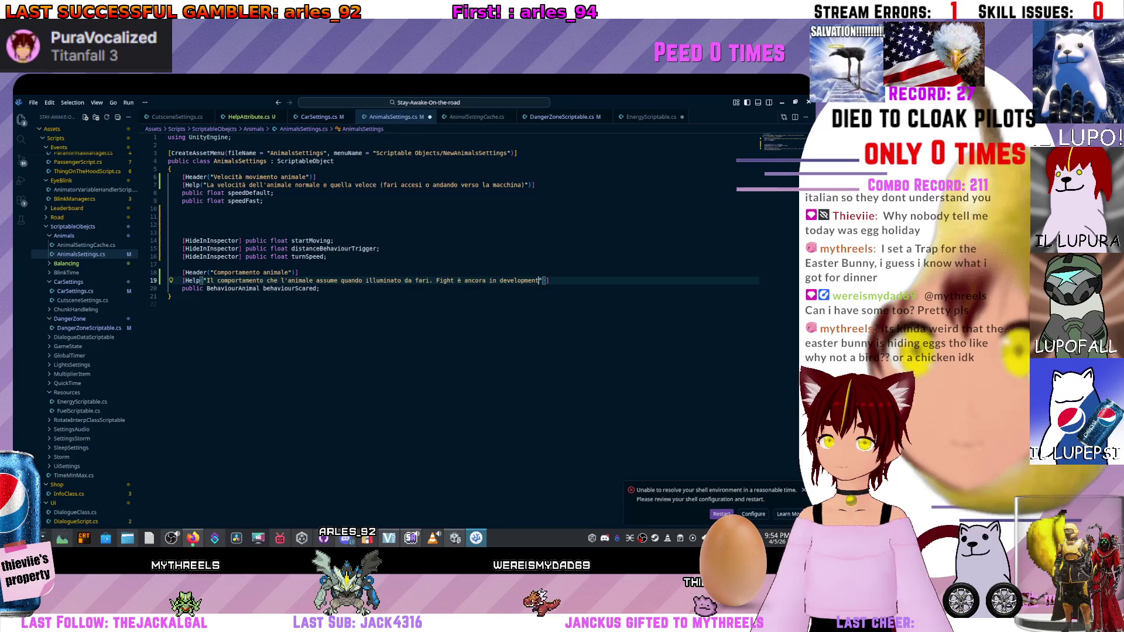
pyautogui.hotkey('ctrl', 's')
# Move the Header, Help and behaviourScared lines above the hidden fields and save.
pyautogui.moveTo(171, 297); pyautogui.dragTo(206, 273)
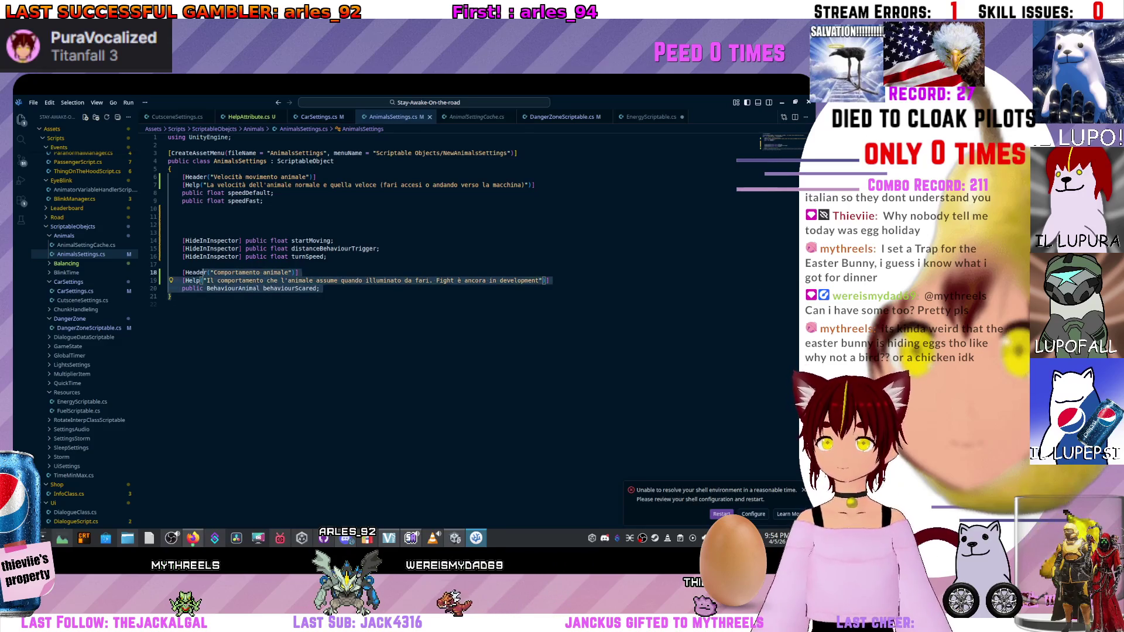
pyautogui.moveTo(321, 289); pyautogui.dragTo(168, 273)
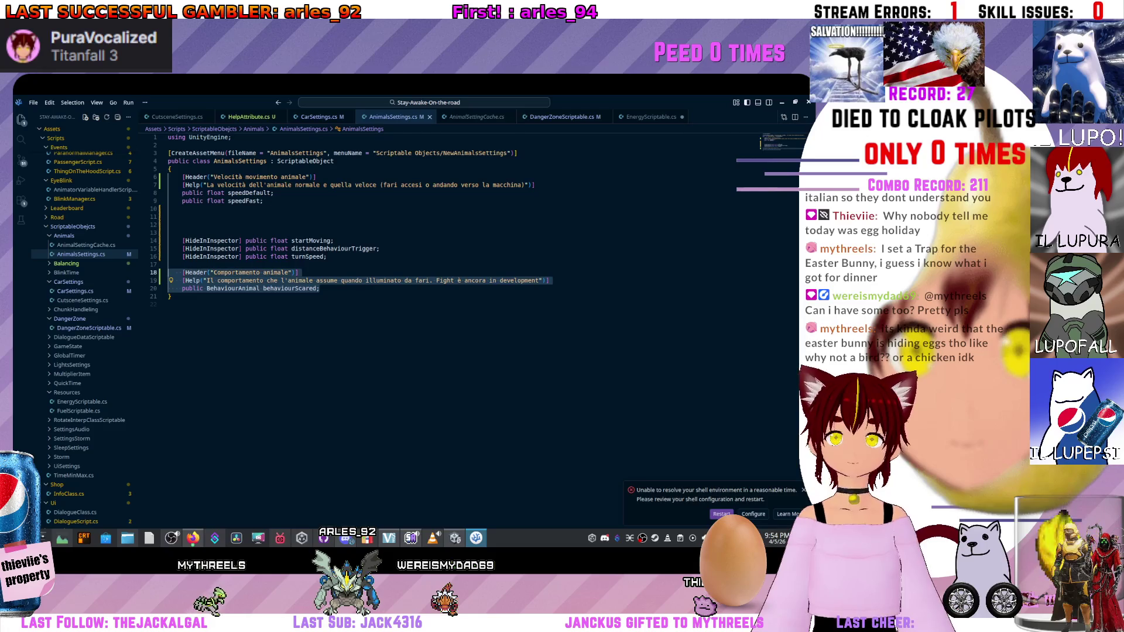
pyautogui.hotkey('alt', 'Up')
pyautogui.hotkey('alt', 'Up')
pyautogui.hotkey('alt', 'Up')
pyautogui.hotkey('alt', 'Up')
pyautogui.hotkey('ctrl', 's')
pyautogui.click(264, 201)
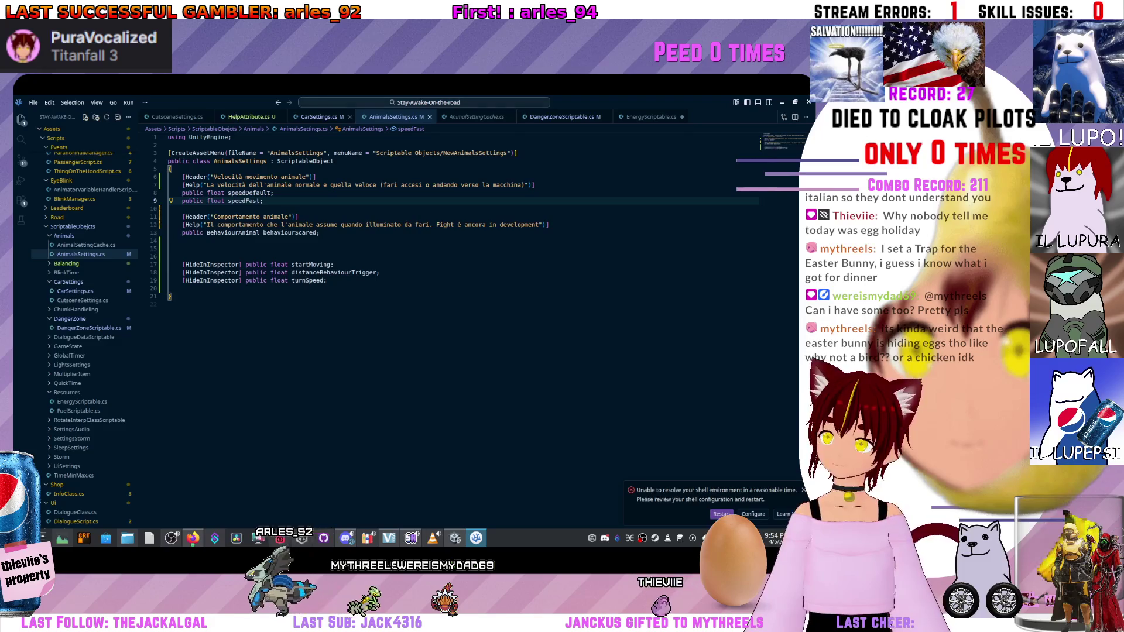
# Add [HideInInspector] to carIsStarted, lightsAreCharged, velocityRoad, velocityRoadPercentage and inventoryIsActive in CarSettings.
pyautogui.hotkey('ctrl', 'Tab')
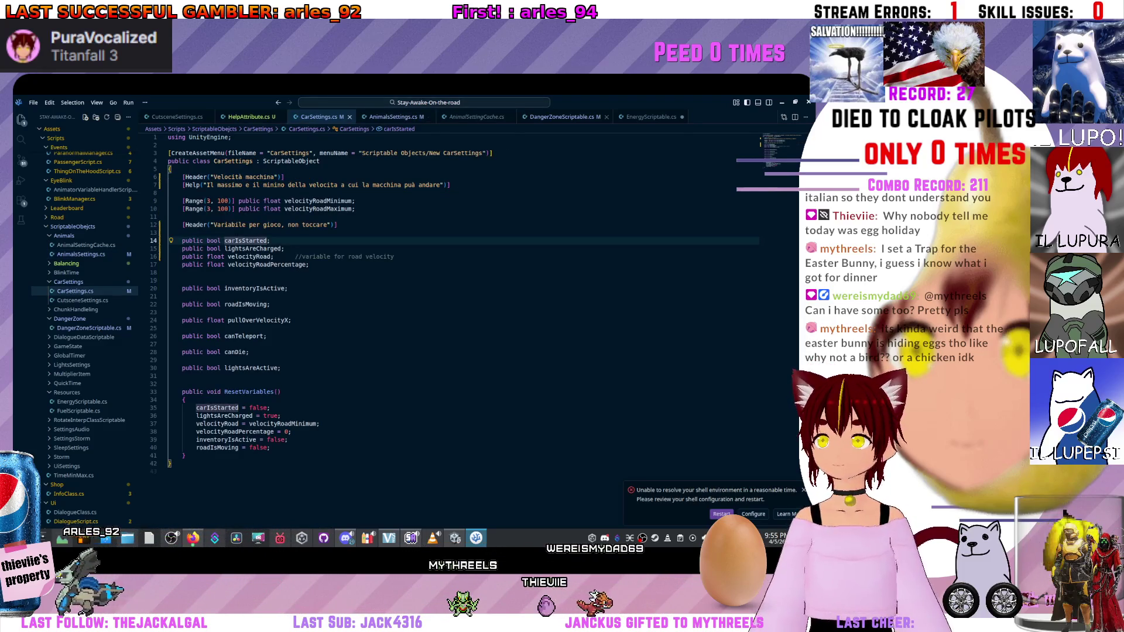
pyautogui.click(561, 116)
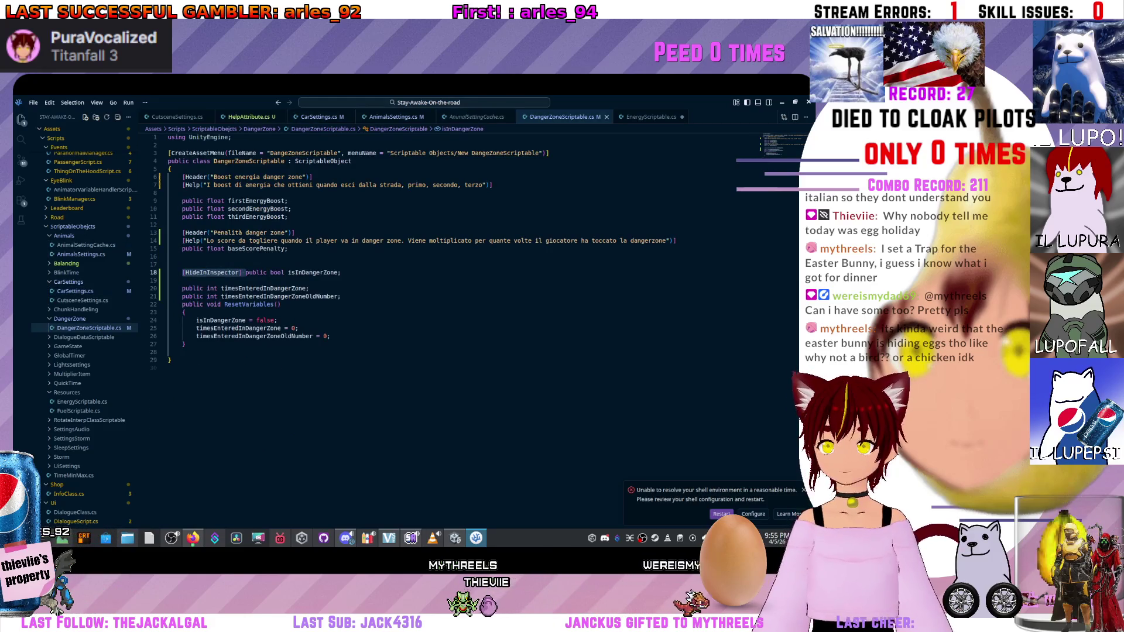
pyautogui.hotkey('ctrl', 'Tab')
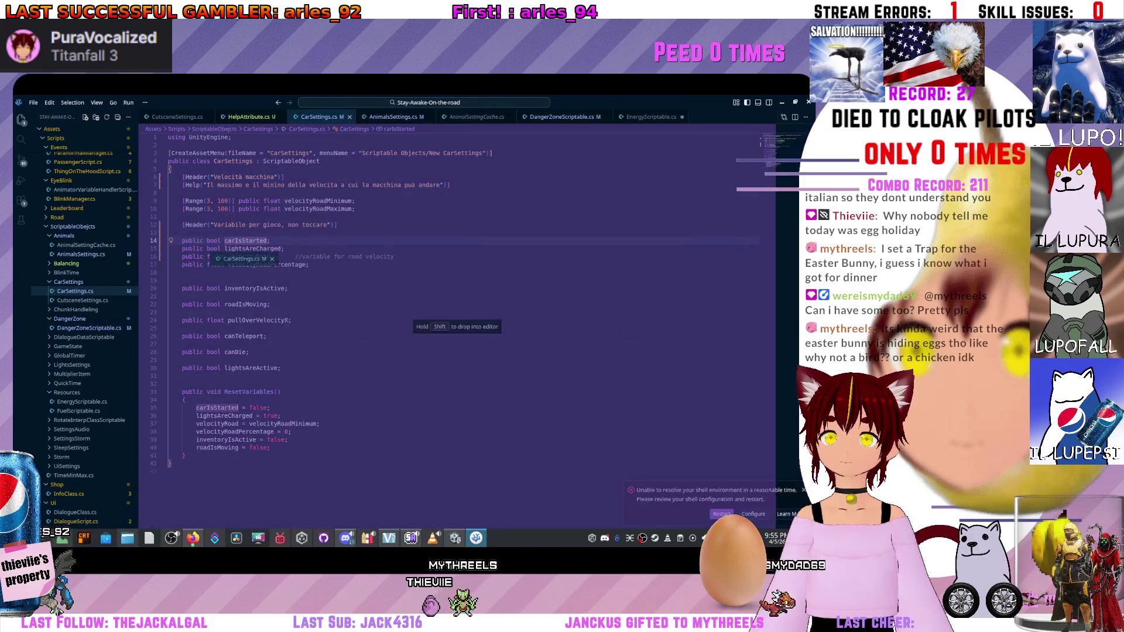
pyautogui.write('[HideInInspector]')
pyautogui.press('Down')
pyautogui.press('Home')
pyautogui.write('[HideInInspector]')
pyautogui.press('Down')
pyautogui.press('Home')
pyautogui.write('[HideInInspector]')
pyautogui.press('Down')
pyautogui.press('Home')
pyautogui.write('[HideInInspector]')
pyautogui.press('Down')
pyautogui.press('Down')
pyautogui.press('Down')
pyautogui.press('Home')
pyautogui.write('[HideInInspector]')
# Add [HideInInspector] to roadIsMoving, pullOverVelocityX, canTeleport, canDie and lightsAreActive.
pyautogui.press('Down')
pyautogui.press('Down')
pyautogui.press('Home')
pyautogui.write('[HideInInspector]')
pyautogui.press('Down')
pyautogui.press('Down')
pyautogui.press('Home')
pyautogui.write('[HideInInspector]')
pyautogui.press('Down')
pyautogui.press('Down')
pyautogui.press('Home')
pyautogui.write('[HideInInspector]')
pyautogui.press('Down')
pyautogui.press('Down')
pyautogui.press('Home')
pyautogui.write('[HideInInspector]')
pyautogui.press('Down')
pyautogui.press('Down')
pyautogui.press('Home')
pyautogui.write('[HideInInspector]')
# Delete the 'Variabile per gioco, non toccare' header line and switch to Unity.
pyautogui.click(338, 225)
pyautogui.hotkey('shift', 'Home')
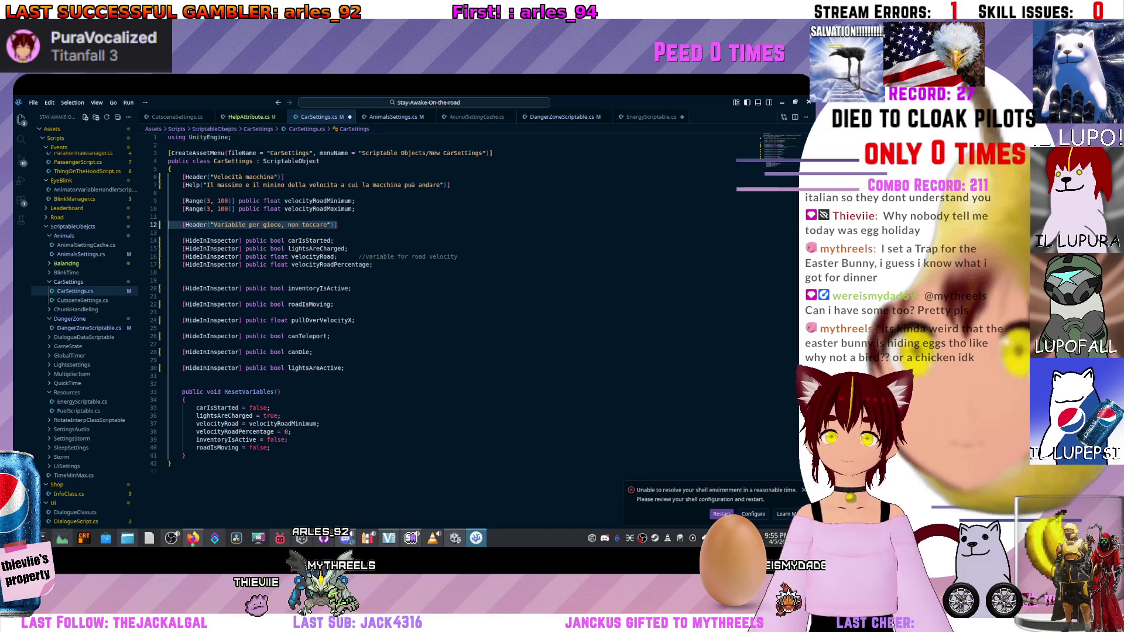
pyautogui.press('BackSpace')
pyautogui.press('BackSpace')
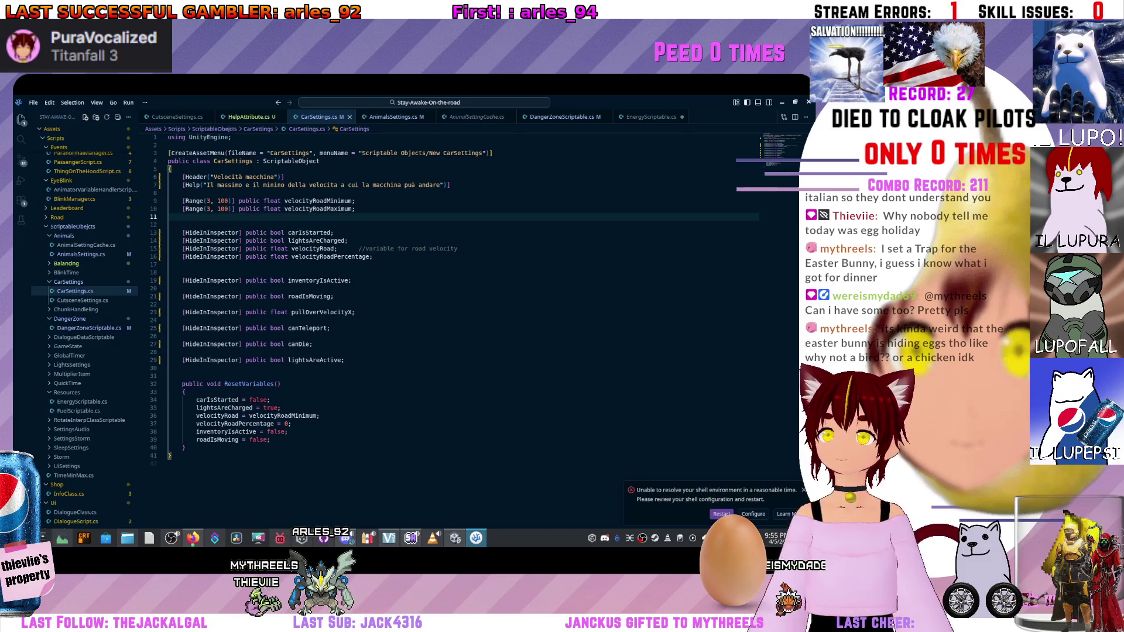
pyautogui.hotkey('alt', 'Tab')
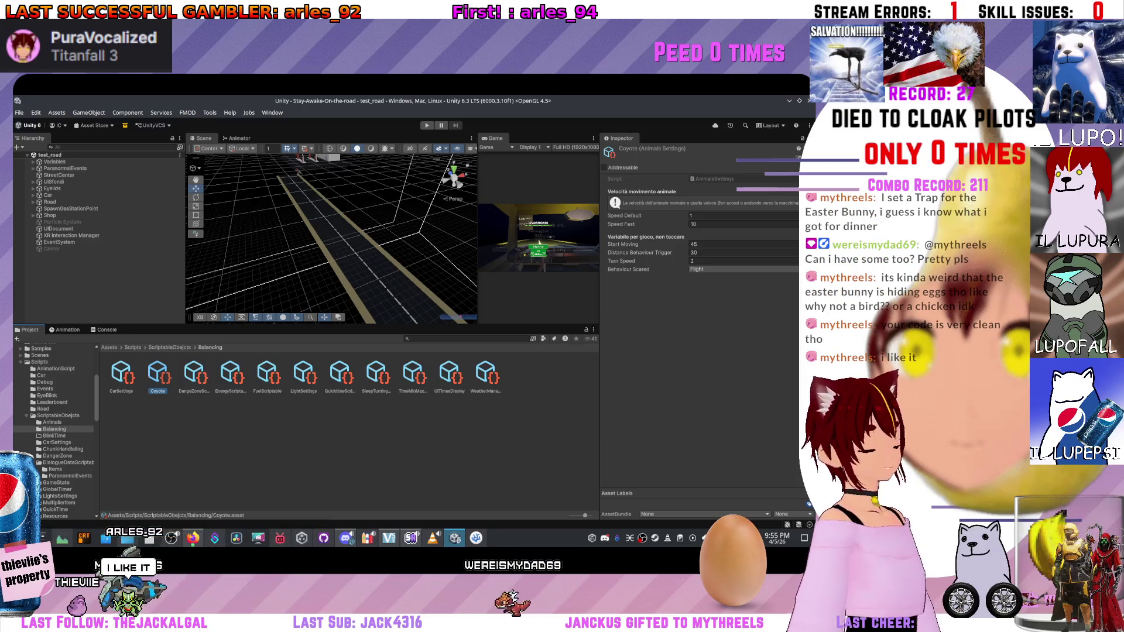
# Reimport All, then confirm Car Settings shows only the minimum and maximum road velocity fields.
pyautogui.rightClick(206, 443)
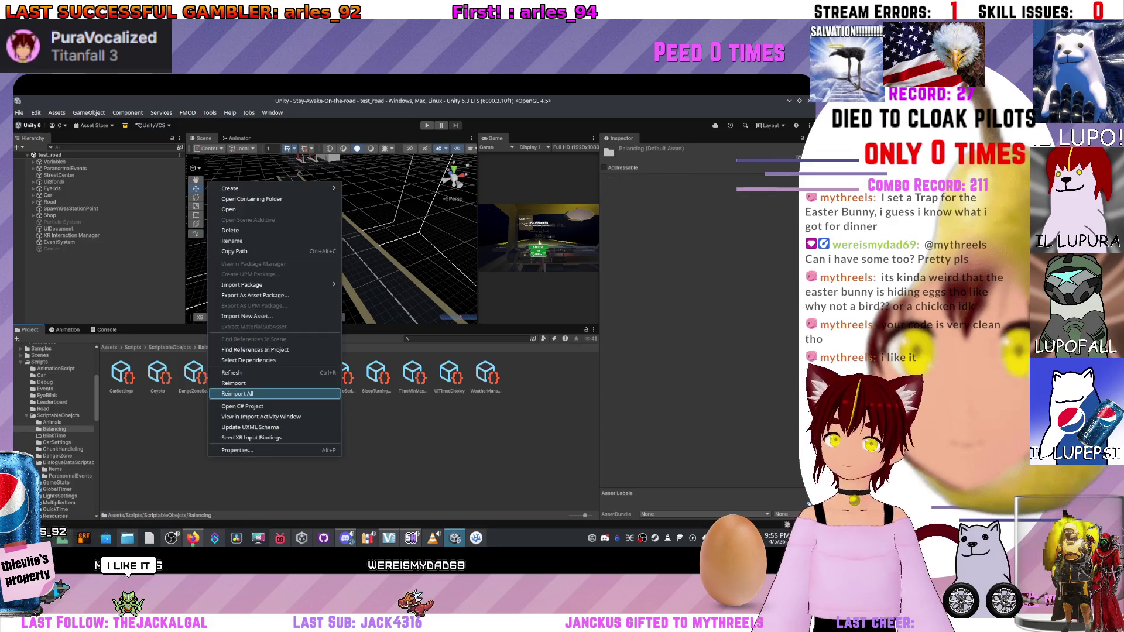
pyautogui.click(252, 372)
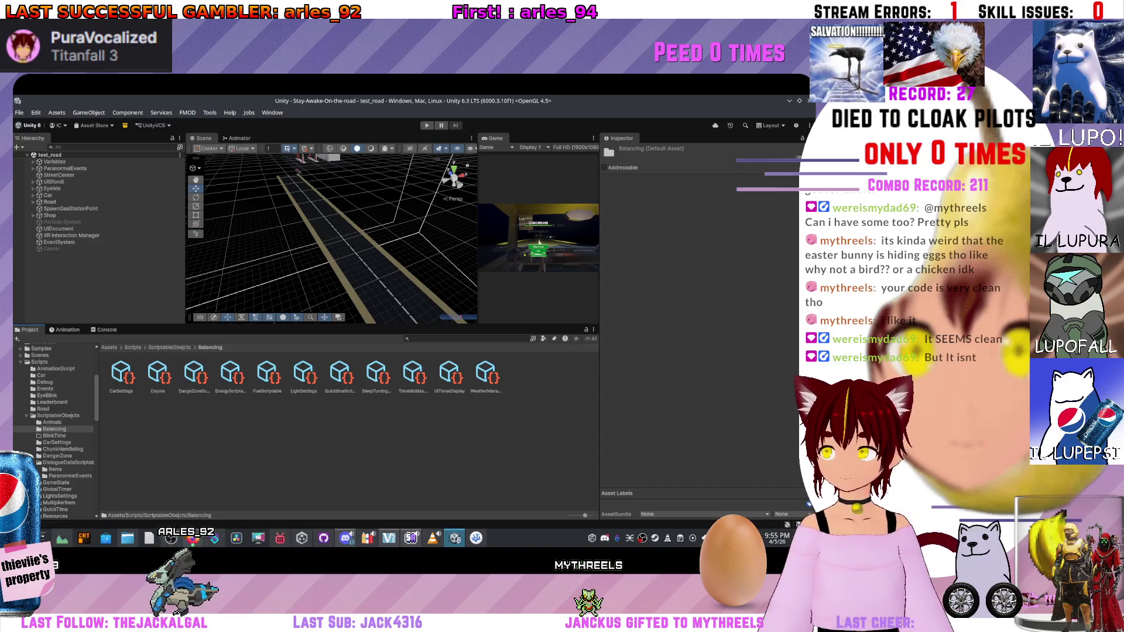
pyautogui.click(122, 375)
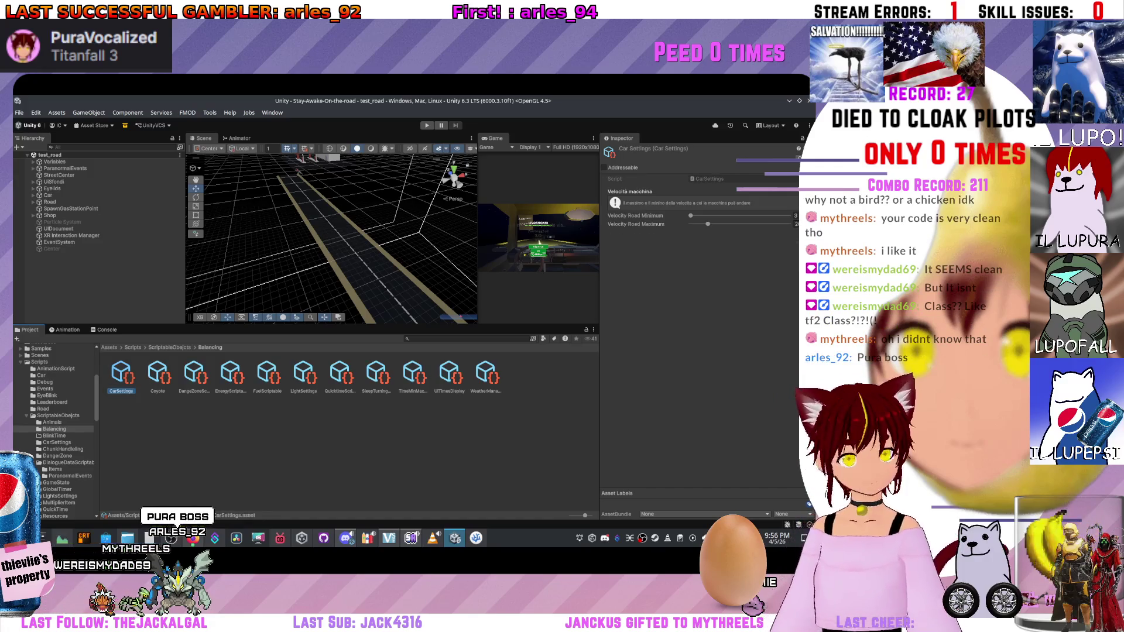
pyautogui.click(351, 445)
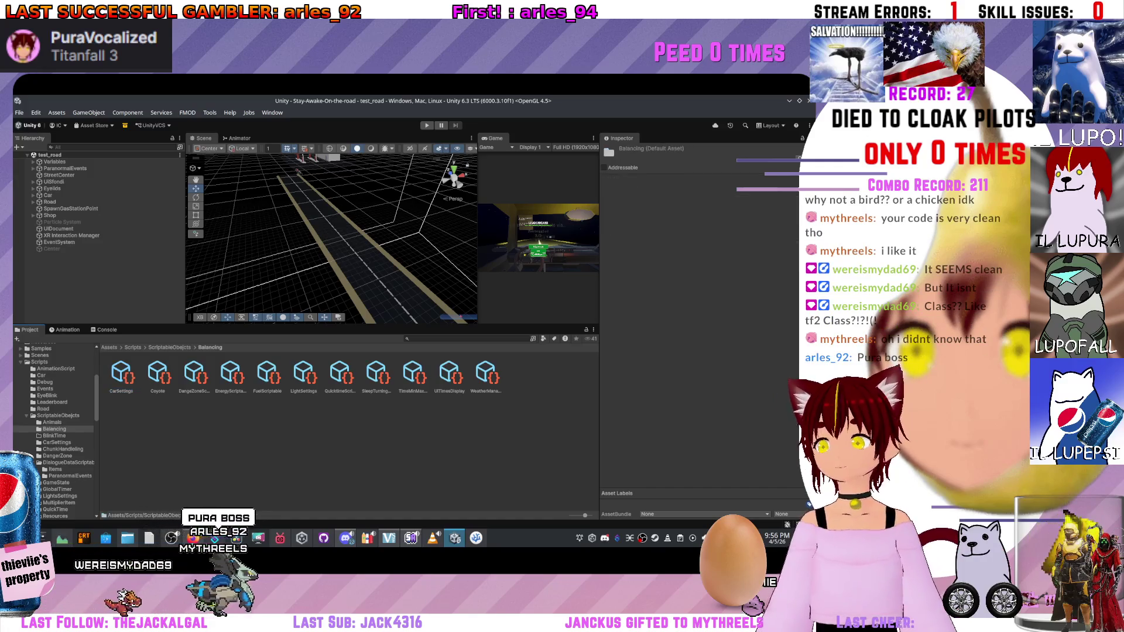
# Create a new folder named Animals inside Balancing.
pyautogui.rightClick(197, 163)
pyautogui.press('Escape')
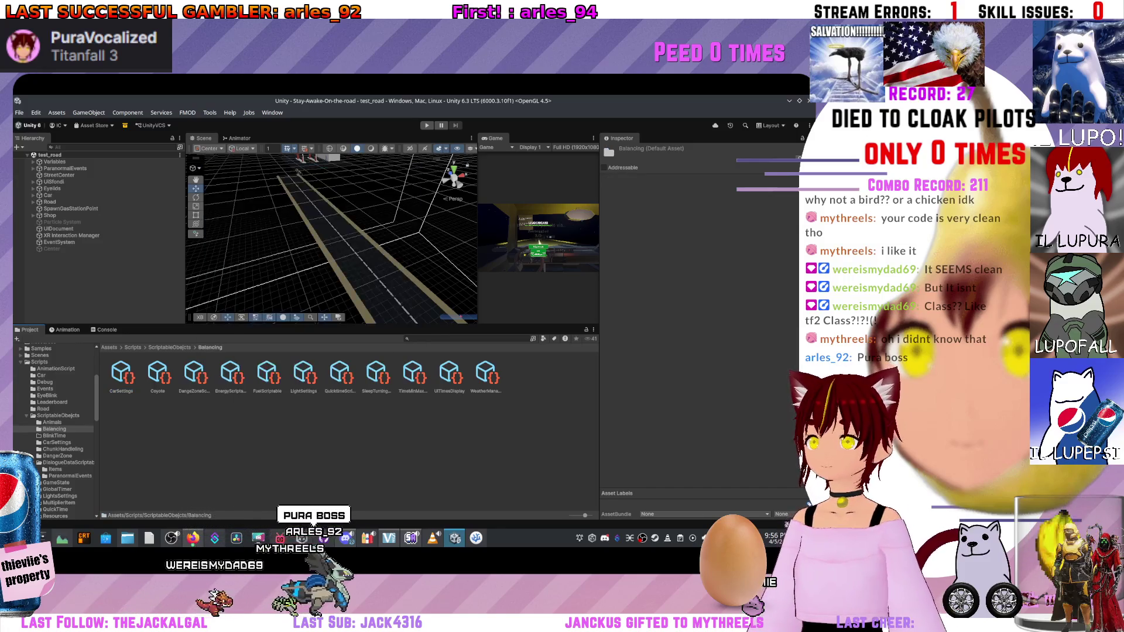
pyautogui.hotkey('ctrl', 'shift', 'n')
pyautogui.write('Animals')
pyautogui.press('Return')
# Move the Coyote asset into Animals and open the EnergyScriptable script from its asset.
pyautogui.moveTo(194, 374); pyautogui.dragTo(122, 373)
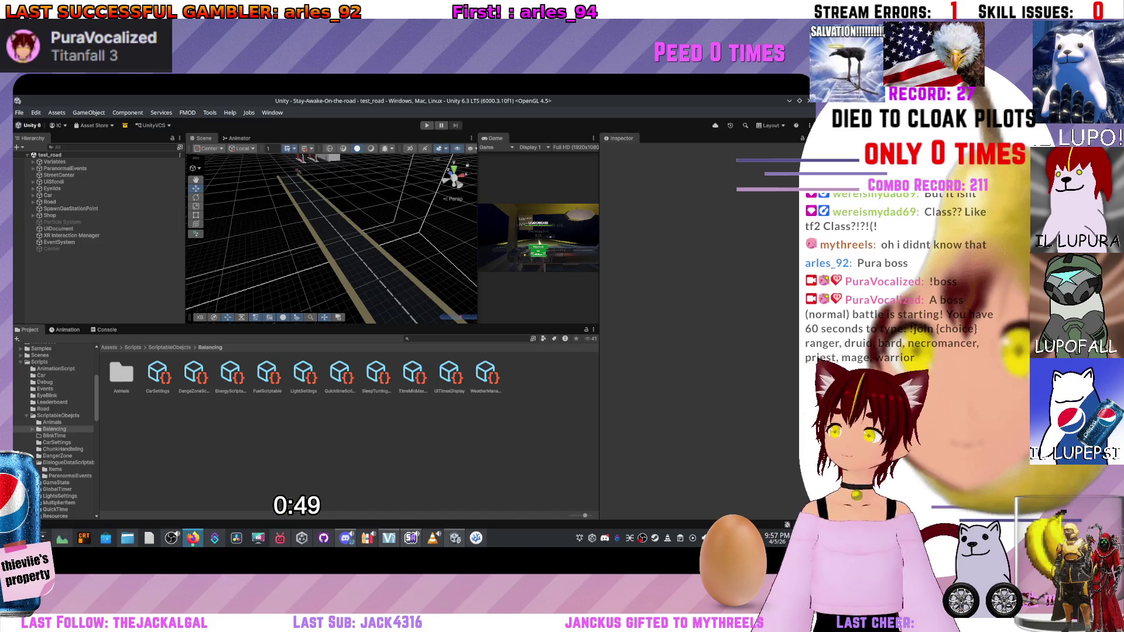
pyautogui.click(158, 374)
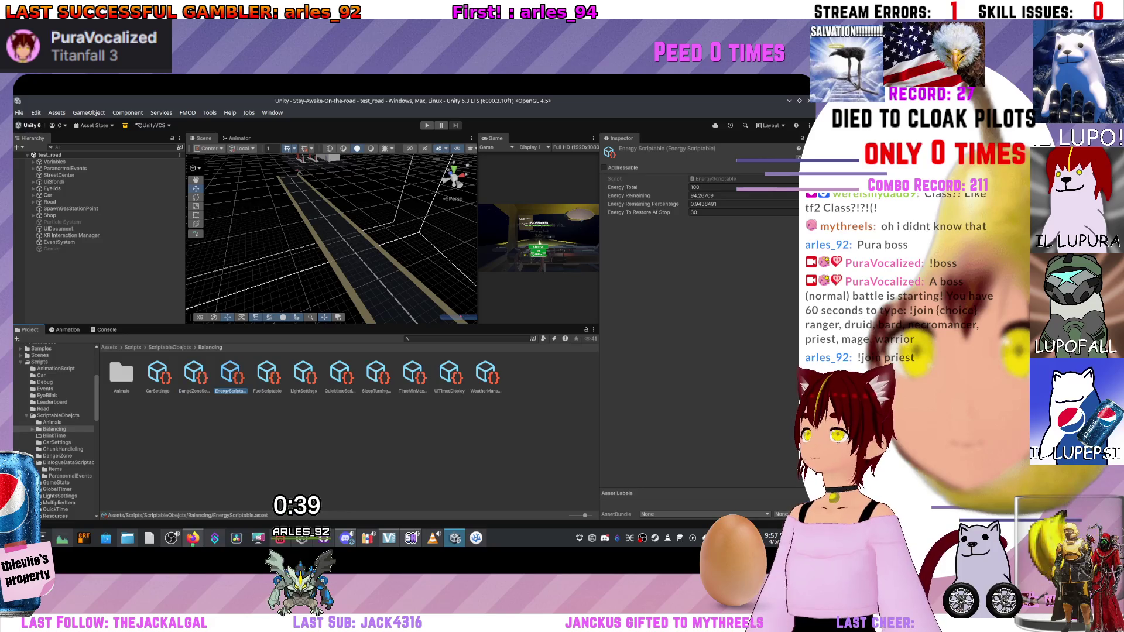
pyautogui.click(714, 178)
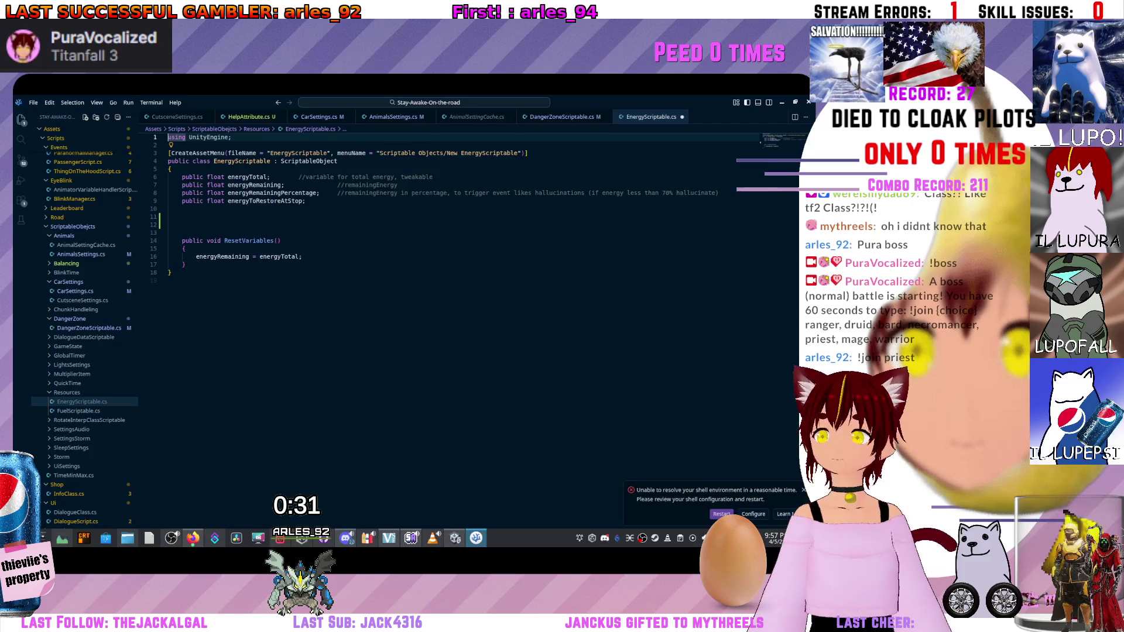
# Hide energyRemainingPercentage and energyRemaining with [HideInInspector] and move energyToRestoreAtStop up under energyTotal.
pyautogui.click(182, 193)
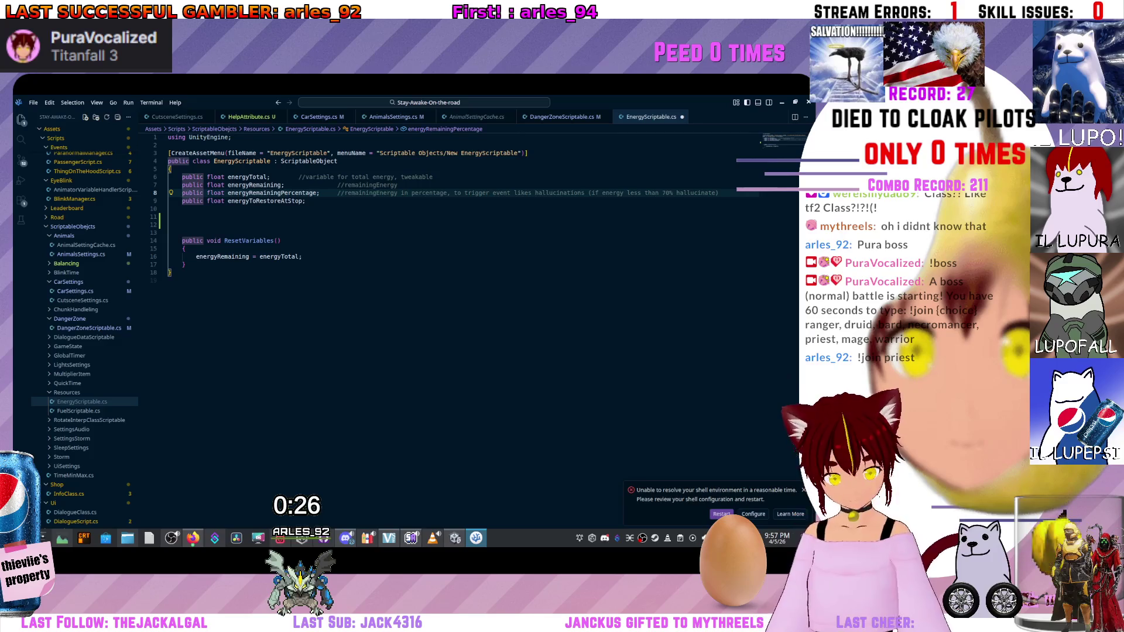
pyautogui.write('[HideInInspector]')
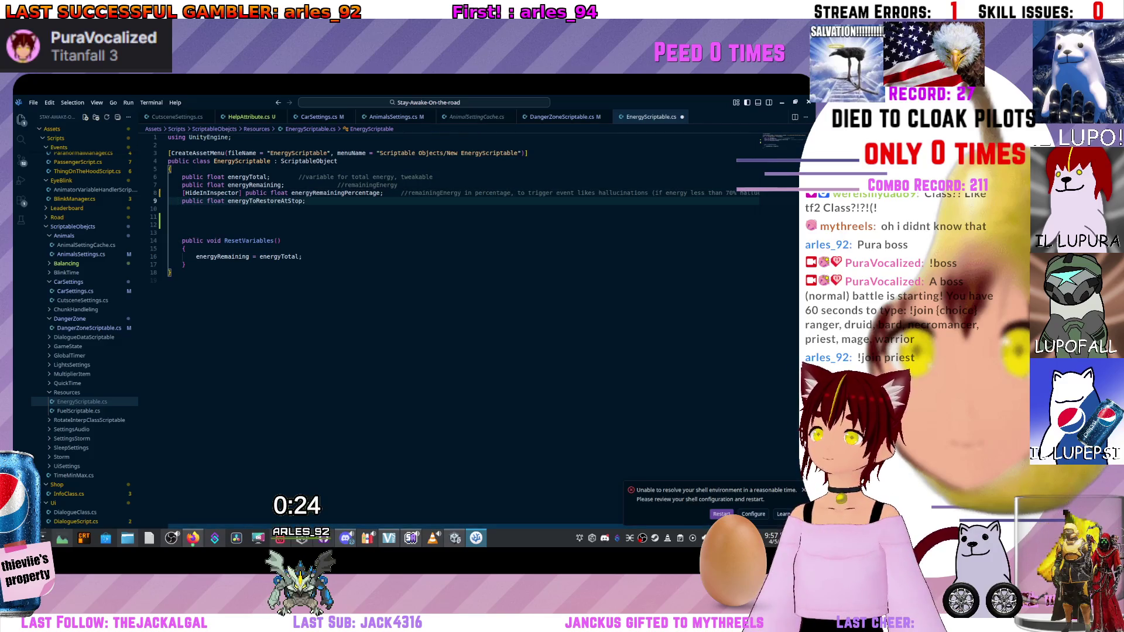
pyautogui.hotkey('alt', 'Up')
pyautogui.hotkey('alt', 'Up')
pyautogui.press('Down')
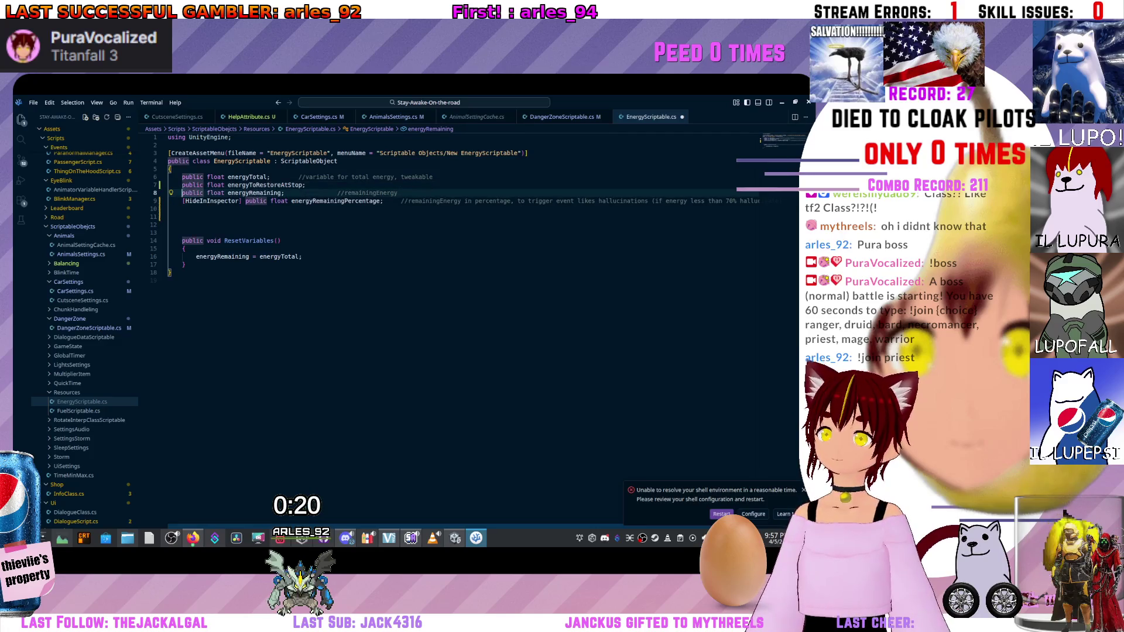
pyautogui.write('[HideInInspector]')
pyautogui.press('Up')
pyautogui.press('End')
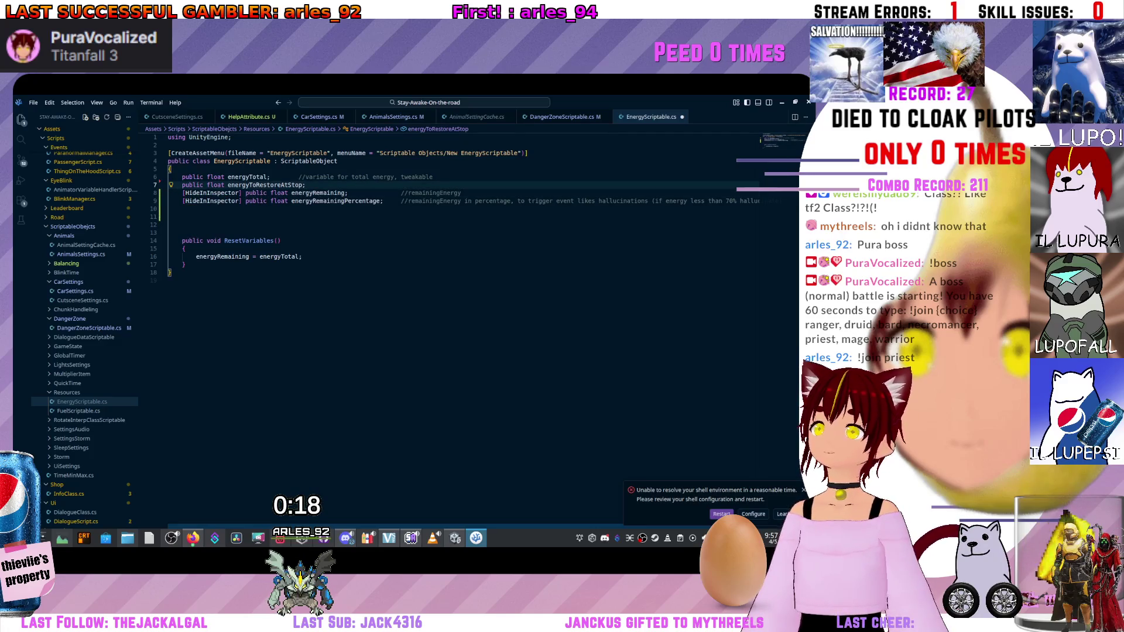
pyautogui.press('Return')
pyautogui.press('Return')
pyautogui.press('Return')
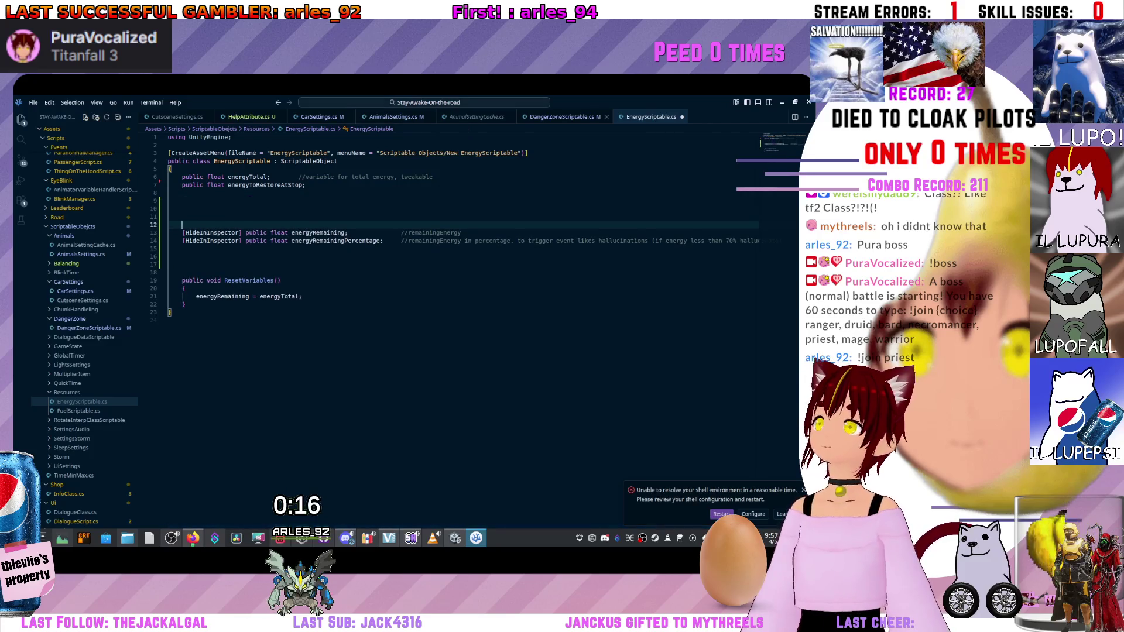
# Copy the Header and Help lines from DangerZoneScriptable and paste them above energyTotal.
pyautogui.hotkey('ctrl', 'Tab')
pyautogui.moveTo(492, 185); pyautogui.dragTo(182, 185)
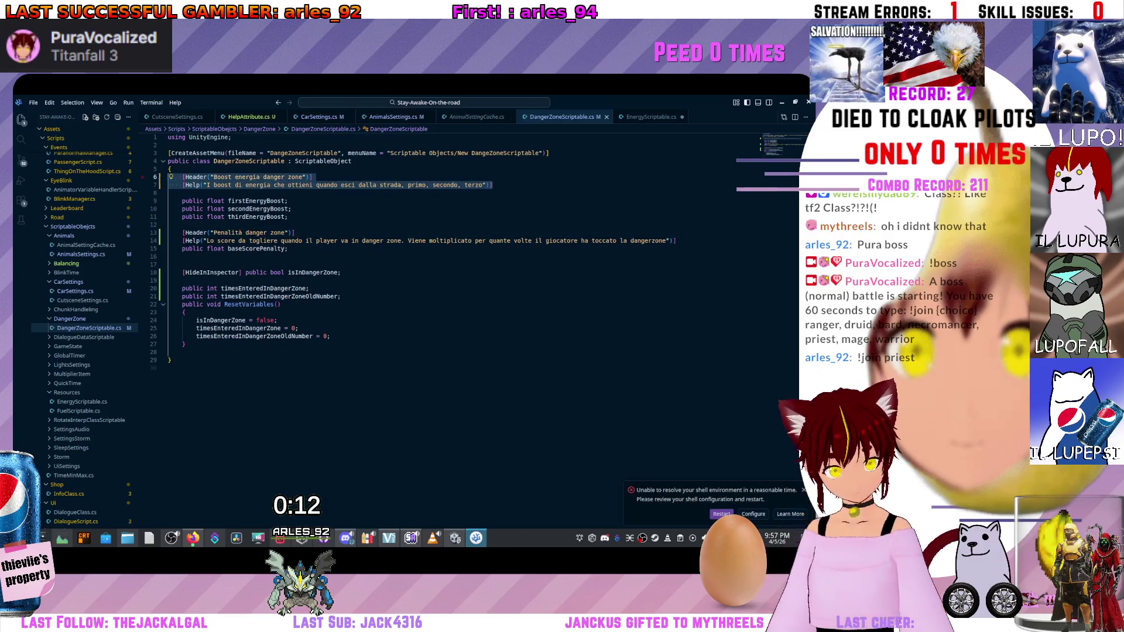
pyautogui.hotkey('ctrl', 'Tab')
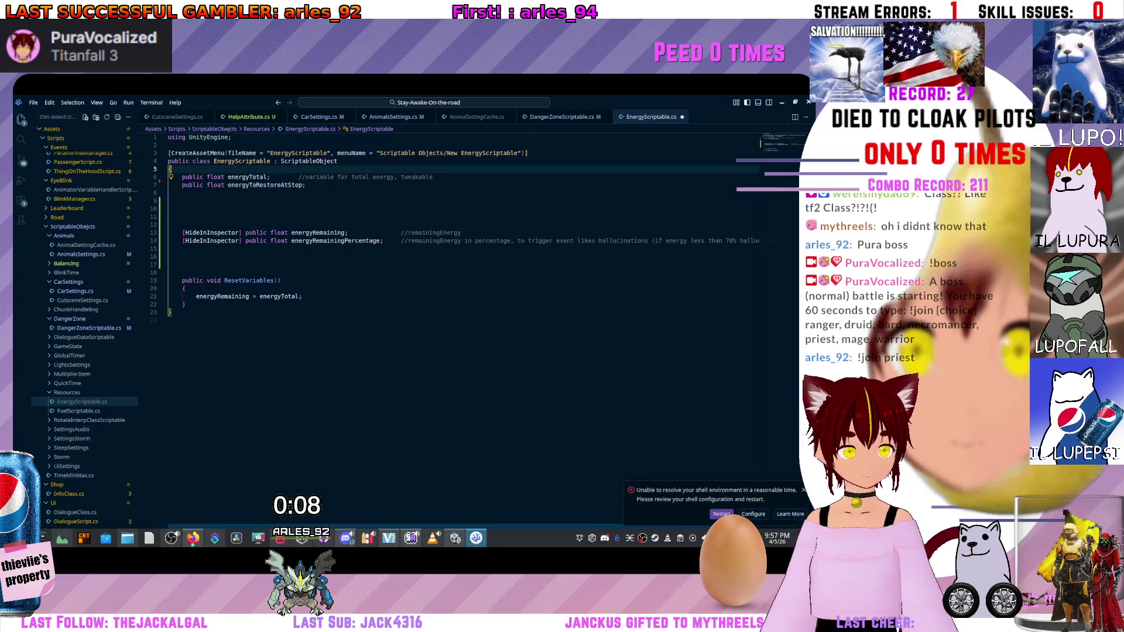
pyautogui.hotkey('ctrl', 'v')
pyautogui.press('Return')
pyautogui.press('Return')
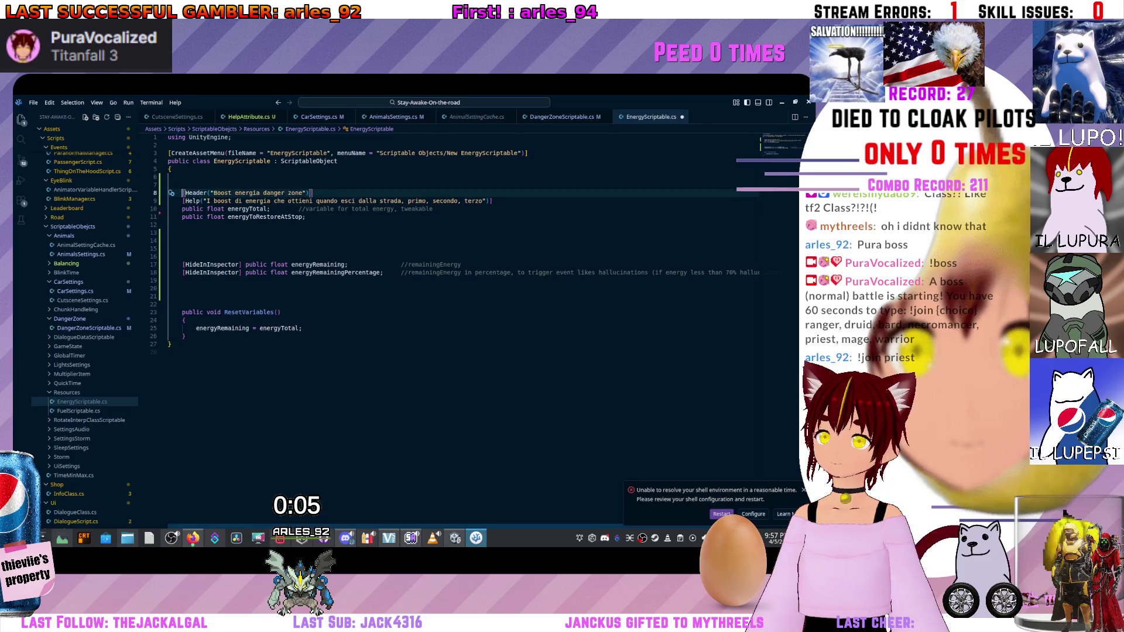
pyautogui.click(204, 209)
pyautogui.moveTo(303, 193); pyautogui.dragTo(222, 193)
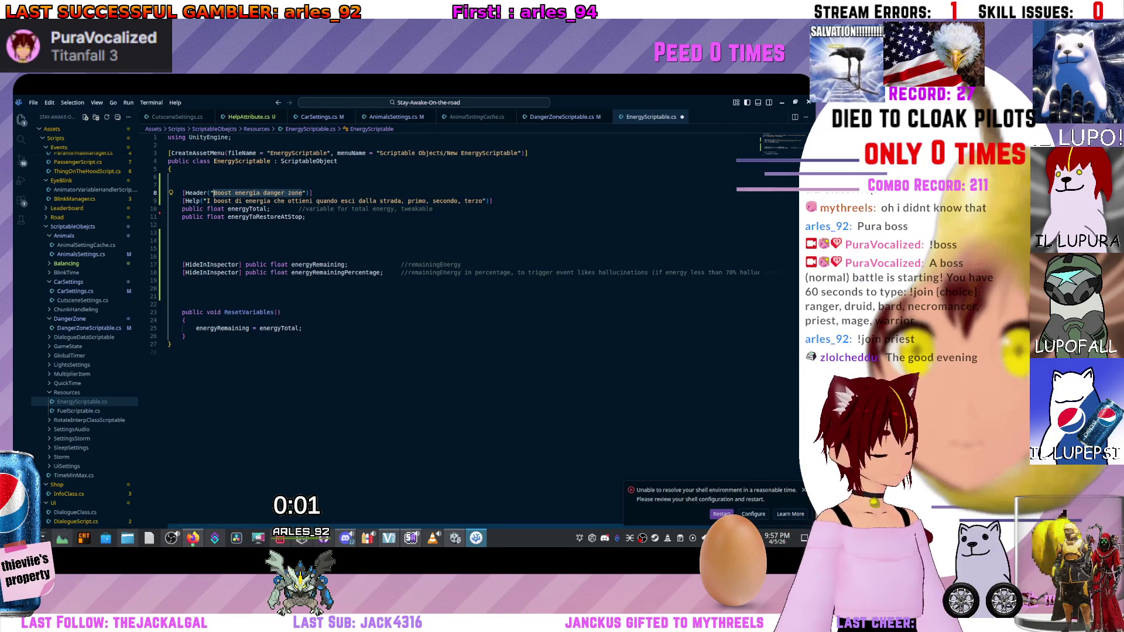